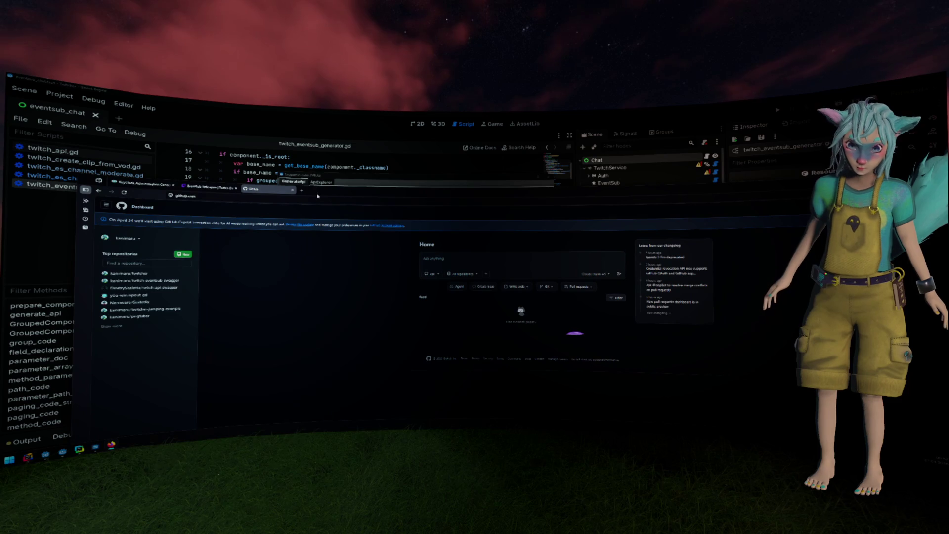
- Maximize the browser, zoom in on the GitHub dashboard, and open the profile page
{"action": "double_click", "coordinate": [322, 194]}
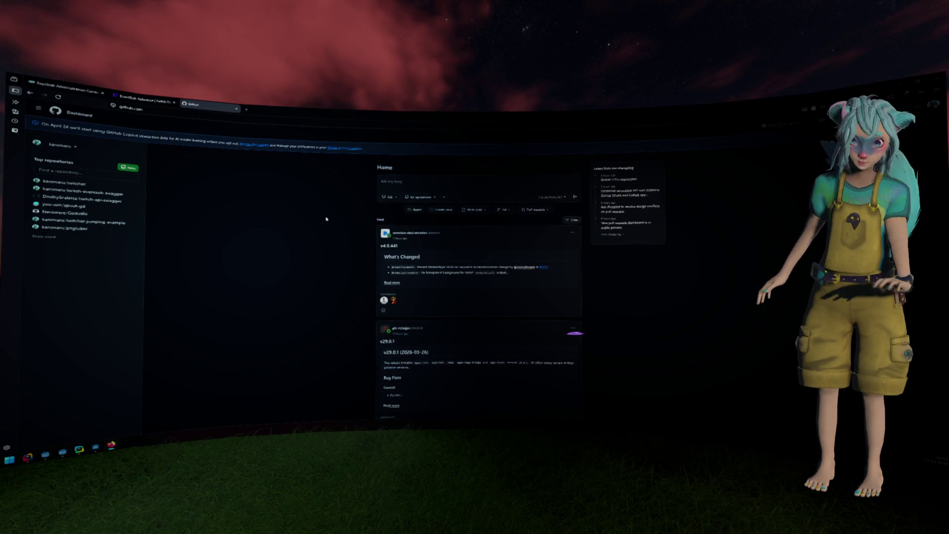
{"action": "scroll", "coordinate": [332, 238], "scroll_direction": "up", "scroll_amount": 3, "text": "ctrl"}
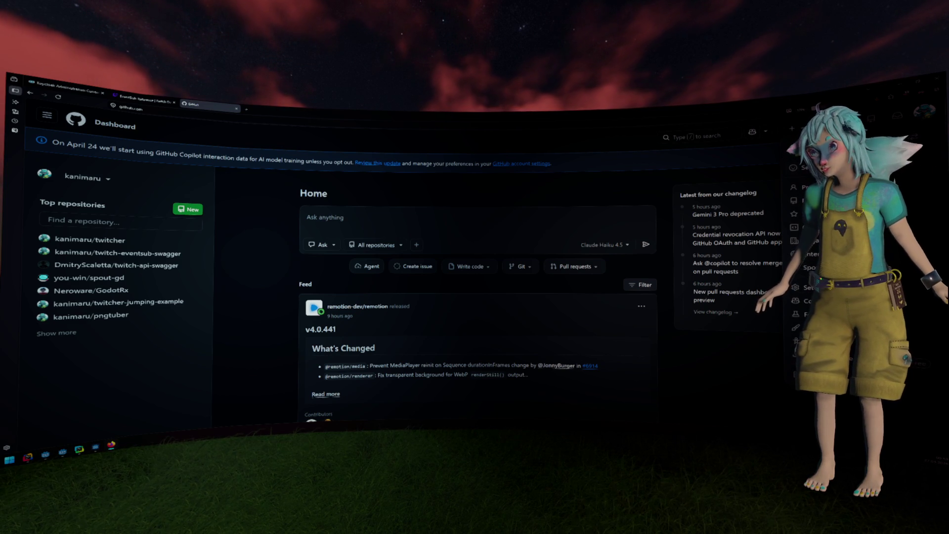
{"action": "left_click", "coordinate": [802, 187]}
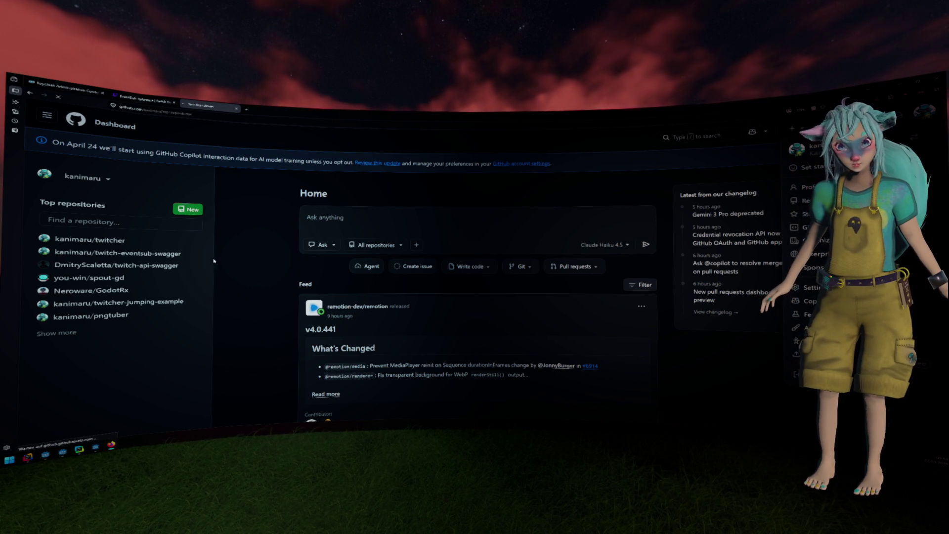
- Open the twitch-eventsub-swagger repository, copy its web address, and return to Godot
{"action": "key", "text": "alt+Left"}
{"action": "left_click", "coordinate": [253, 255]}
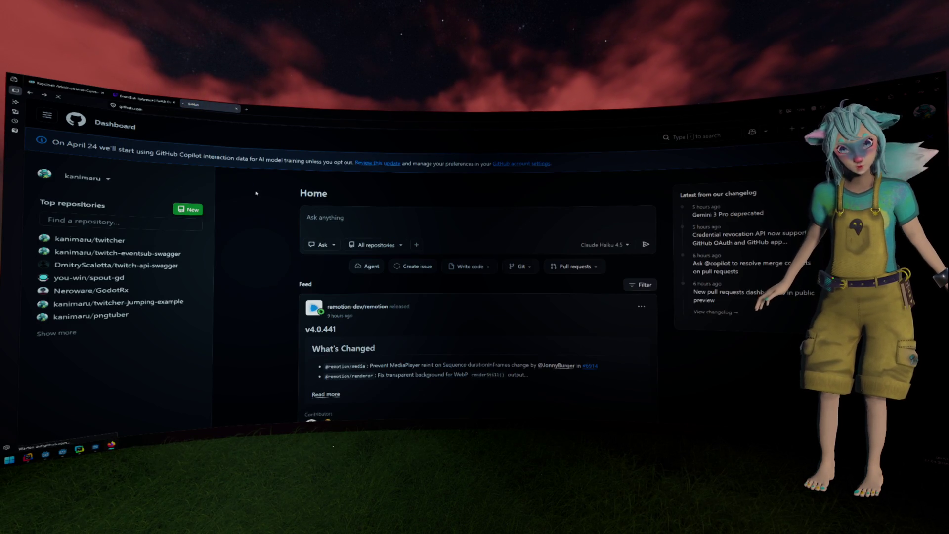
{"action": "left_click", "coordinate": [225, 109]}
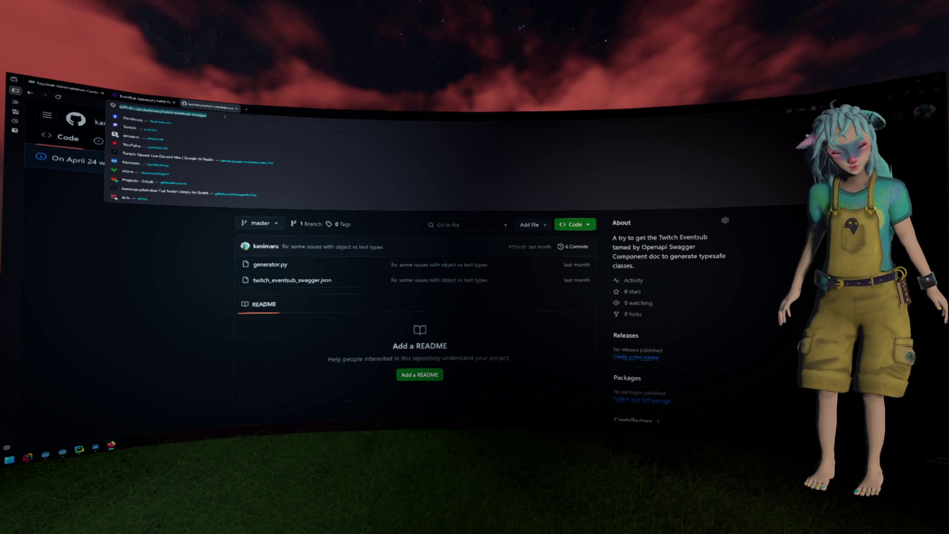
{"action": "left_click", "coordinate": [167, 291]}
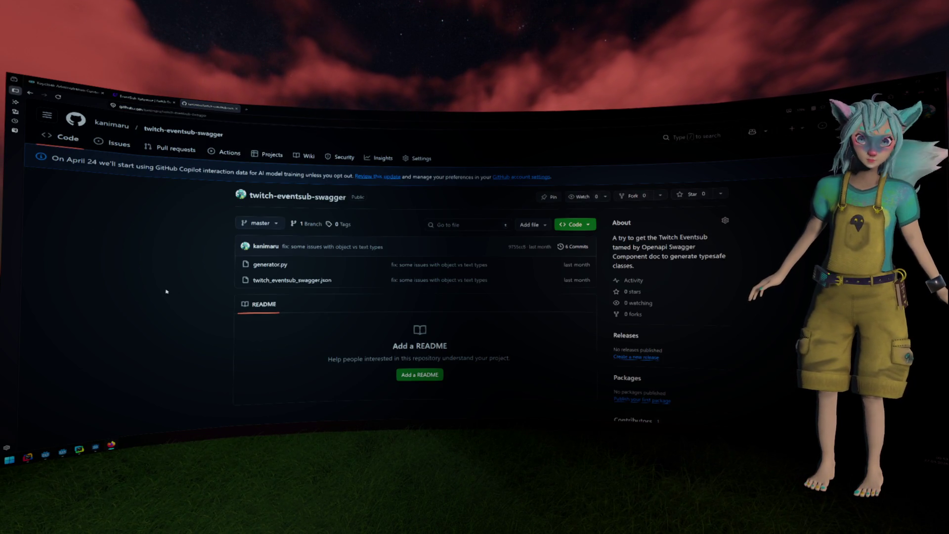
{"action": "key", "text": "alt+Tab"}
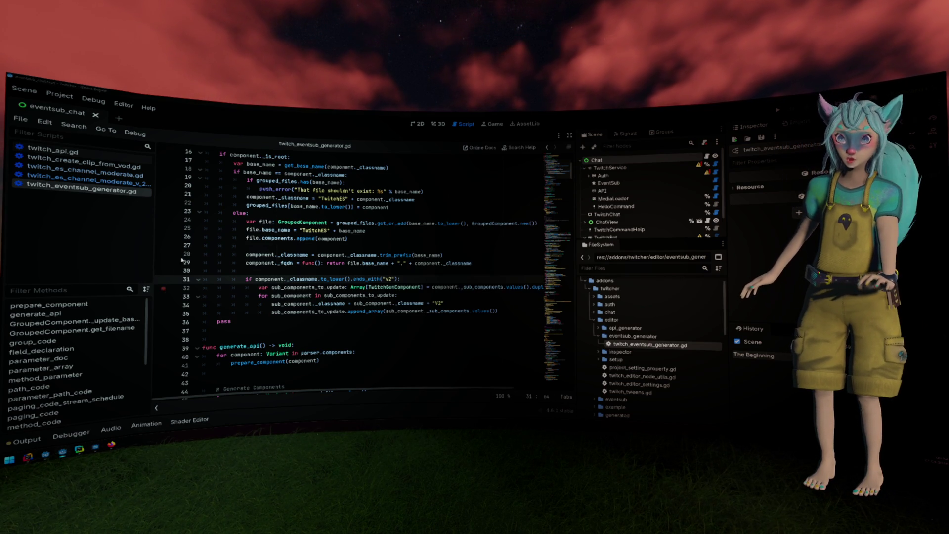
- Paste the repository URL as the Swagger source, parse it, and check the empty API explorer
{"action": "key", "text": "ctrl+v"}
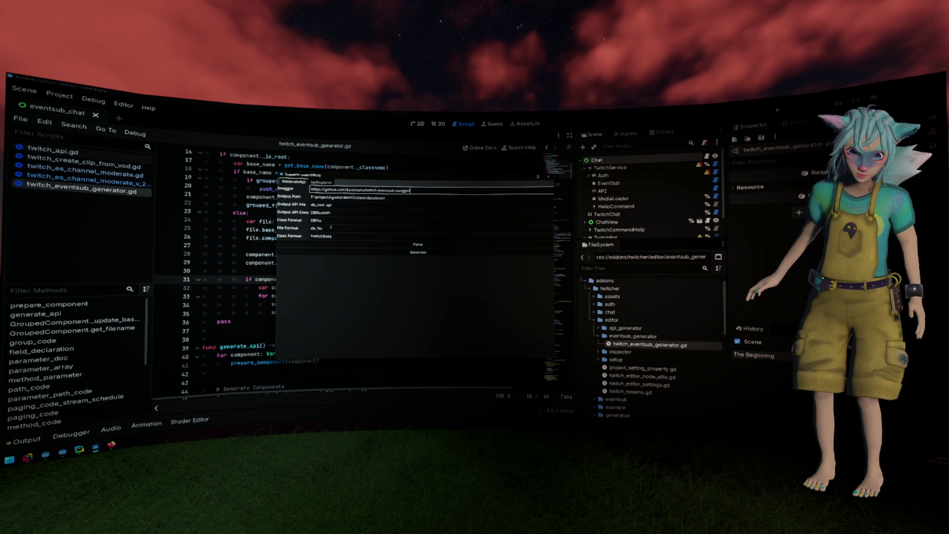
{"action": "key", "text": "Tab"}
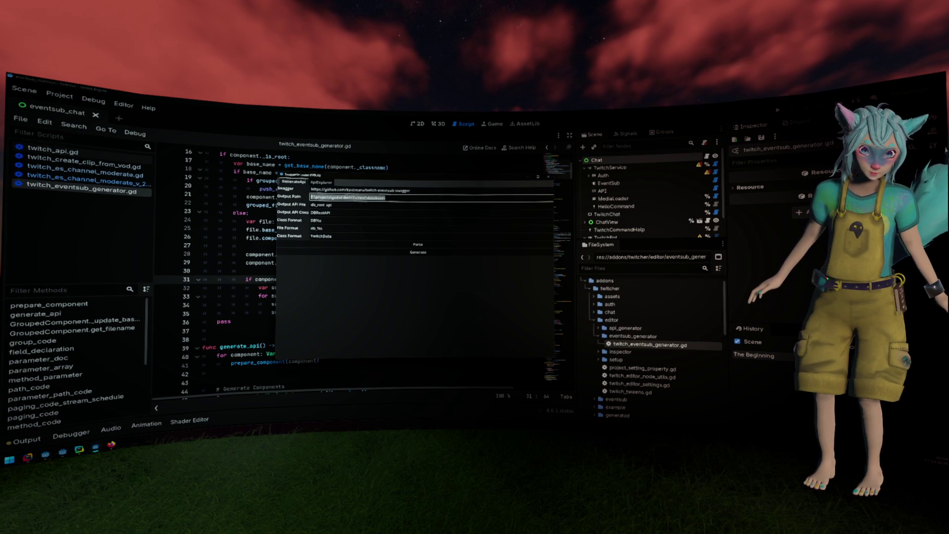
{"action": "left_click", "coordinate": [324, 245]}
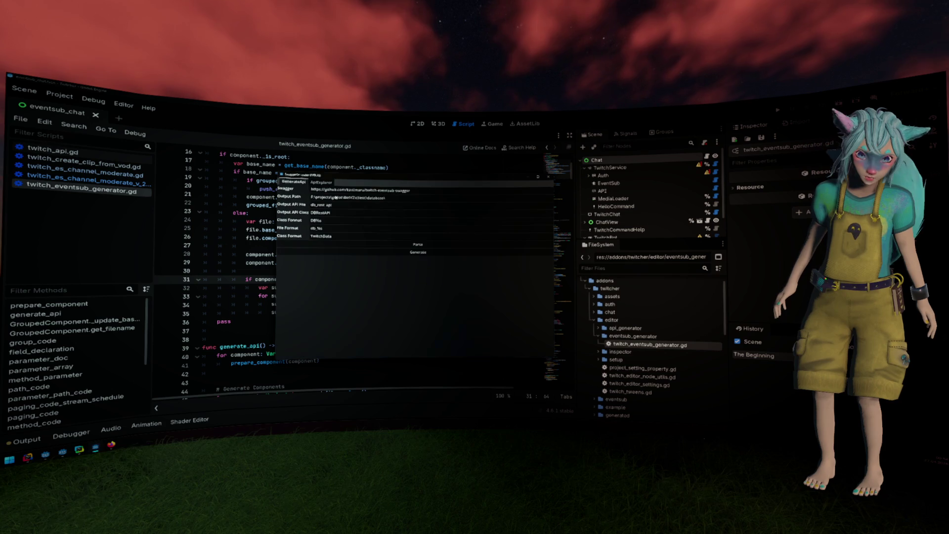
{"action": "left_click", "coordinate": [430, 244]}
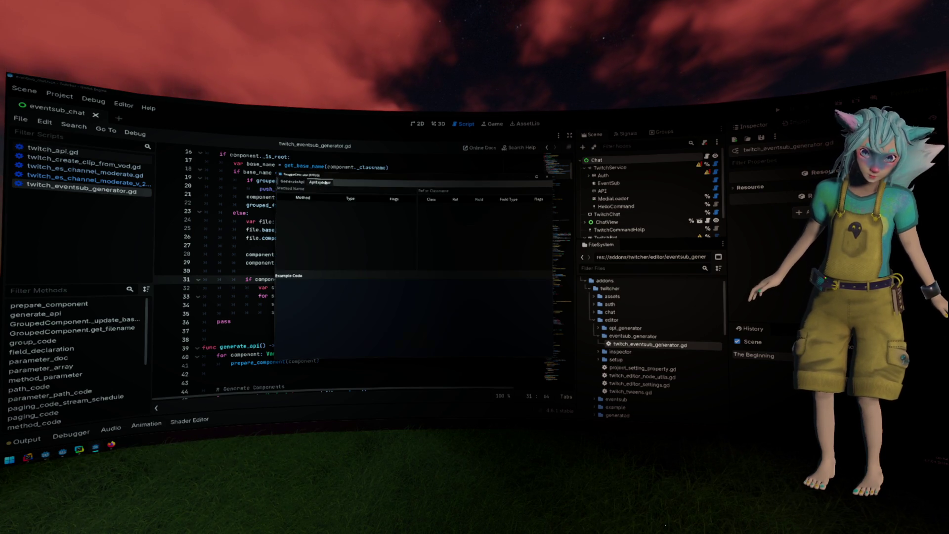
{"action": "key", "text": "Escape"}
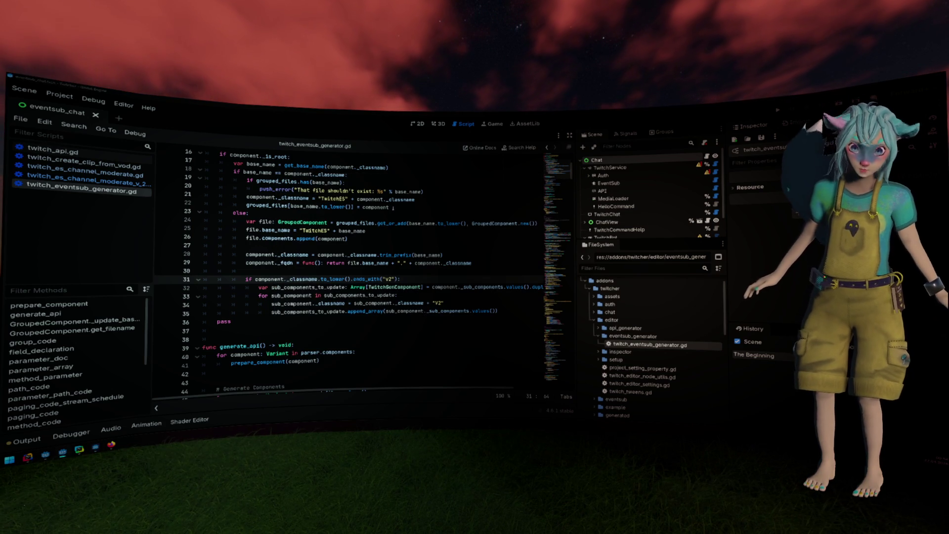
- Open twitch_eventsub_swagger.json's raw view in the browser and copy its address
{"action": "key", "text": "alt+Tab"}
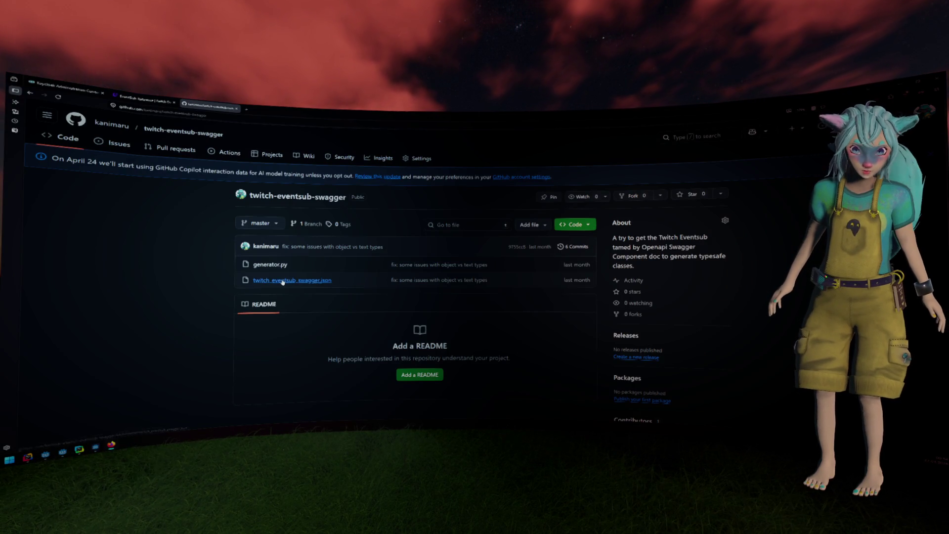
{"action": "left_click", "coordinate": [292, 280]}
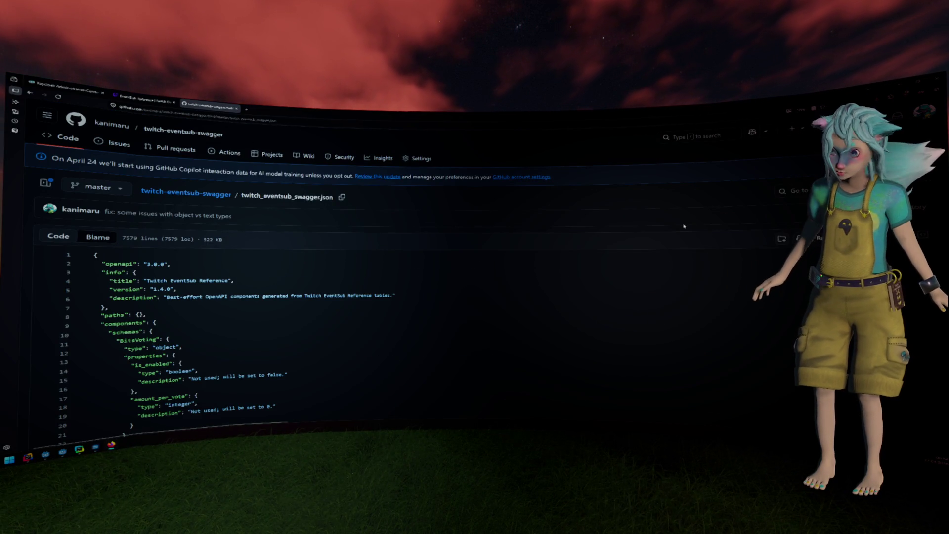
{"action": "left_click", "coordinate": [811, 239]}
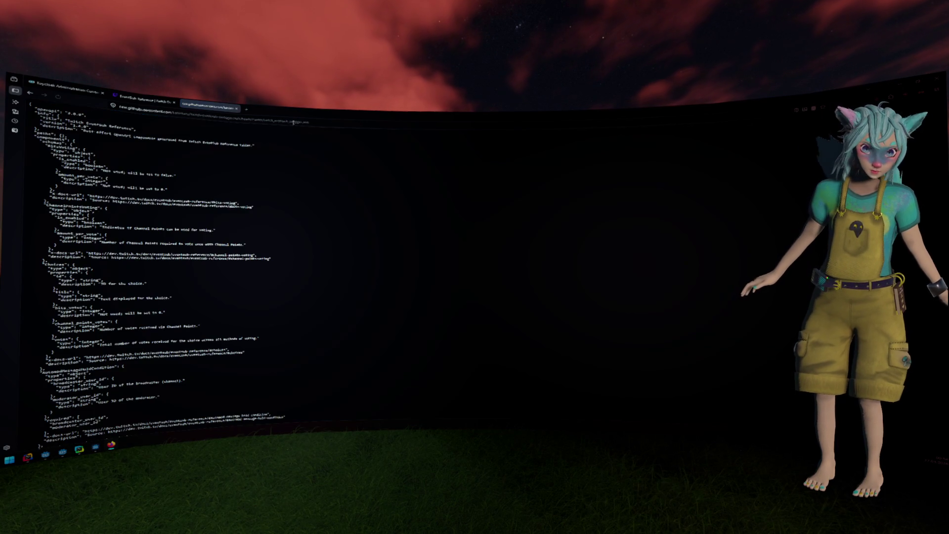
{"action": "key", "text": "ctrl+l"}
{"action": "key", "text": "alt+Tab"}
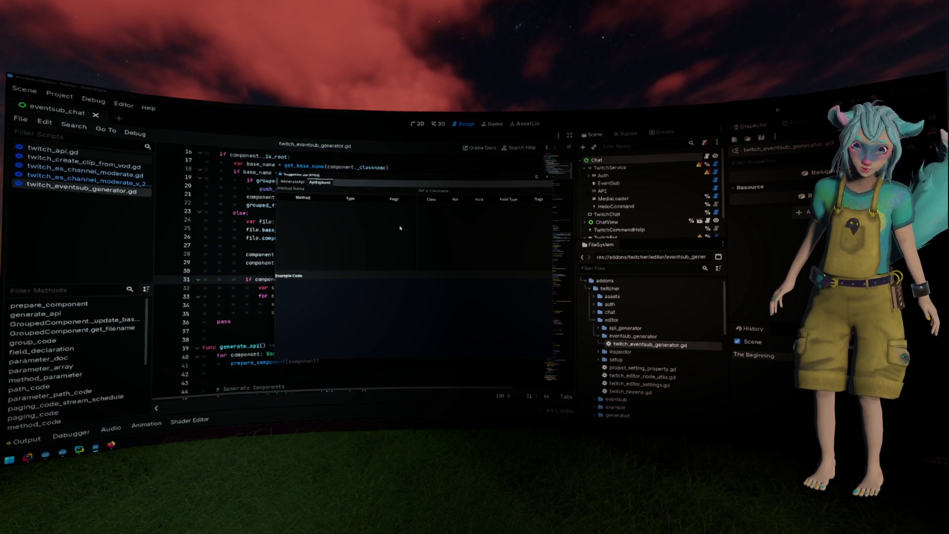
- Replace the Swagger source with the raw JSON URL, parse it, and maximize the explorer
{"action": "key", "text": "ctrl+a"}
{"action": "type", "text": "https://raw.githubusercontent.com/kanimaru/twitch-eventsub-swagger/refs/heads/master/twitch_eventsub_swagger.json"}
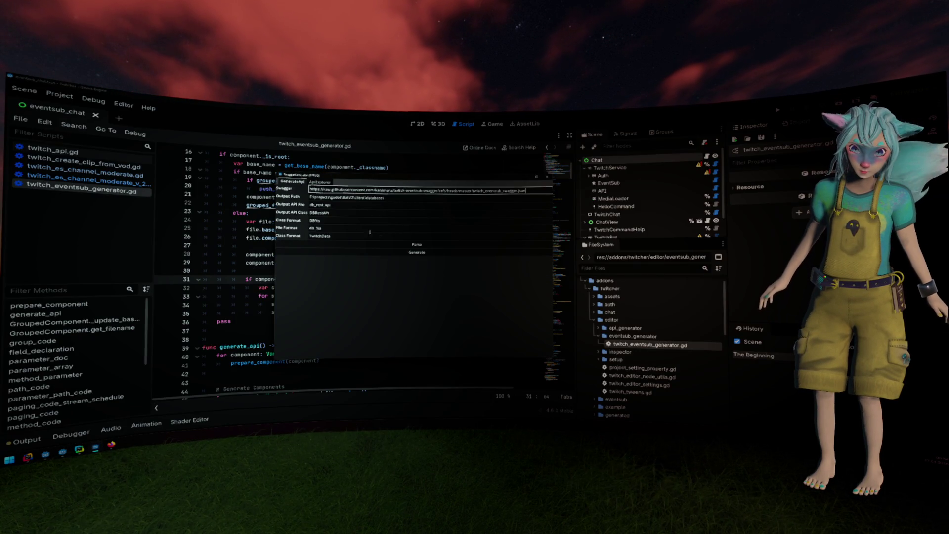
{"action": "left_click", "coordinate": [321, 183]}
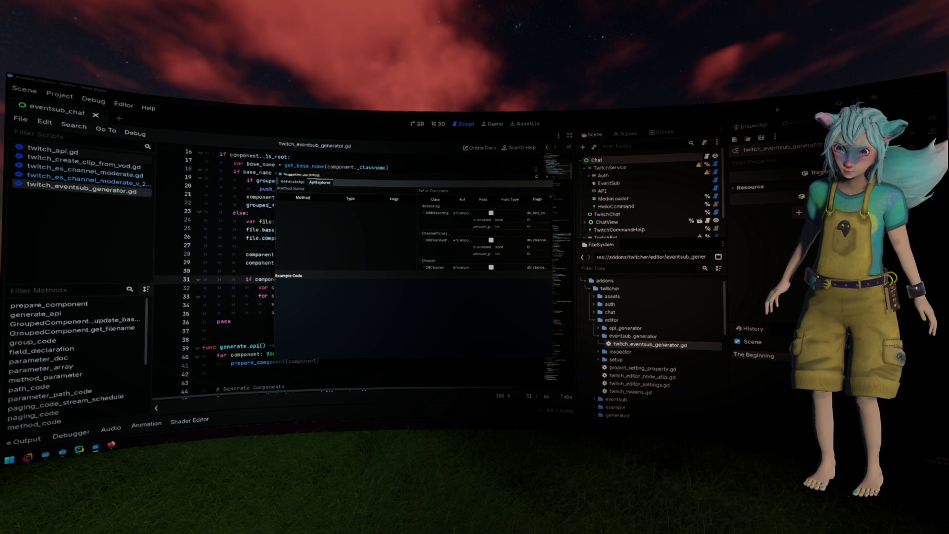
{"action": "key", "text": "super+Up"}
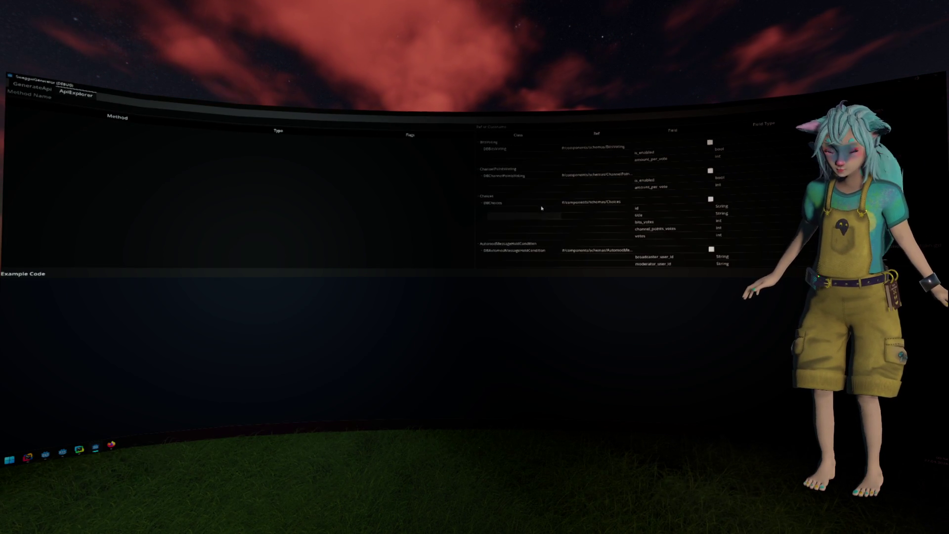
- Filter the explorer's schema list by 'ChannelModera'
{"action": "left_click", "coordinate": [512, 126]}
{"action": "type", "text": "ChannelMod"}
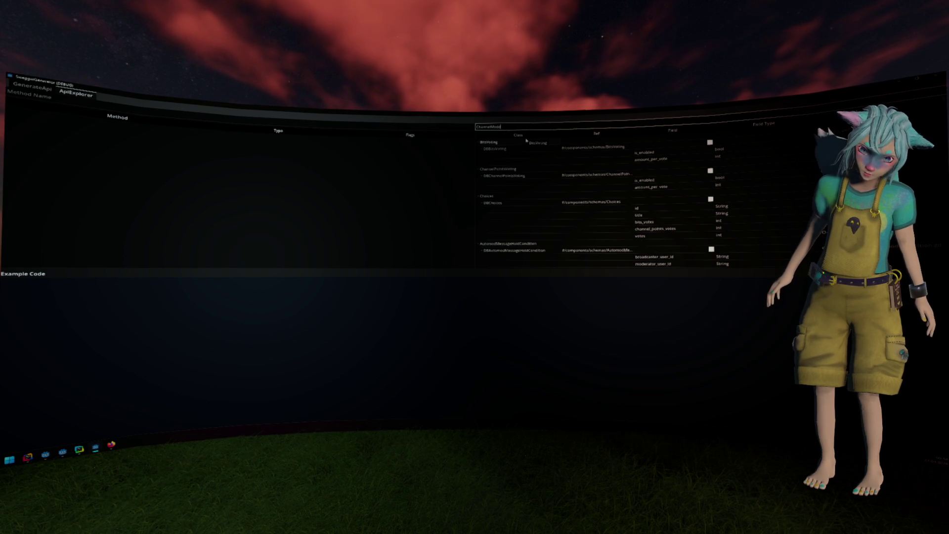
{"action": "type", "text": "ator"}
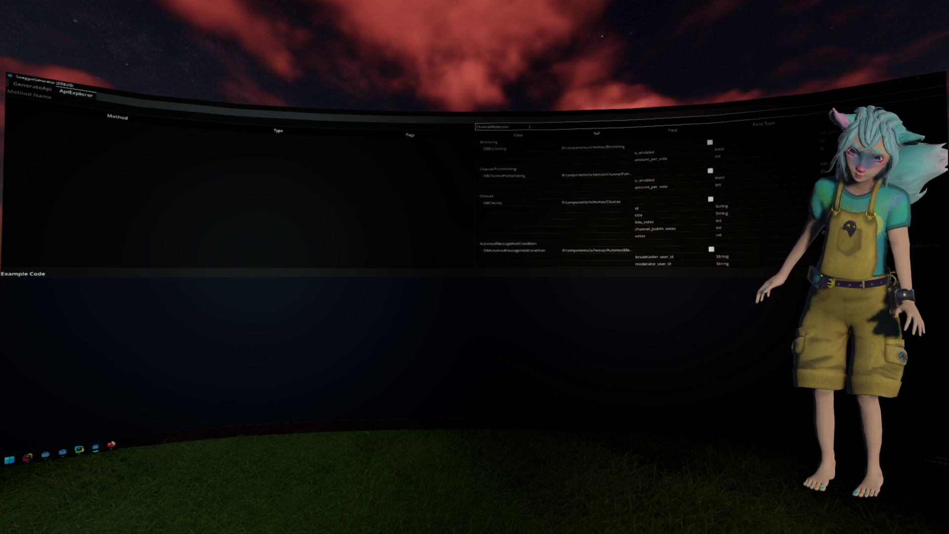
{"action": "key", "text": "BackSpace"}
{"action": "key", "text": "BackSpace"}
{"action": "key", "text": "BackSpace"}
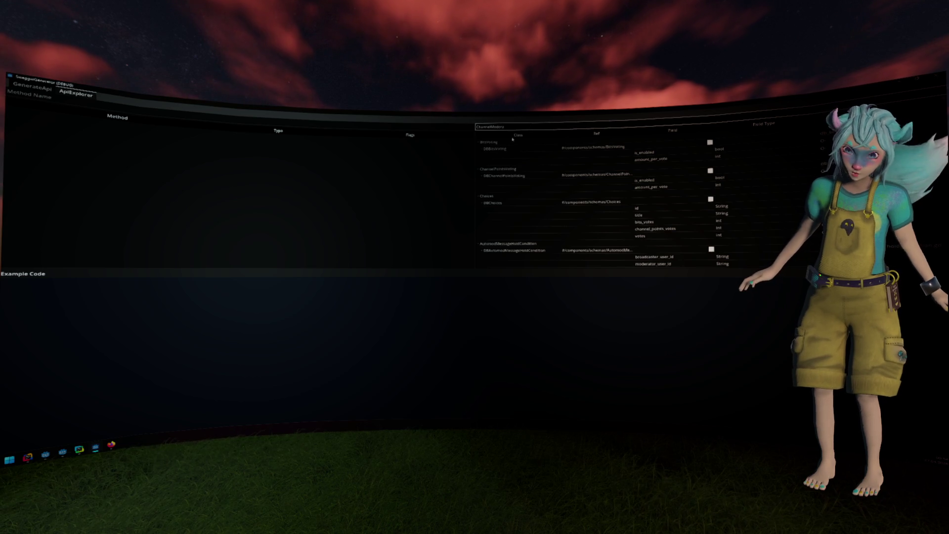
- Scroll through the ChannelModerate schema entries, then close the running generator
{"action": "scroll", "coordinate": [499, 141], "scroll_direction": "down", "scroll_amount": 5}
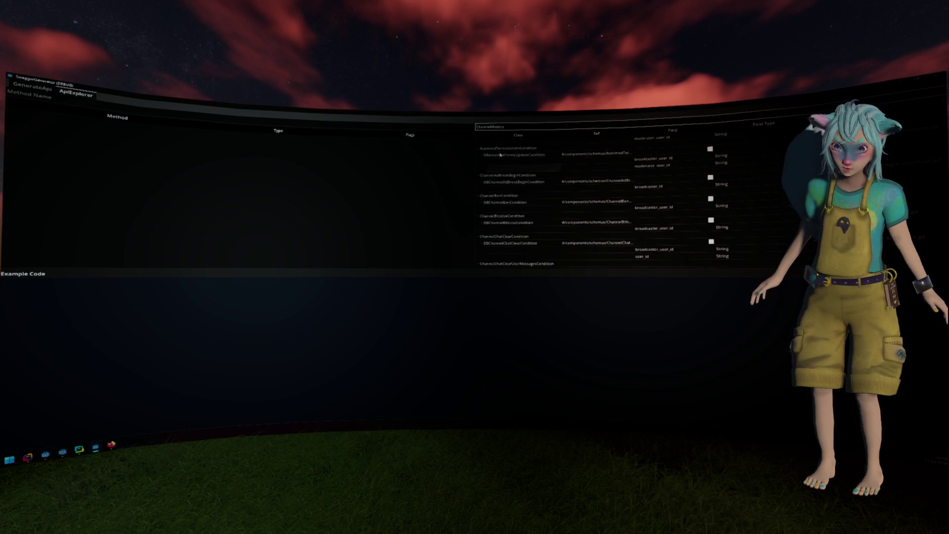
{"action": "scroll", "coordinate": [537, 175], "scroll_direction": "down", "scroll_amount": 3}
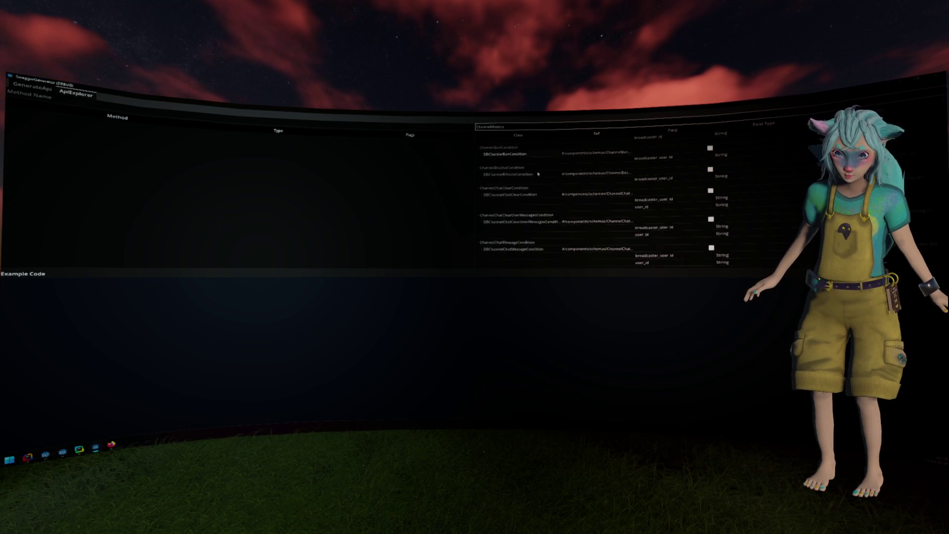
{"action": "scroll", "coordinate": [537, 175], "scroll_direction": "down", "scroll_amount": 5}
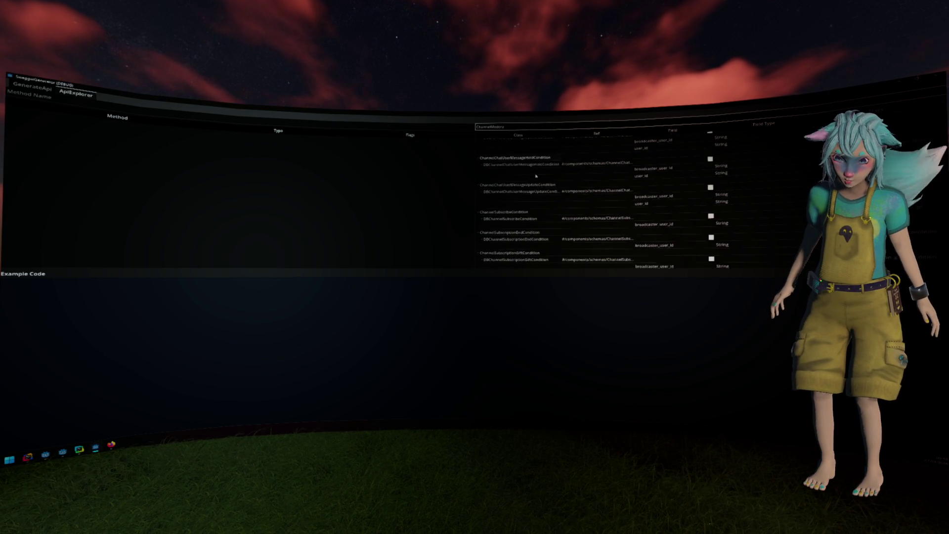
{"action": "scroll", "coordinate": [536, 175], "scroll_direction": "down", "scroll_amount": 5}
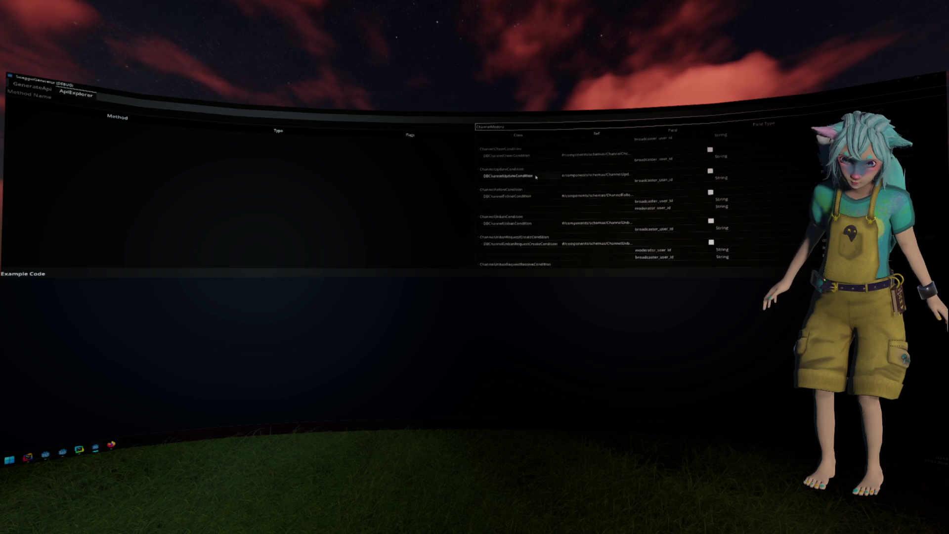
{"action": "scroll", "coordinate": [536, 177], "scroll_direction": "down", "scroll_amount": 5}
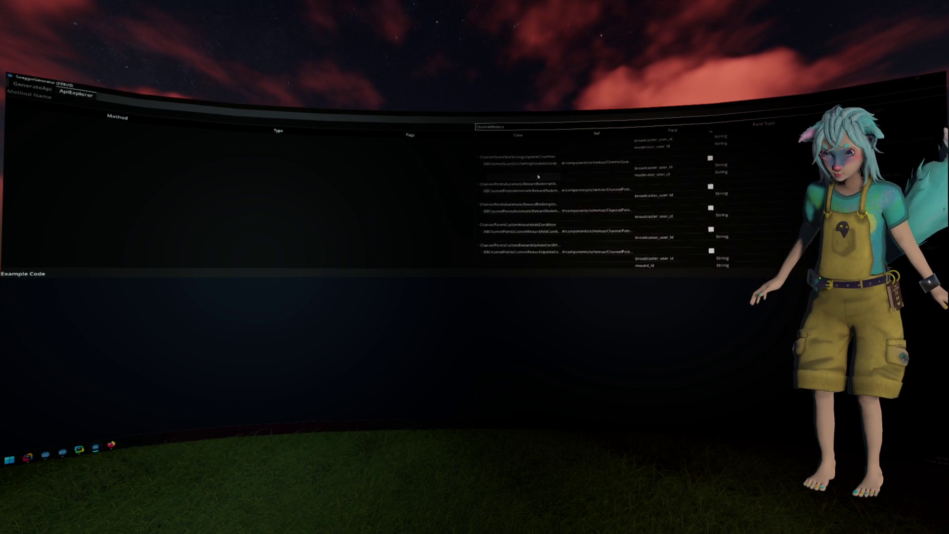
{"action": "scroll", "coordinate": [537, 178], "scroll_direction": "down", "scroll_amount": 5}
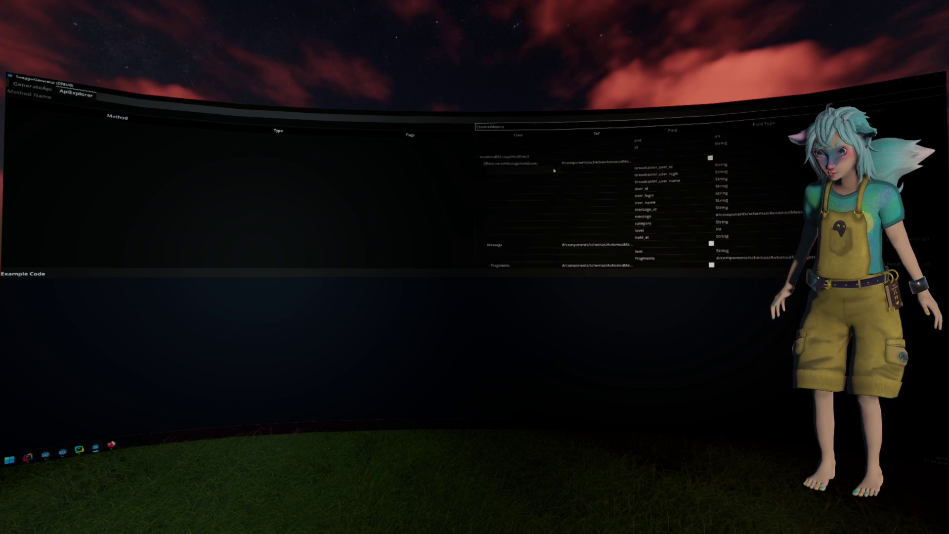
{"action": "scroll", "coordinate": [642, 192], "scroll_direction": "down", "scroll_amount": 5}
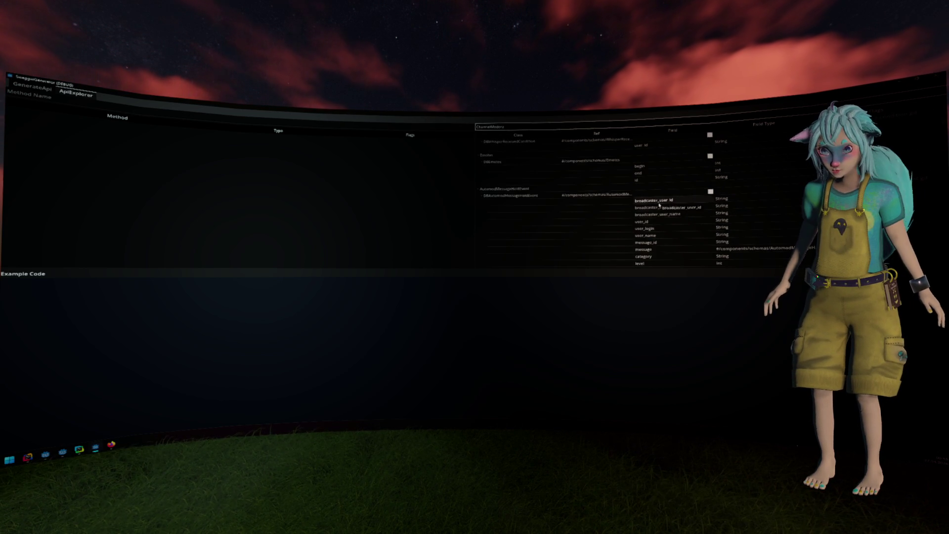
{"action": "scroll", "coordinate": [659, 205], "scroll_direction": "down", "scroll_amount": 5}
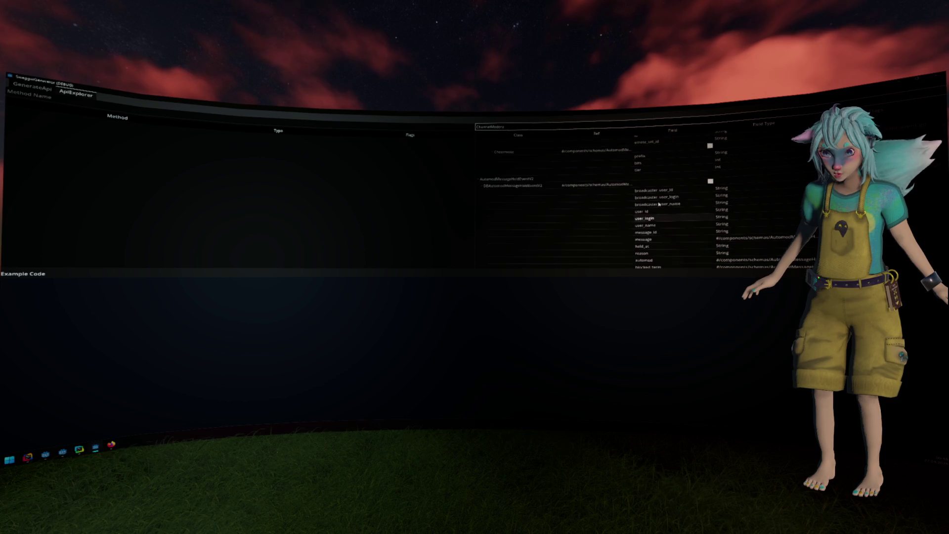
{"action": "scroll", "coordinate": [659, 203], "scroll_direction": "down", "scroll_amount": 5}
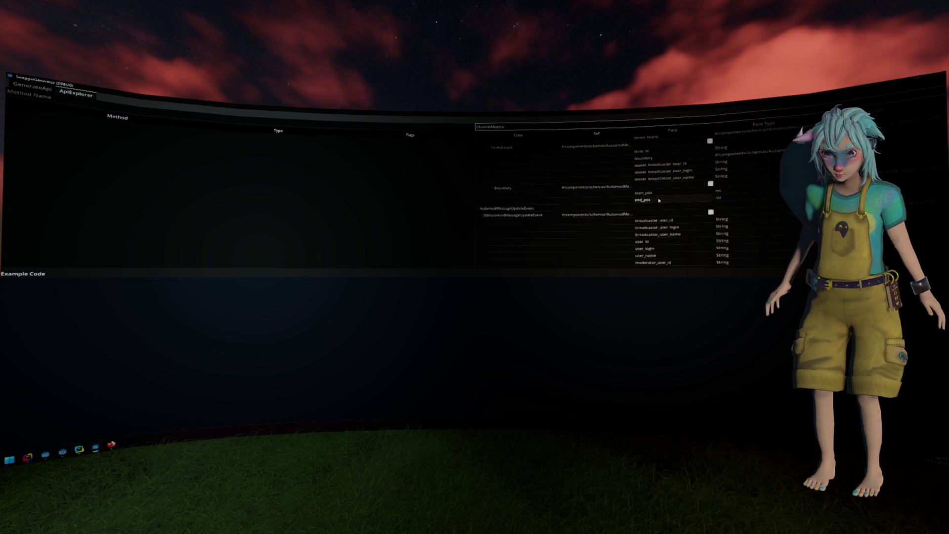
{"action": "scroll", "coordinate": [659, 199], "scroll_direction": "down", "scroll_amount": 2}
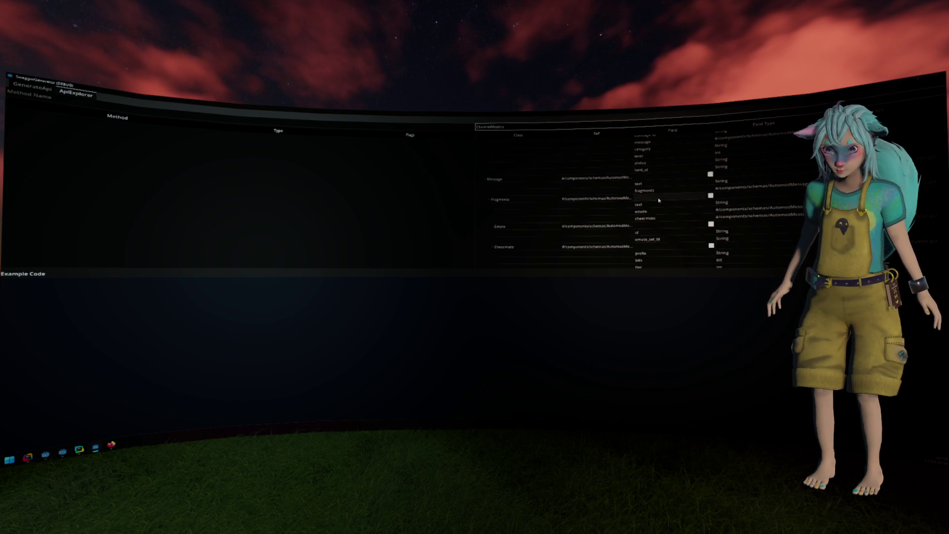
{"action": "scroll", "coordinate": [659, 200], "scroll_direction": "down", "scroll_amount": 5}
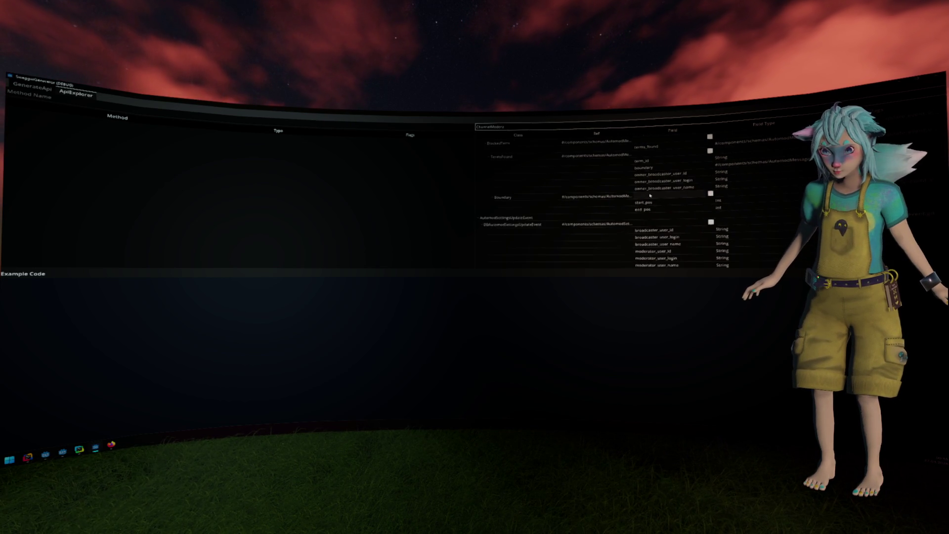
{"action": "scroll", "coordinate": [651, 194], "scroll_direction": "down", "scroll_amount": 10}
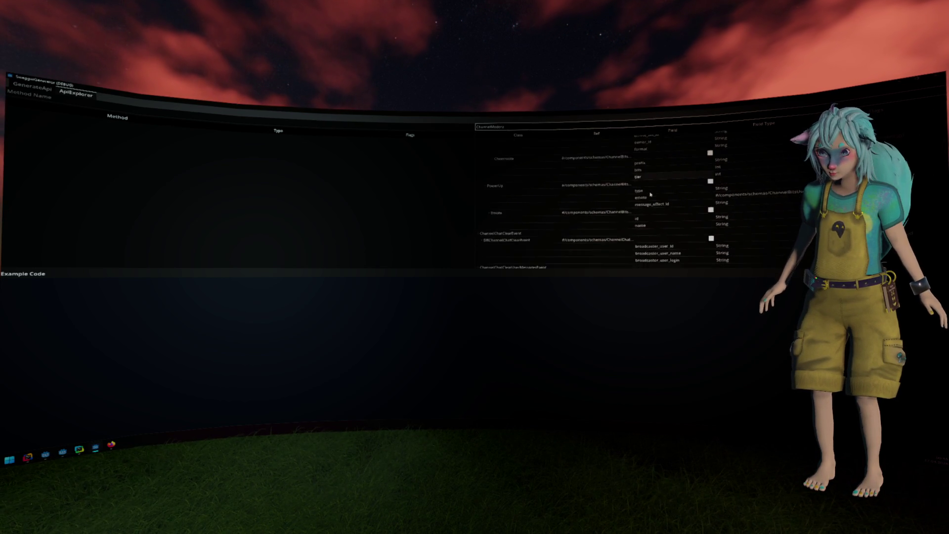
{"action": "scroll", "coordinate": [651, 196], "scroll_direction": "down", "scroll_amount": 10}
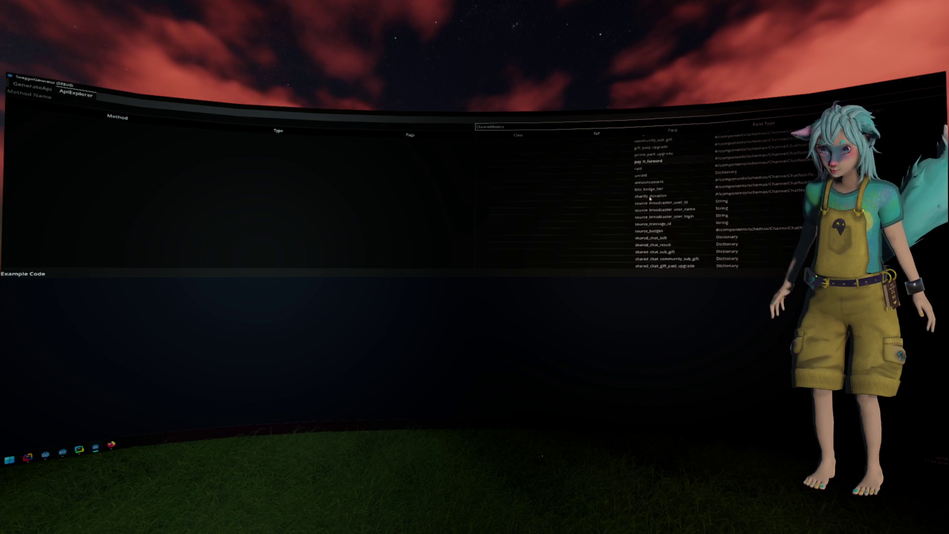
{"action": "scroll", "coordinate": [649, 199], "scroll_direction": "up", "scroll_amount": 1}
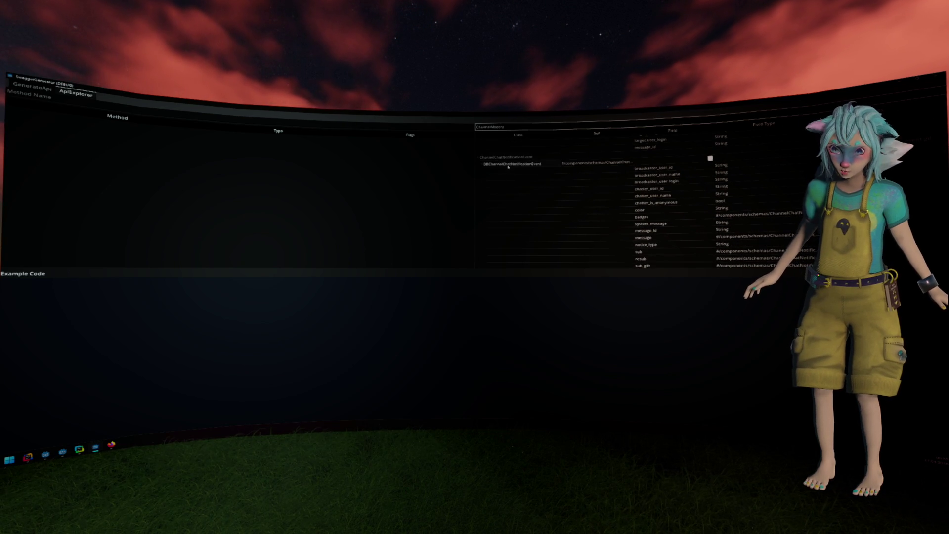
{"action": "scroll", "coordinate": [569, 173], "scroll_direction": "down", "scroll_amount": 5}
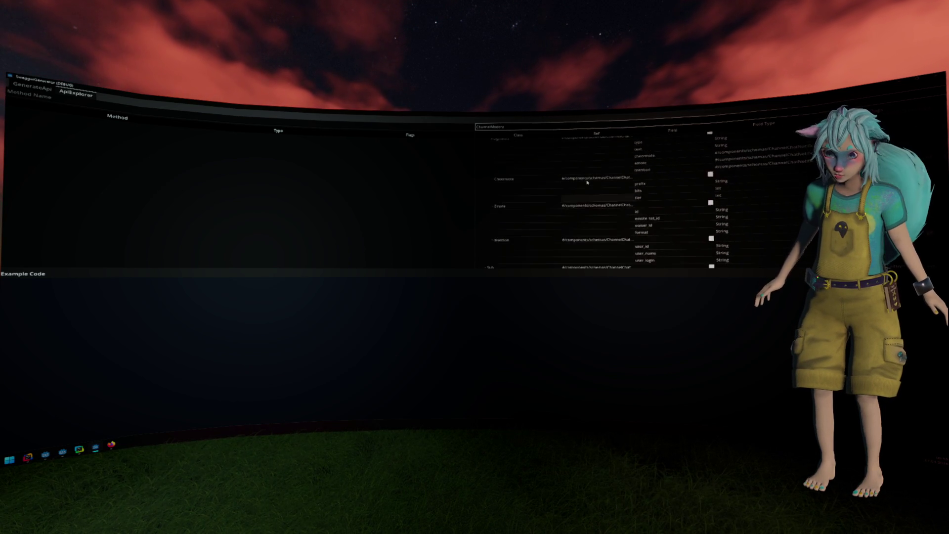
{"action": "scroll", "coordinate": [587, 182], "scroll_direction": "down", "scroll_amount": 6}
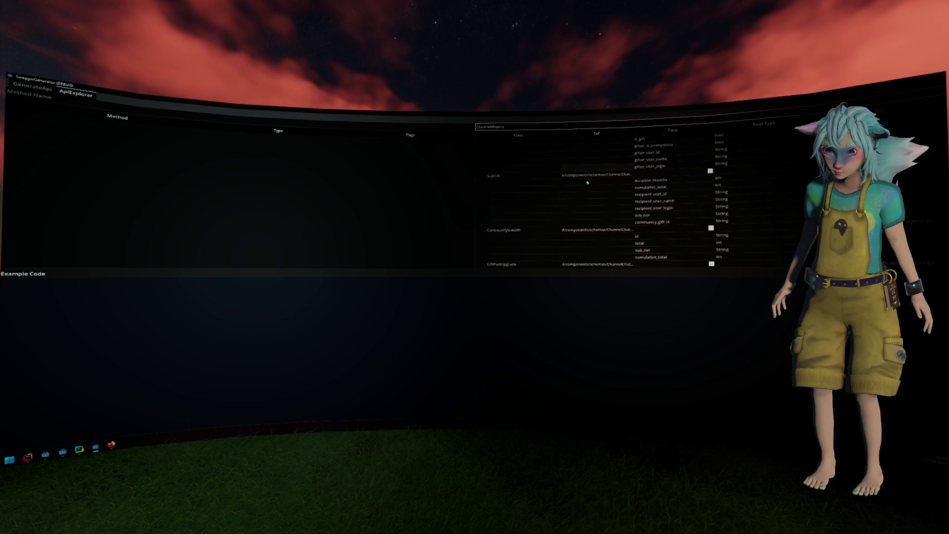
{"action": "scroll", "coordinate": [587, 182], "scroll_direction": "down", "scroll_amount": 6}
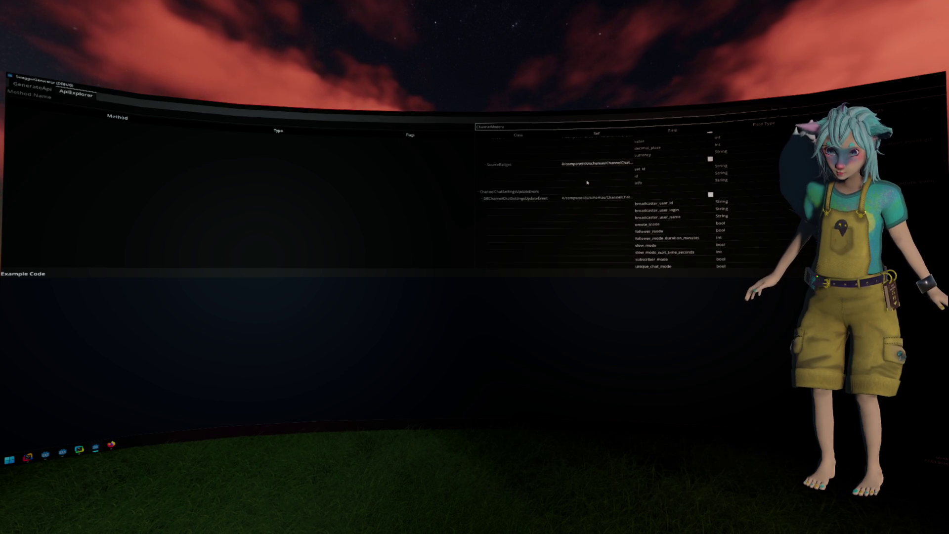
{"action": "scroll", "coordinate": [554, 188], "scroll_direction": "down", "scroll_amount": 4}
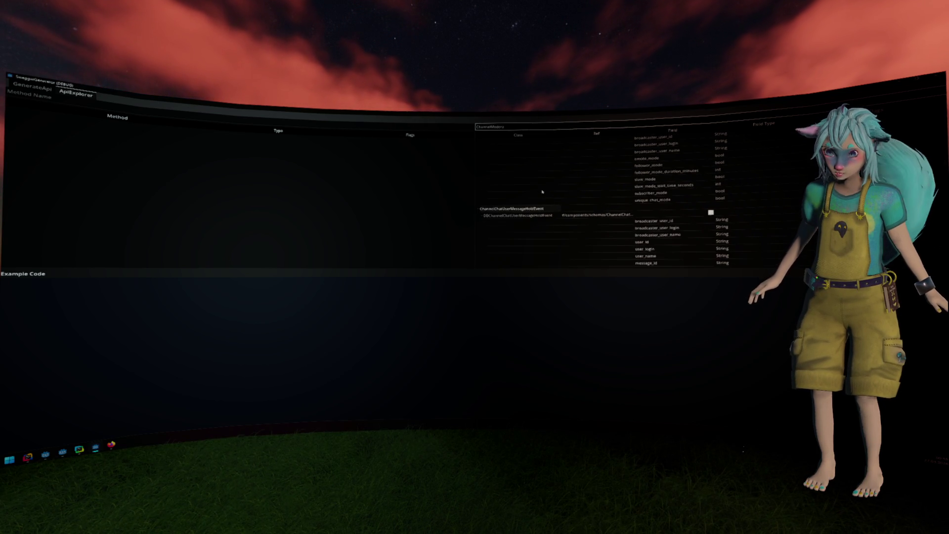
{"action": "scroll", "coordinate": [542, 192], "scroll_direction": "down", "scroll_amount": 5}
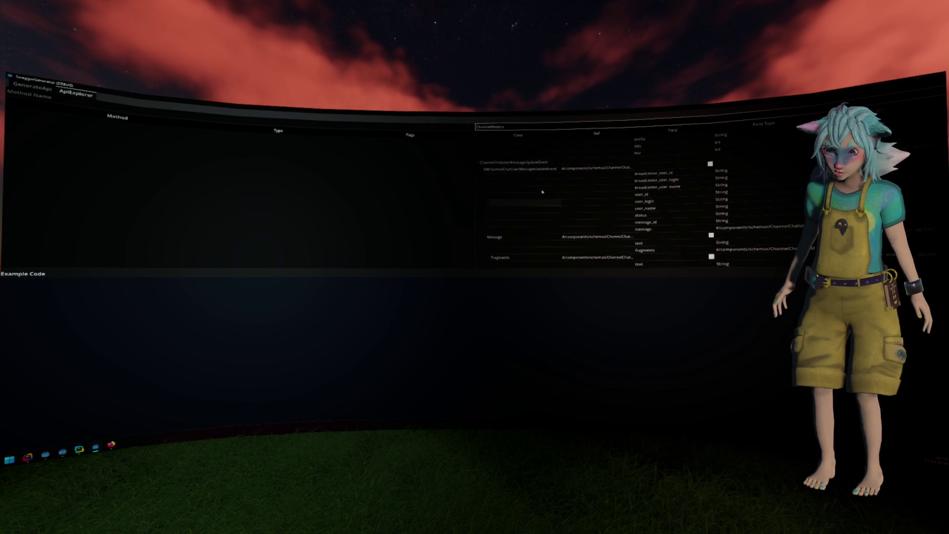
{"action": "scroll", "coordinate": [542, 192], "scroll_direction": "down", "scroll_amount": 5}
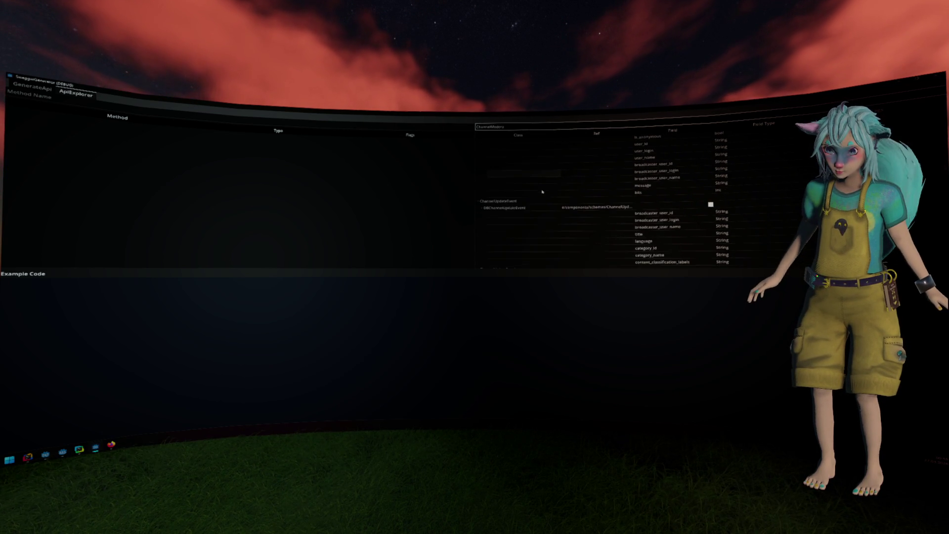
{"action": "scroll", "coordinate": [542, 191], "scroll_direction": "down", "scroll_amount": 5}
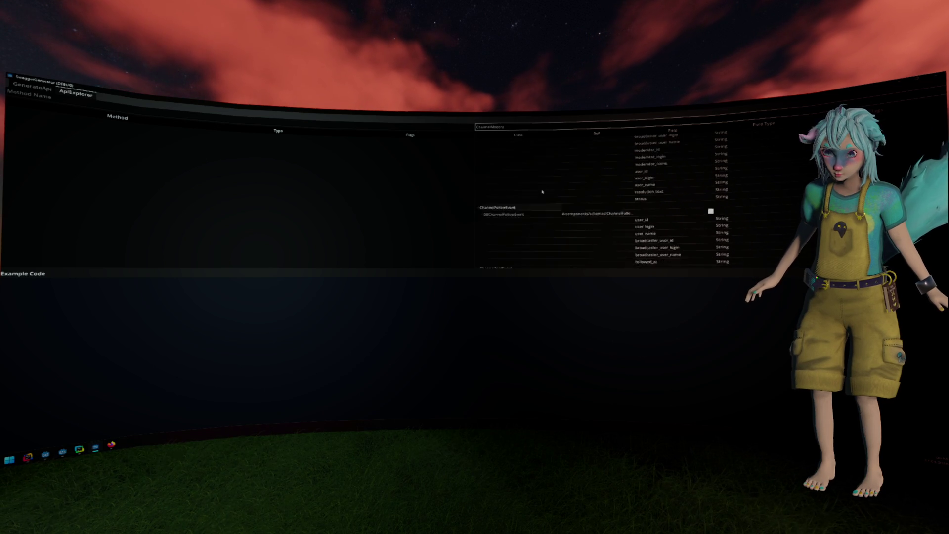
{"action": "scroll", "coordinate": [543, 191], "scroll_direction": "down", "scroll_amount": 5}
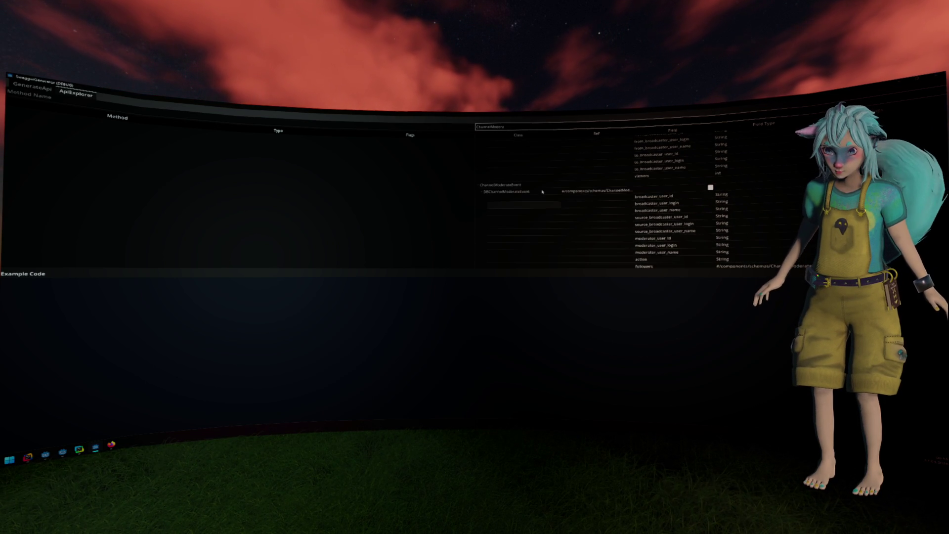
{"action": "scroll", "coordinate": [578, 182], "scroll_direction": "down", "scroll_amount": 3}
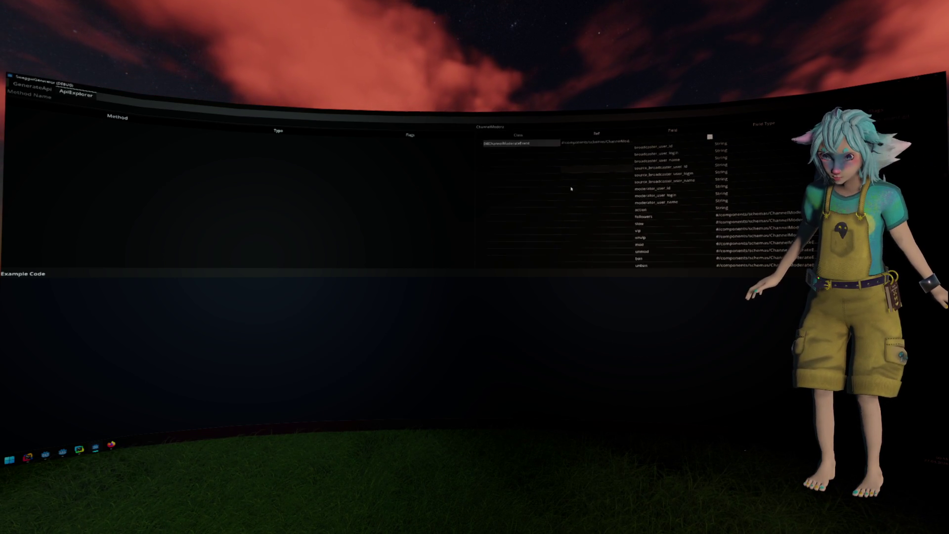
{"action": "scroll", "coordinate": [578, 182], "scroll_direction": "down", "scroll_amount": 3}
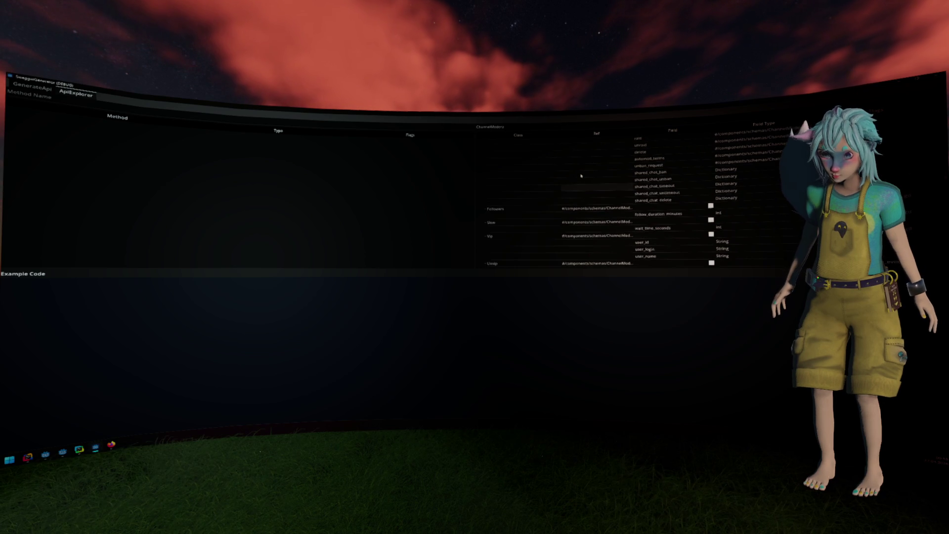
{"action": "scroll", "coordinate": [581, 176], "scroll_direction": "down", "scroll_amount": 5}
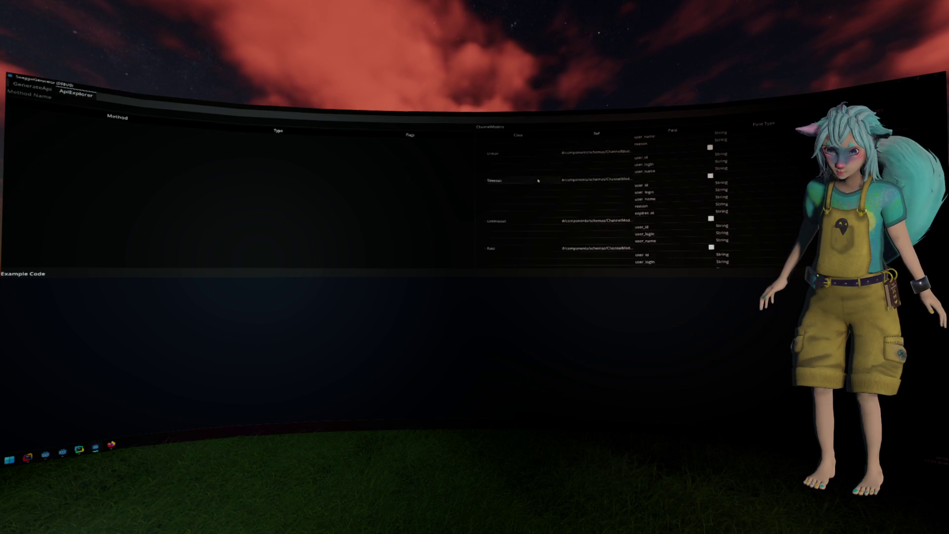
{"action": "scroll", "coordinate": [538, 181], "scroll_direction": "down", "scroll_amount": 5}
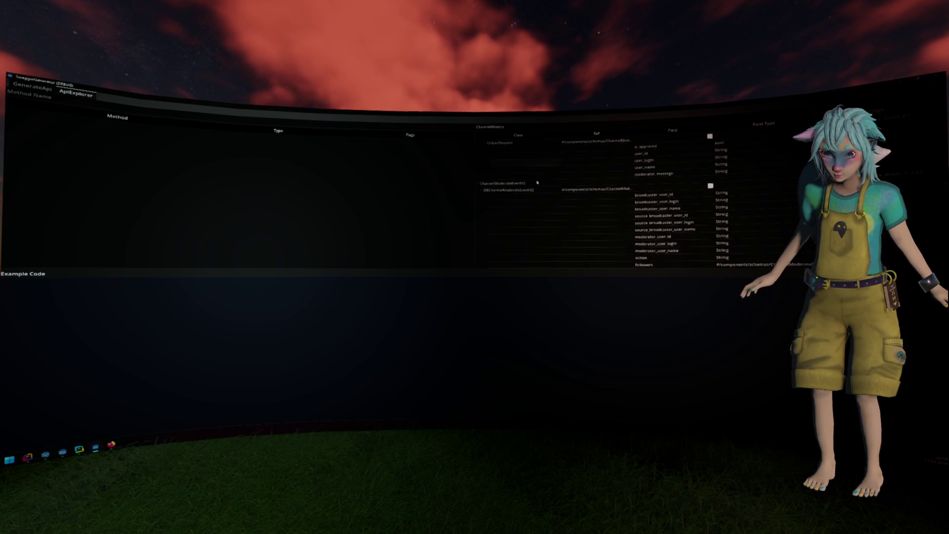
{"action": "scroll", "coordinate": [524, 184], "scroll_direction": "down", "scroll_amount": 5}
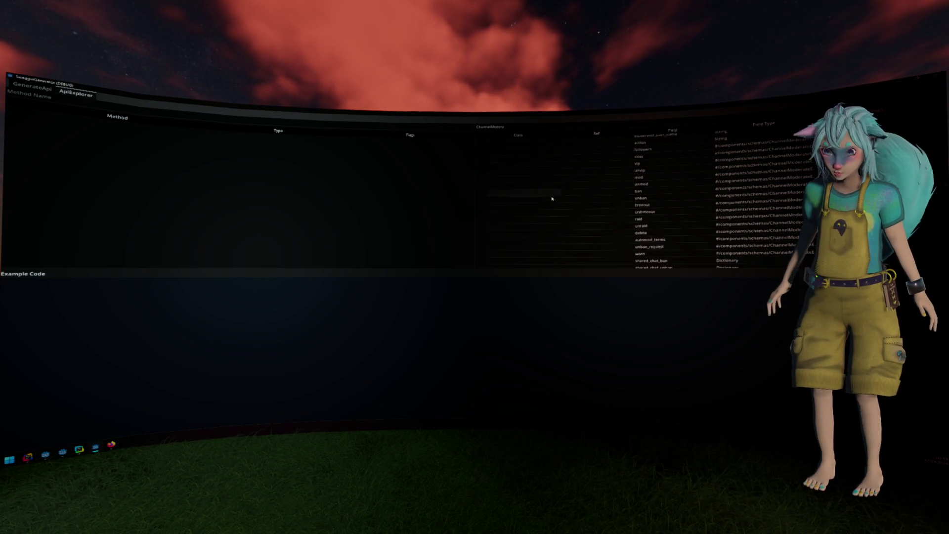
{"action": "scroll", "coordinate": [652, 188], "scroll_direction": "down", "scroll_amount": 3}
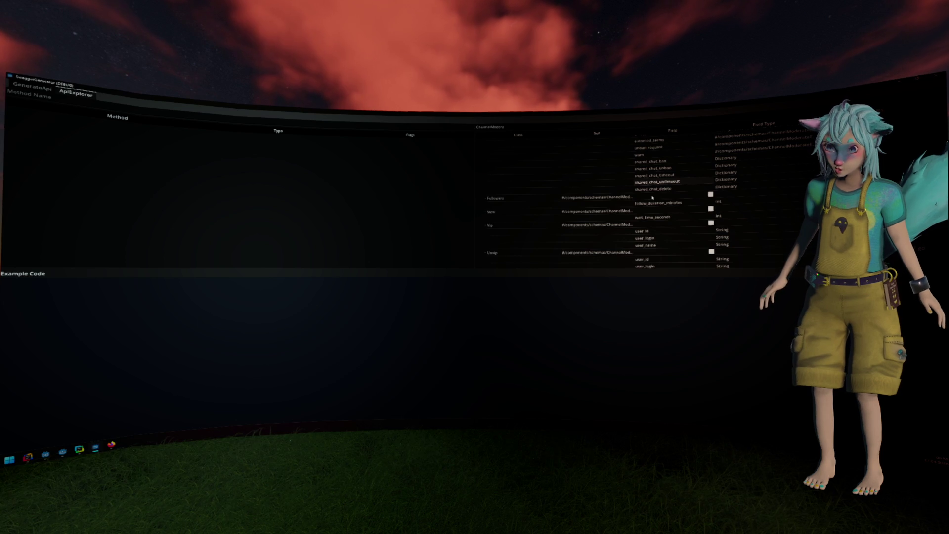
{"action": "scroll", "coordinate": [652, 197], "scroll_direction": "up", "scroll_amount": 10}
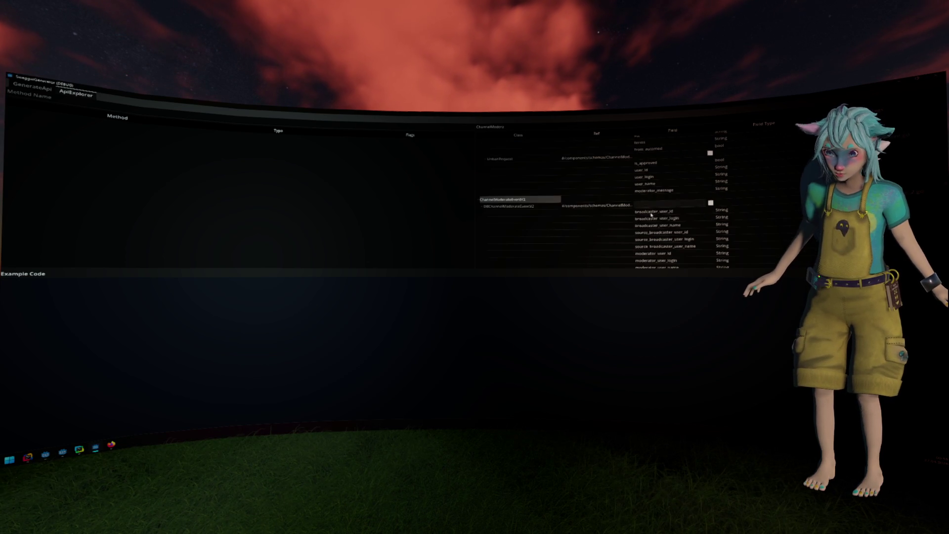
{"action": "scroll", "coordinate": [711, 204], "scroll_direction": "down", "scroll_amount": 8}
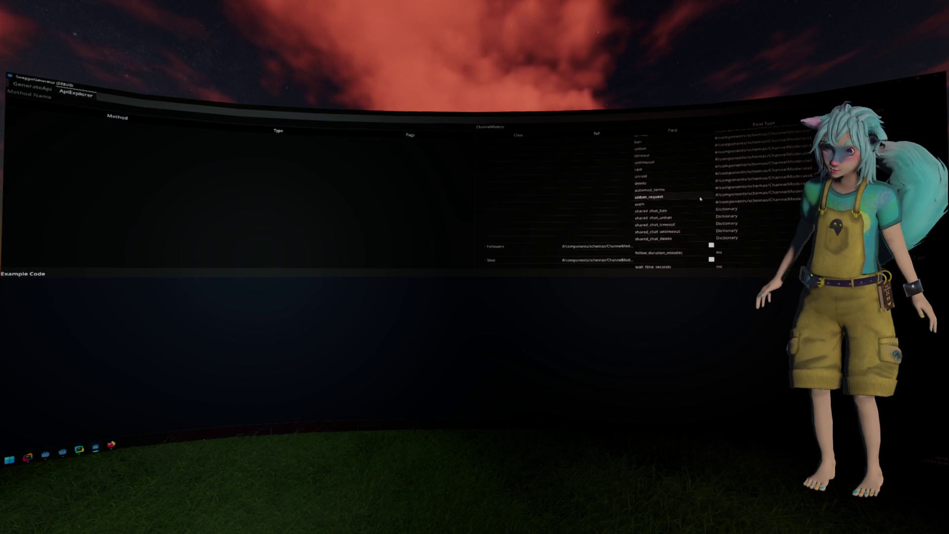
{"action": "scroll", "coordinate": [700, 199], "scroll_direction": "down", "scroll_amount": 3}
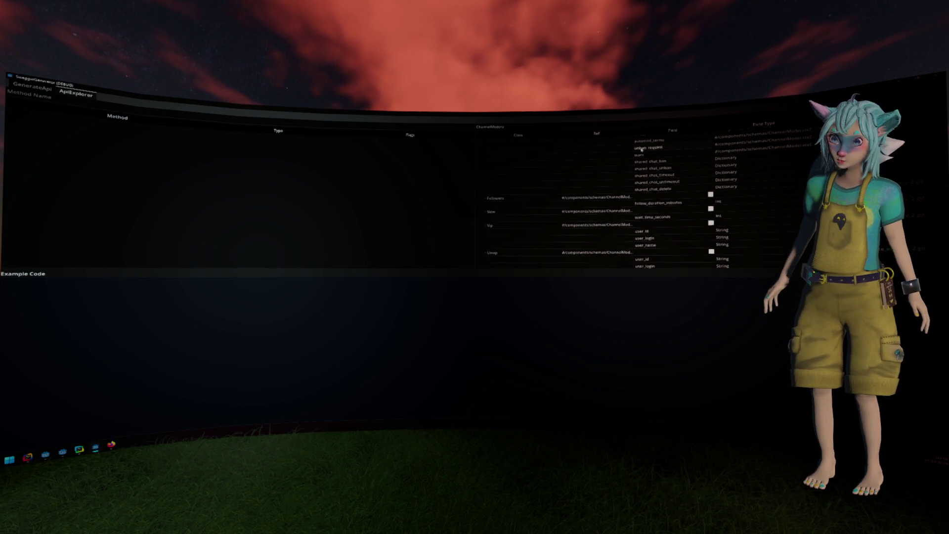
{"action": "scroll", "coordinate": [642, 151], "scroll_direction": "down", "scroll_amount": 3}
{"action": "scroll", "coordinate": [643, 152], "scroll_direction": "down", "scroll_amount": 10}
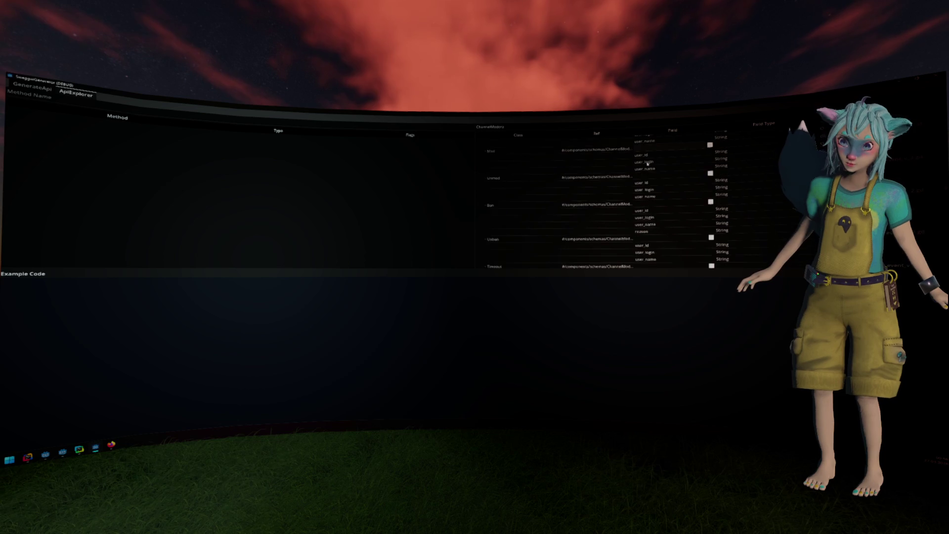
{"action": "scroll", "coordinate": [650, 167], "scroll_direction": "down", "scroll_amount": 10}
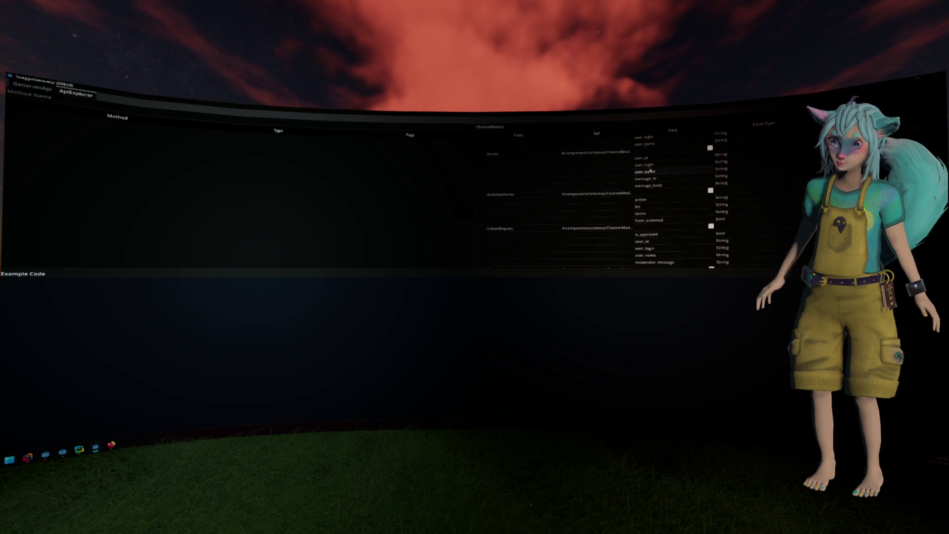
{"action": "scroll", "coordinate": [652, 169], "scroll_direction": "up", "scroll_amount": 15}
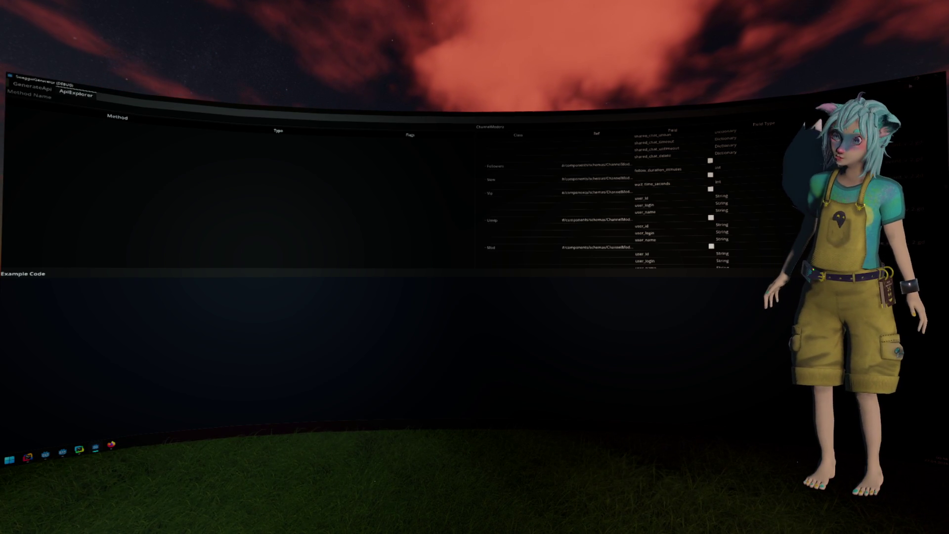
{"action": "key", "text": "alt+F4"}
{"action": "left_click", "coordinate": [448, 230]}
{"action": "scroll", "coordinate": [447, 240], "scroll_direction": "up", "scroll_amount": 3}
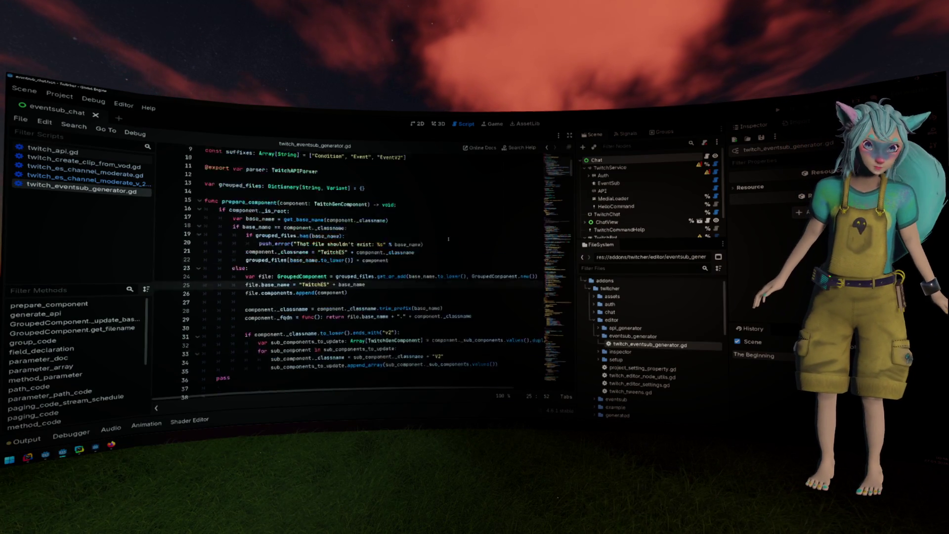
{"action": "scroll", "coordinate": [336, 237], "scroll_direction": "down", "scroll_amount": 2}
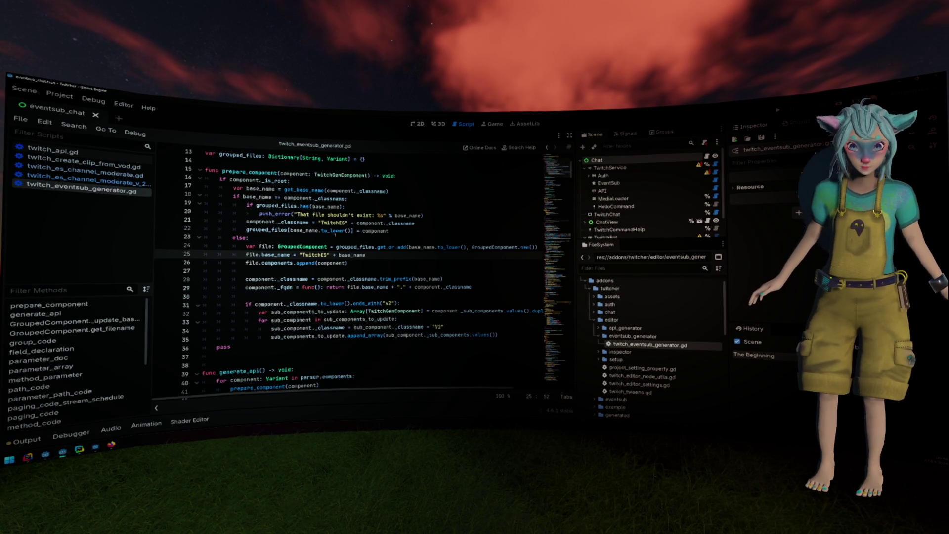
{"action": "left_click_drag", "start_coordinate": [233, 287], "coordinate": [511, 335]}
{"action": "left_click", "coordinate": [511, 334]}
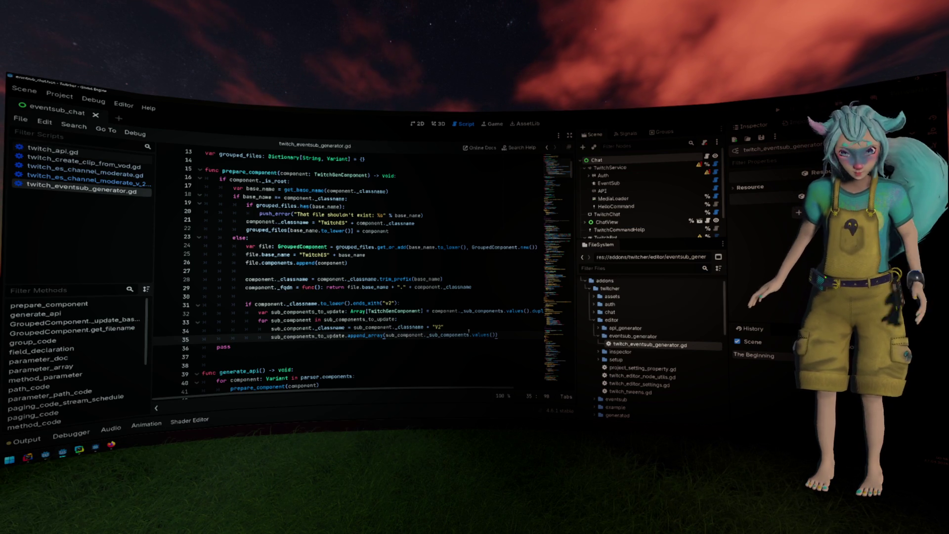
{"action": "scroll", "coordinate": [468, 329], "scroll_direction": "down", "scroll_amount": 3}
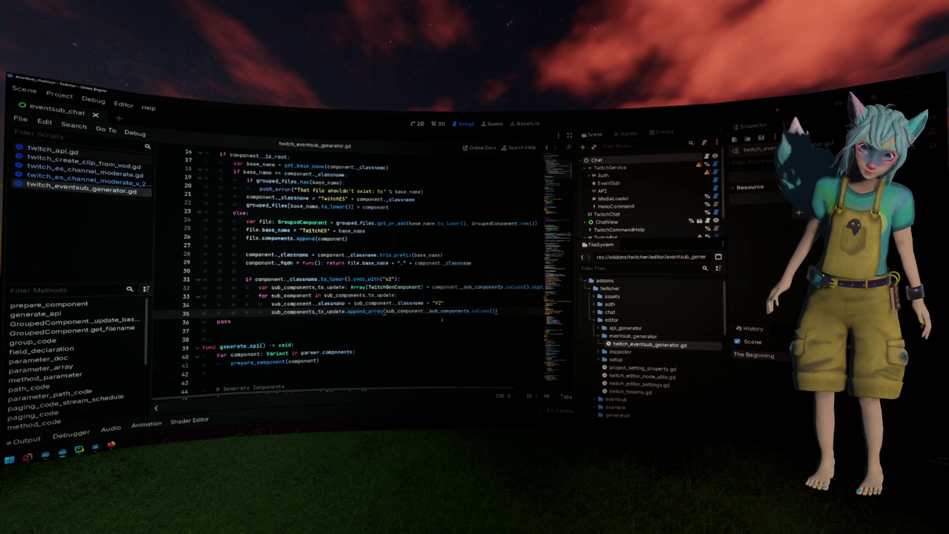
{"action": "triple_click", "coordinate": [367, 280]}
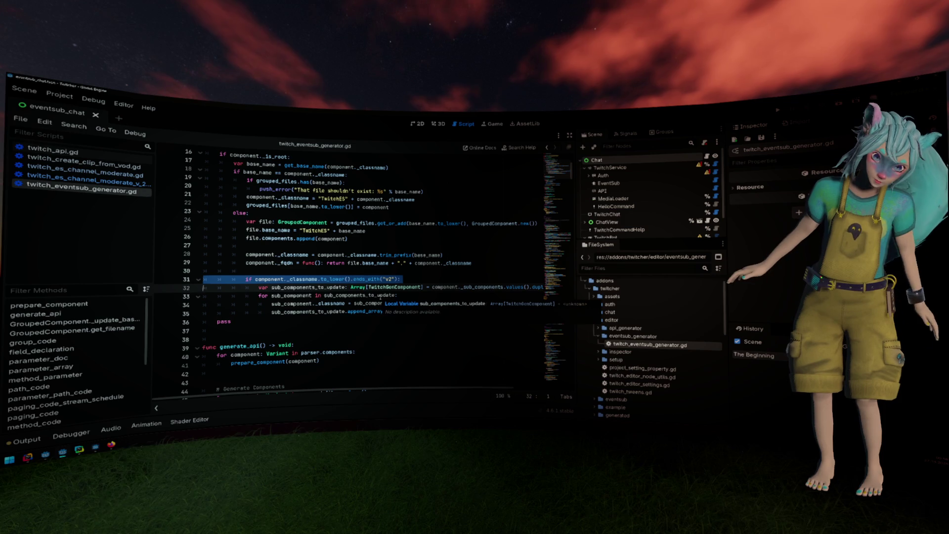
{"action": "left_click", "coordinate": [418, 279]}
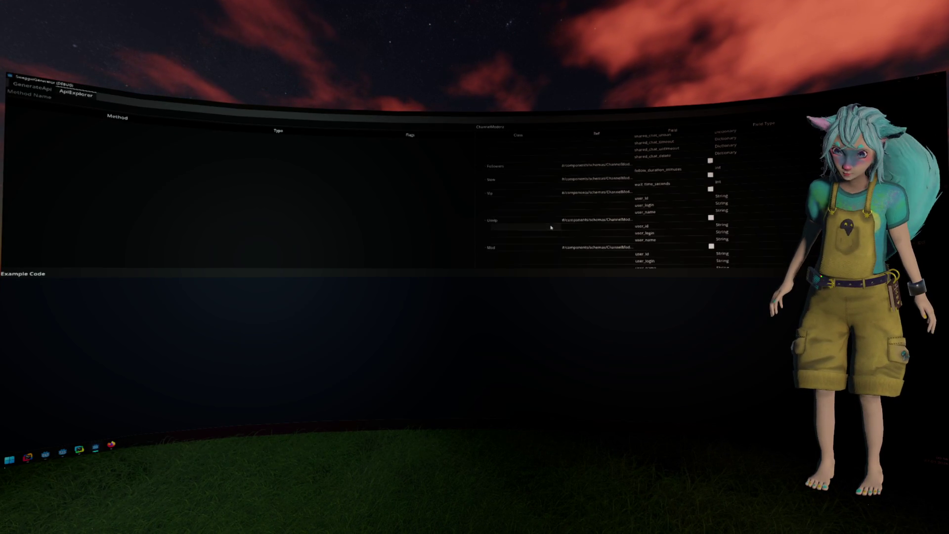
- Close the SwaggerGenerator window and select the V2 class-name assignment lines 34–35
{"action": "scroll", "coordinate": [551, 227], "scroll_direction": "down", "scroll_amount": 10}
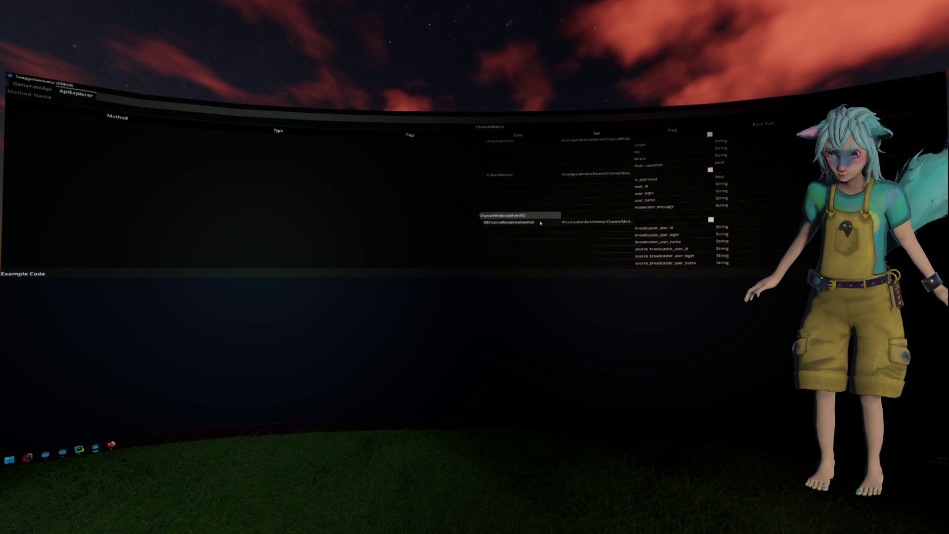
{"action": "key", "text": "alt+F4"}
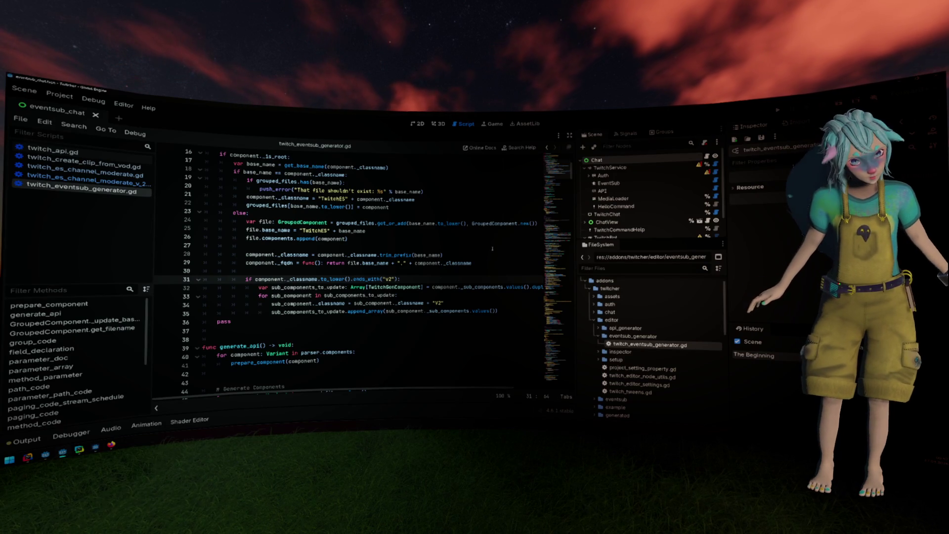
{"action": "scroll", "coordinate": [492, 248], "scroll_direction": "right", "scroll_amount": 3}
{"action": "scroll", "coordinate": [493, 247], "scroll_direction": "left", "scroll_amount": 3}
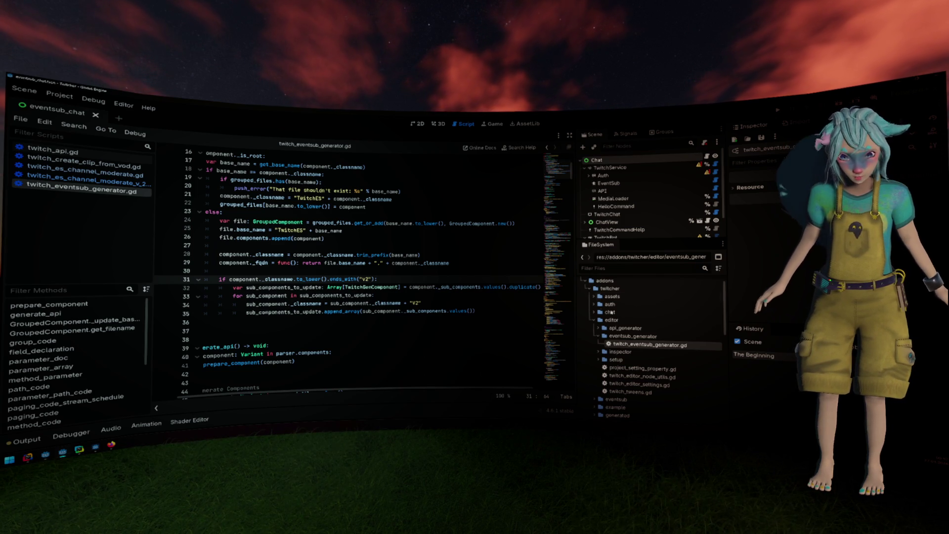
{"action": "scroll", "coordinate": [613, 311], "scroll_direction": "down", "scroll_amount": 6}
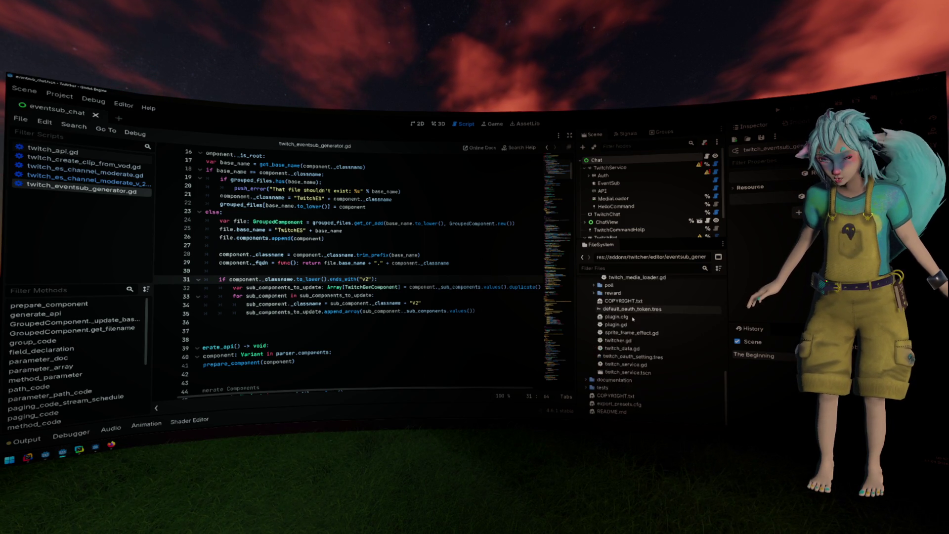
{"action": "scroll", "coordinate": [633, 321], "scroll_direction": "up", "scroll_amount": 3}
{"action": "scroll", "coordinate": [631, 328], "scroll_direction": "up", "scroll_amount": 3}
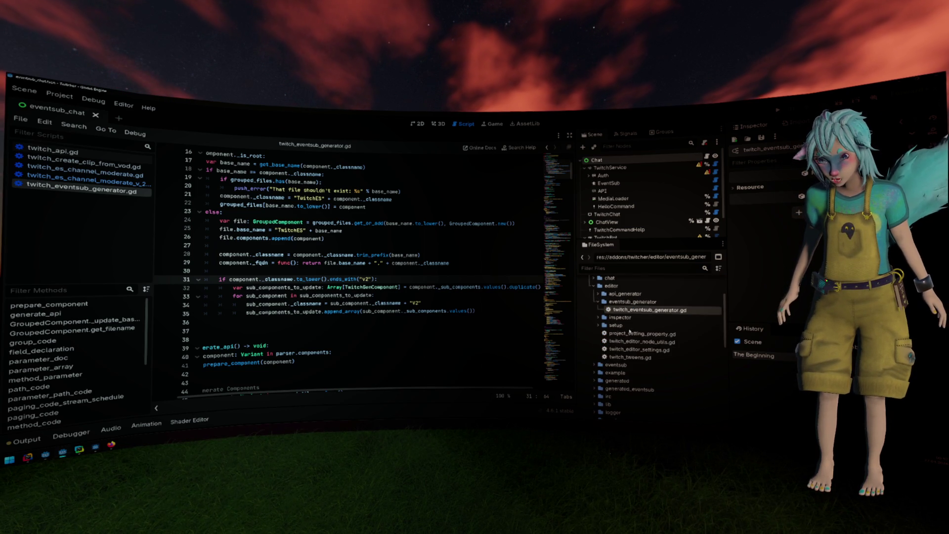
{"action": "scroll", "coordinate": [633, 342], "scroll_direction": "down", "scroll_amount": 2}
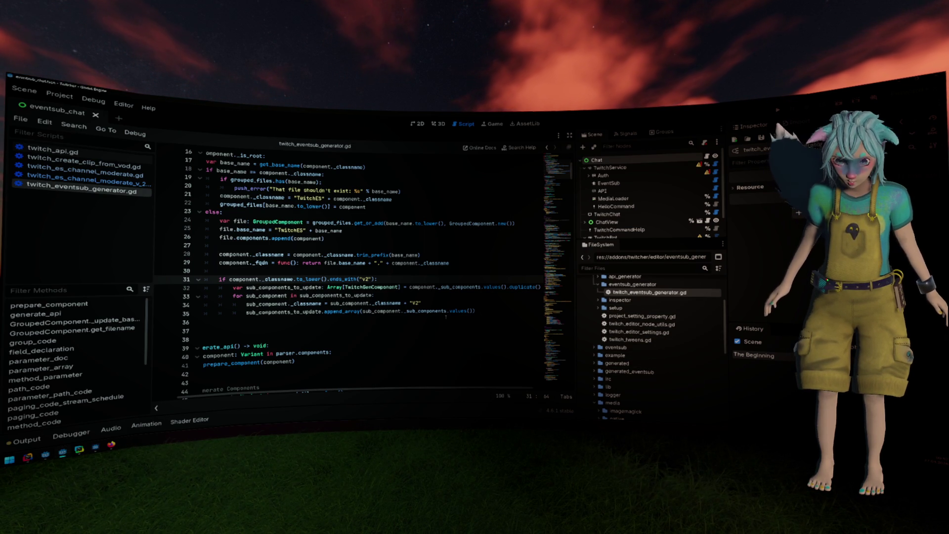
{"action": "mouse_move", "coordinate": [446, 317]}
{"action": "left_mouse_down"}
{"action": "mouse_move", "coordinate": [392, 303]}
{"action": "mouse_move", "coordinate": [246, 304]}
{"action": "left_mouse_up"}
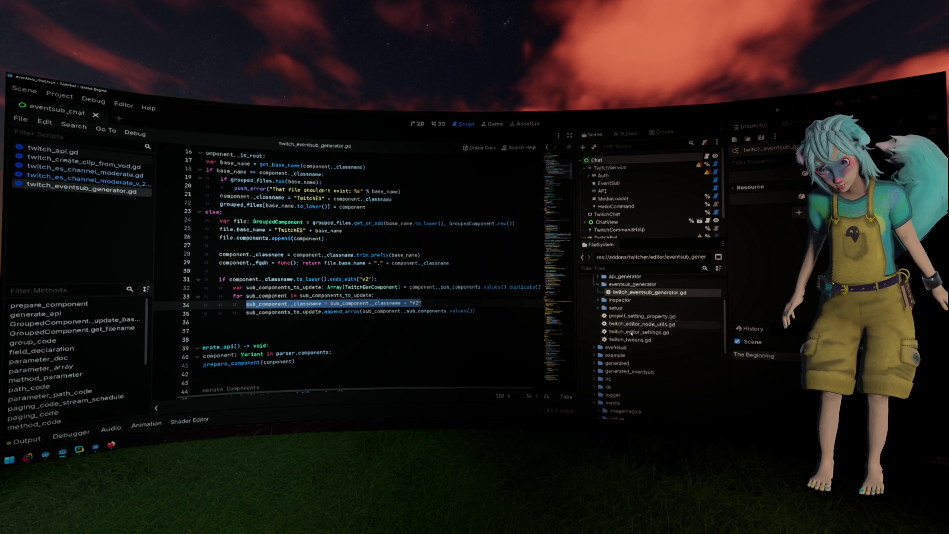
- Open twitch_es_channel_moderate.gd from the generated_eventsub folder and read through it
{"action": "double_click", "coordinate": [636, 371]}
{"action": "scroll", "coordinate": [641, 361], "scroll_direction": "down", "scroll_amount": 5}
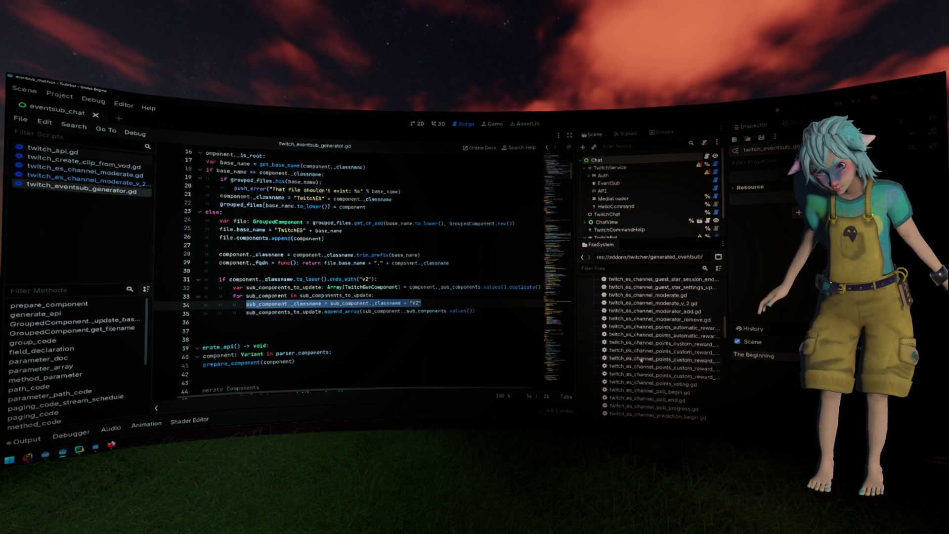
{"action": "scroll", "coordinate": [641, 359], "scroll_direction": "up", "scroll_amount": 2}
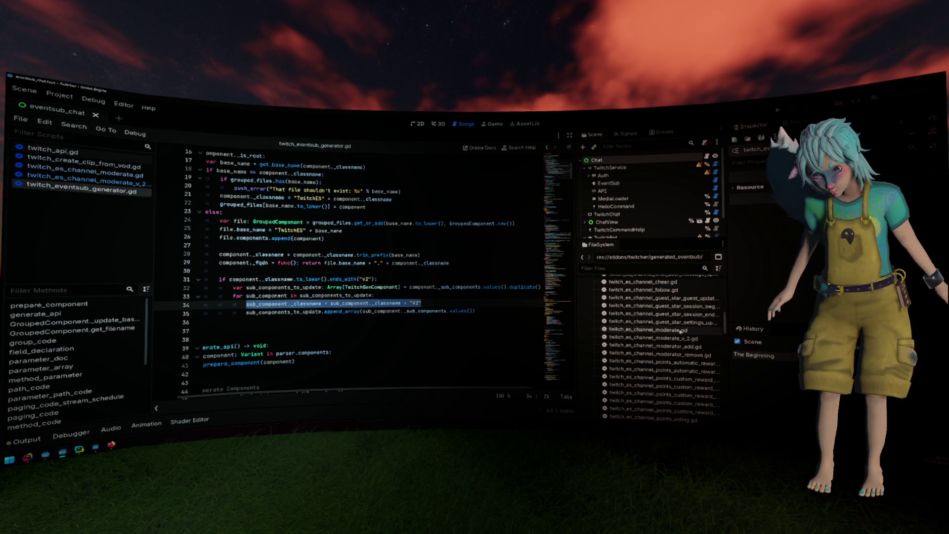
{"action": "double_click", "coordinate": [646, 329]}
{"action": "scroll", "coordinate": [564, 268], "scroll_direction": "down", "scroll_amount": 10}
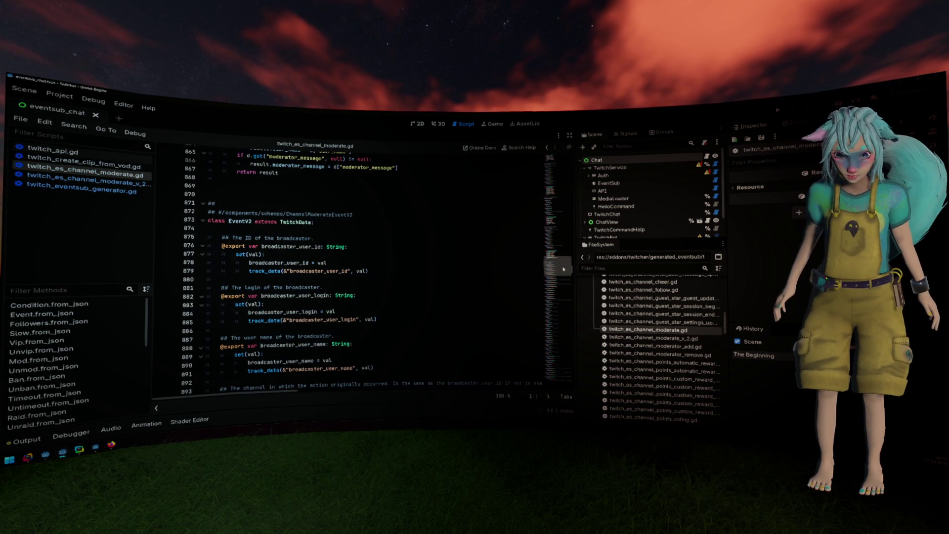
{"action": "scroll", "coordinate": [564, 268], "scroll_direction": "up", "scroll_amount": 1}
{"action": "left_click_drag", "start_coordinate": [208, 228], "coordinate": [339, 236]}
{"action": "scroll", "coordinate": [339, 236], "scroll_direction": "up", "scroll_amount": 5}
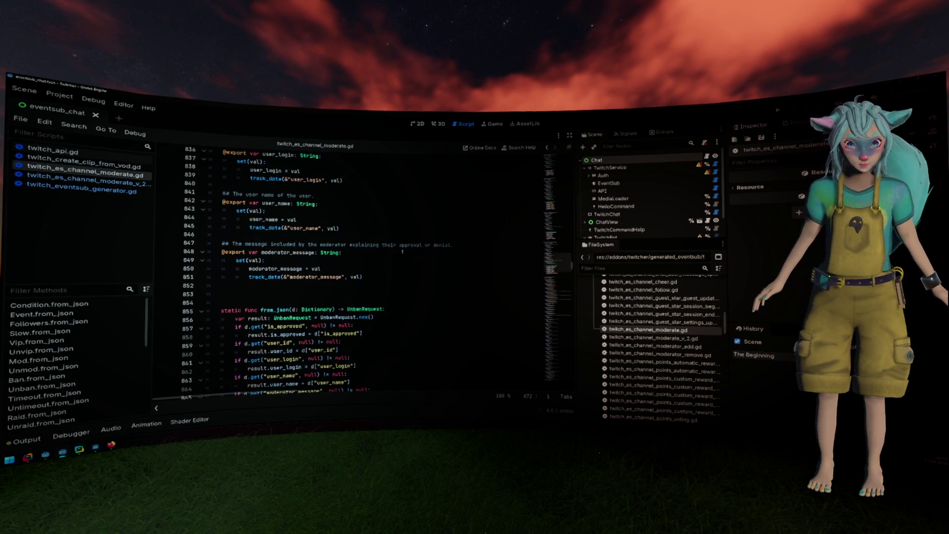
{"action": "scroll", "coordinate": [556, 280], "scroll_direction": "down", "scroll_amount": 20}
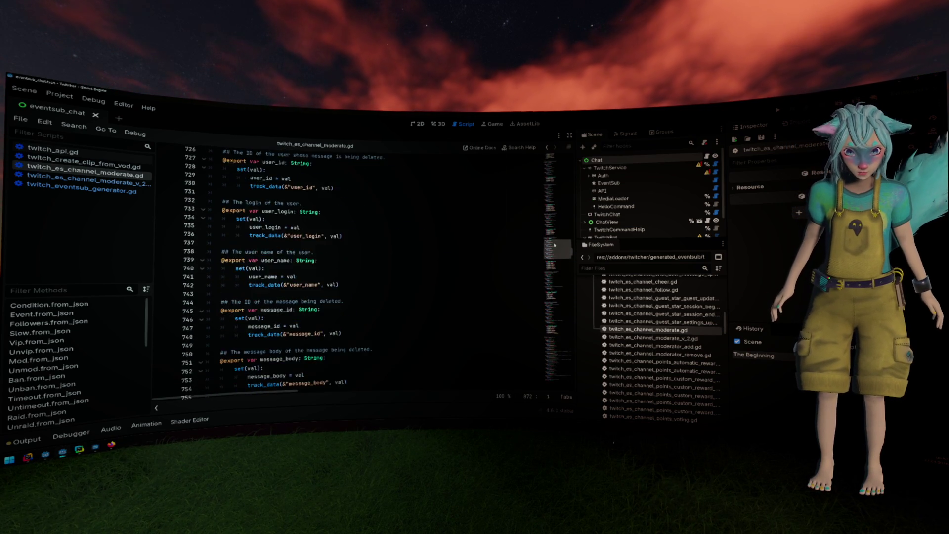
{"action": "left_click_drag", "start_coordinate": [556, 280], "coordinate": [519, 331]}
- Open twitch_es_channel_moderate_v_2.gd and examine its header comment, class_name and Condition class
{"action": "double_click", "coordinate": [653, 338]}
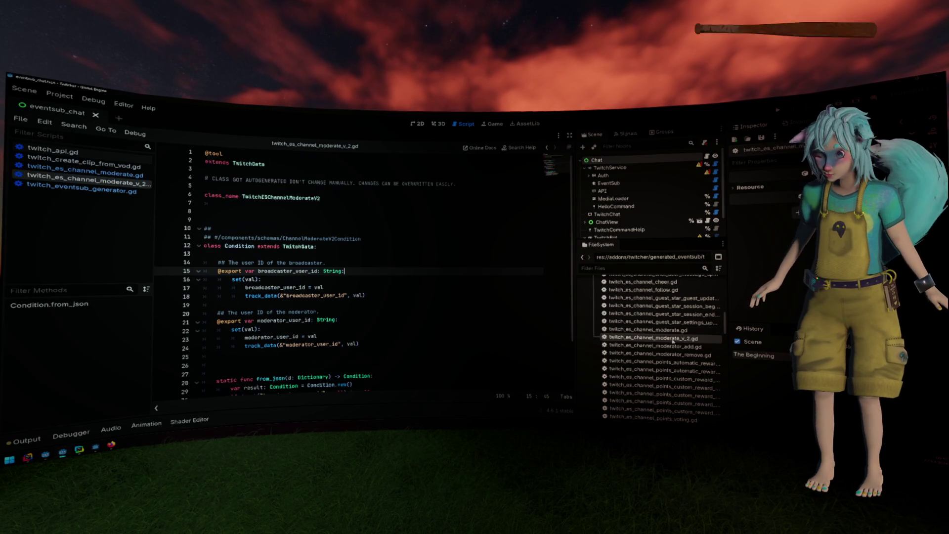
{"action": "left_click_drag", "start_coordinate": [222, 204], "coordinate": [230, 179]}
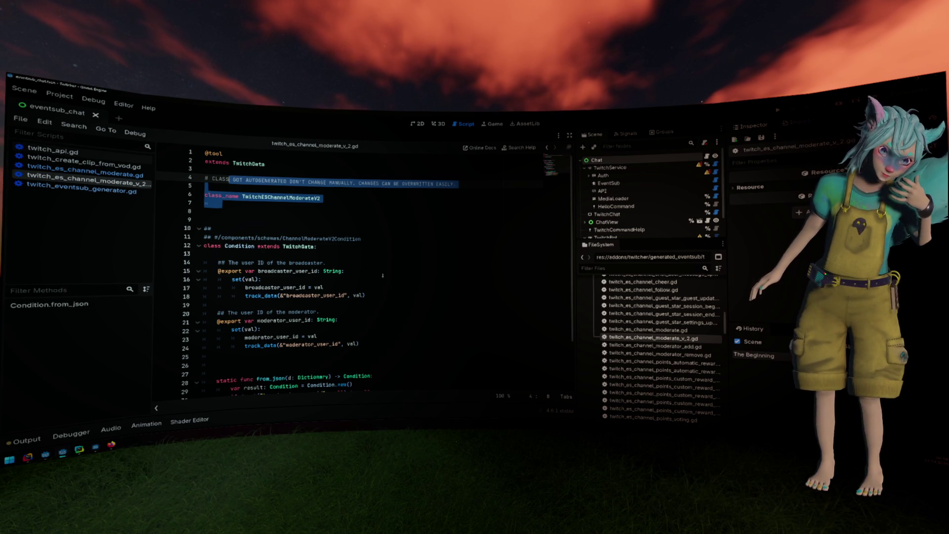
{"action": "left_click", "coordinate": [382, 275]}
{"action": "left_click_drag", "start_coordinate": [207, 211], "coordinate": [206, 169]}
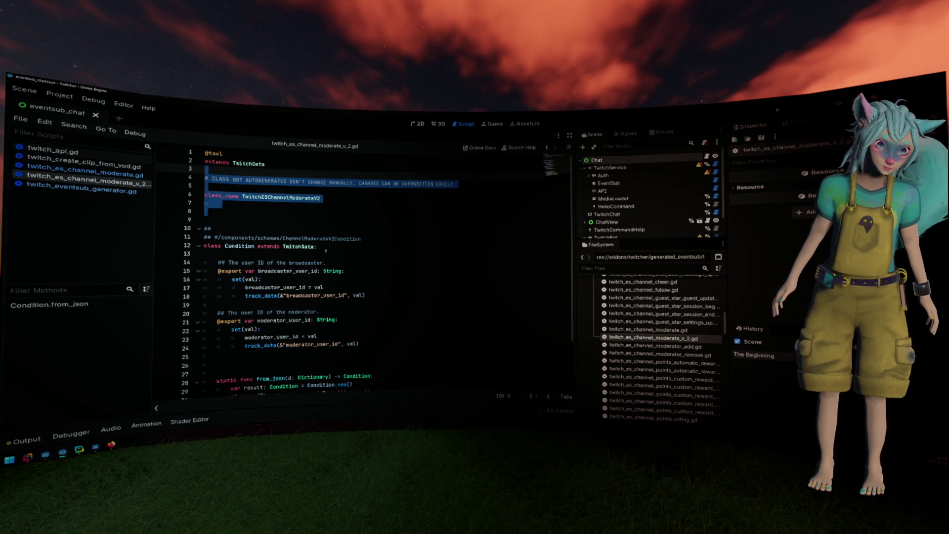
{"action": "left_click_drag", "start_coordinate": [206, 220], "coordinate": [317, 280]}
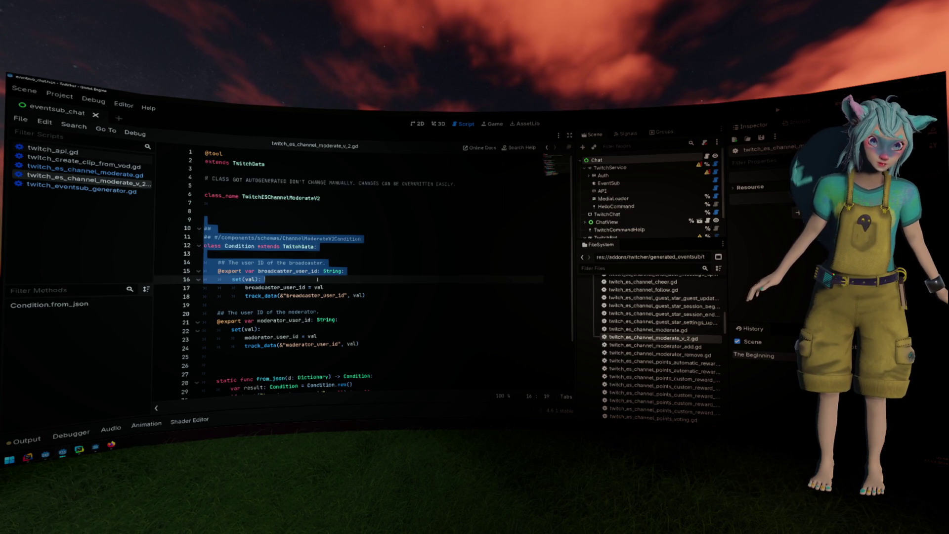
{"action": "double_click", "coordinate": [240, 246]}
{"action": "left_click", "coordinate": [238, 197]}
{"action": "scroll", "coordinate": [284, 263], "scroll_direction": "down", "scroll_amount": 3}
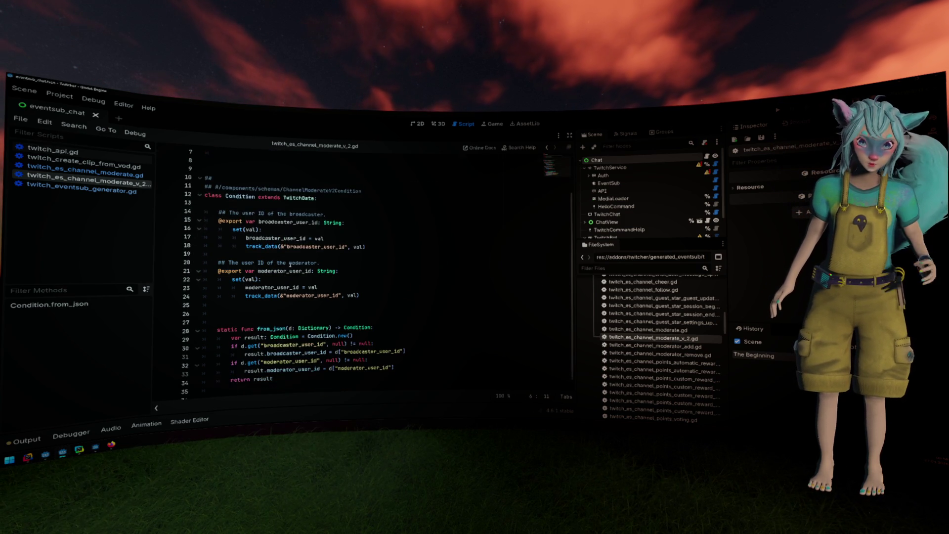
{"action": "scroll", "coordinate": [283, 262], "scroll_direction": "up", "scroll_amount": 3}
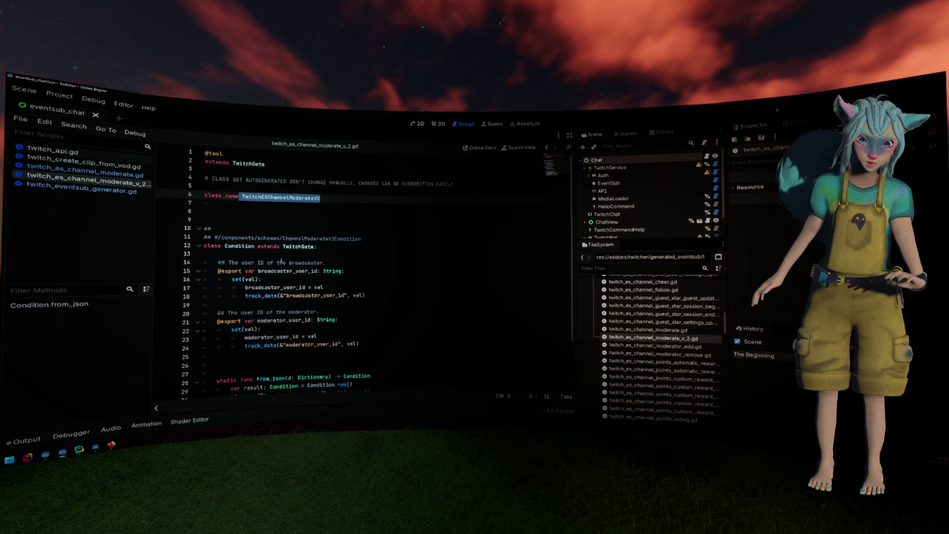
{"action": "key", "text": "alt+Tab"}
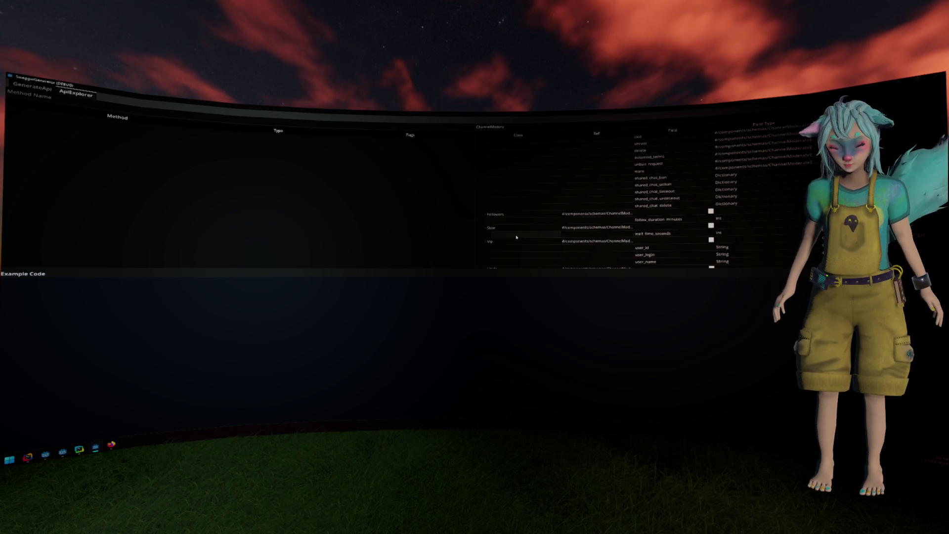
- Collapse the ChannelModerateEventV2 explorer entry and place the caret on the v2 script's schema comment
{"action": "scroll", "coordinate": [515, 222], "scroll_direction": "up", "scroll_amount": 3}
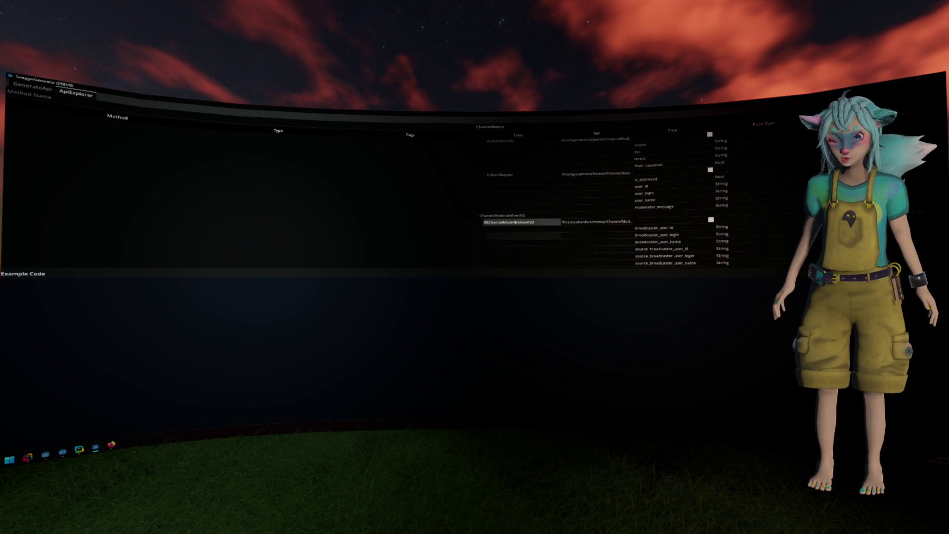
{"action": "left_click", "coordinate": [478, 218]}
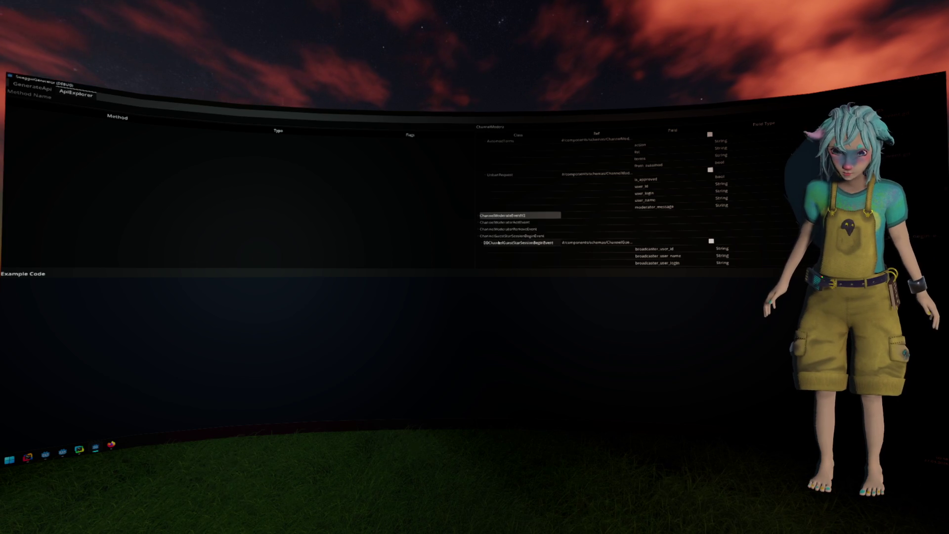
{"action": "double_click", "coordinate": [498, 241]}
{"action": "left_click", "coordinate": [497, 241]}
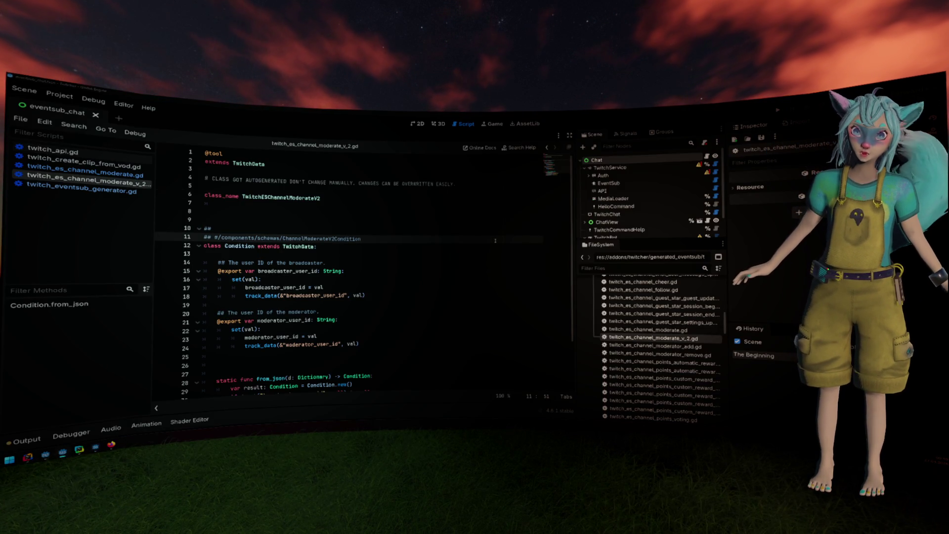
{"action": "key", "text": "alt+Tab"}
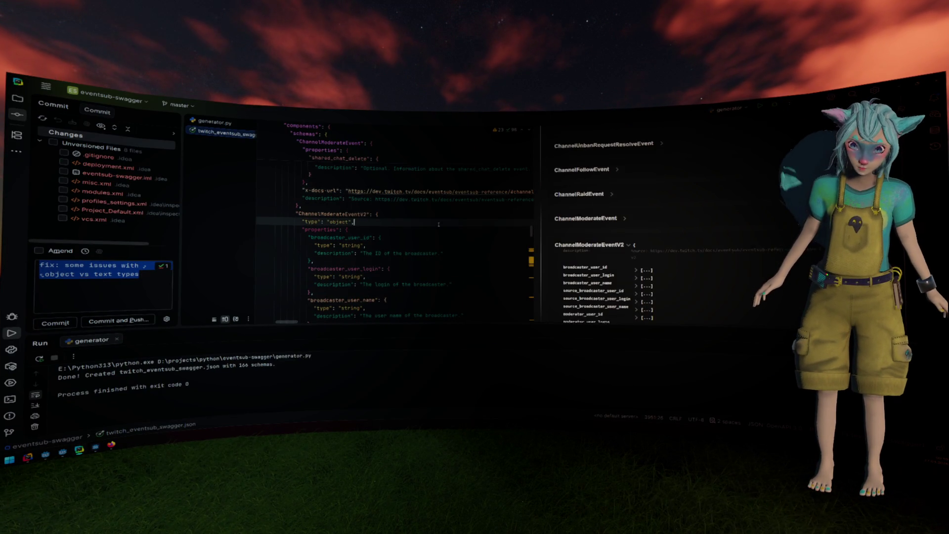
- Search the swagger JSON for ChannelModerateV2Condition, starting from ChannelModerateEventV2
{"action": "key", "text": "Up"}
{"action": "key", "text": "ctrl+w"}
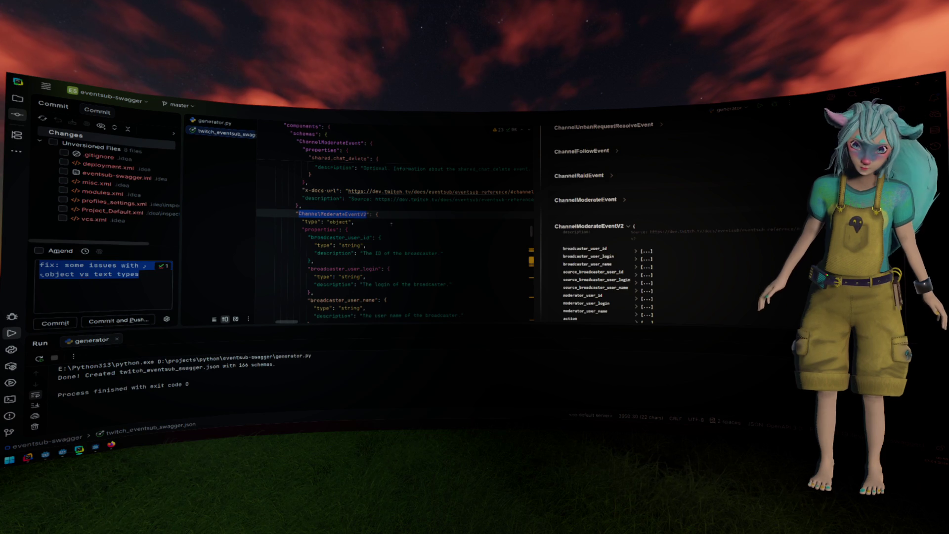
{"action": "key", "text": "ctrl+f"}
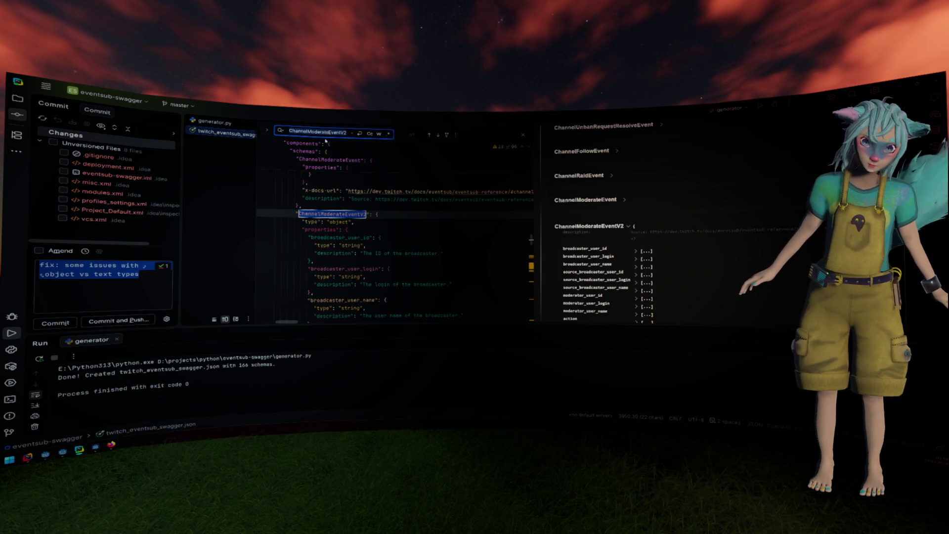
{"action": "key", "text": "BackSpace"}
{"action": "key", "text": "BackSpace"}
{"action": "type", "text": "C"}
{"action": "key", "text": "BackSpace"}
{"action": "key", "text": "BackSpace"}
{"action": "key", "text": "BackSpace"}
{"action": "type", "text": "Cond"}
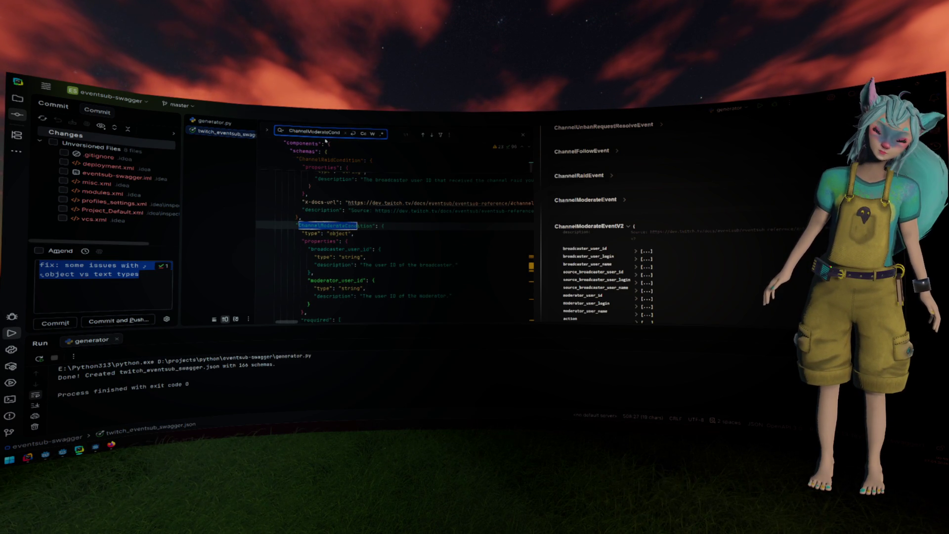
{"action": "type", "text": "ition"}
{"action": "key", "text": "Return"}
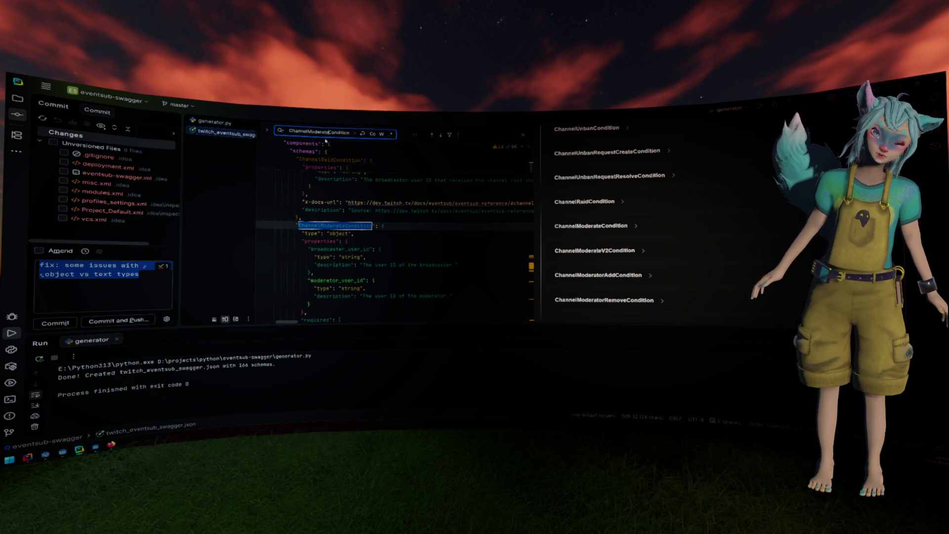
{"action": "type", "text": "V2"}
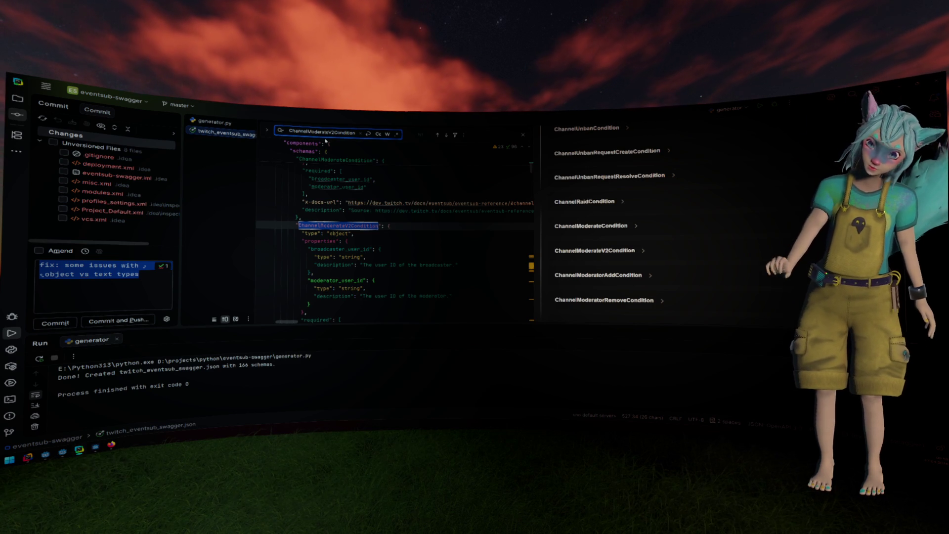
- Place the caret after ChannelModerateV2Condition and return to the Godot script editor
{"action": "left_click_drag", "start_coordinate": [349, 226], "coordinate": [351, 225]}
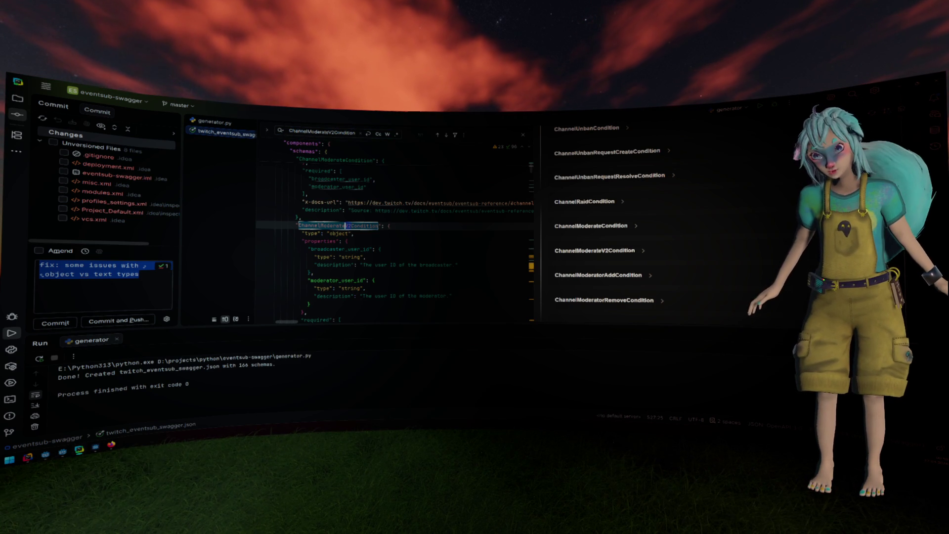
{"action": "left_click", "coordinate": [378, 226]}
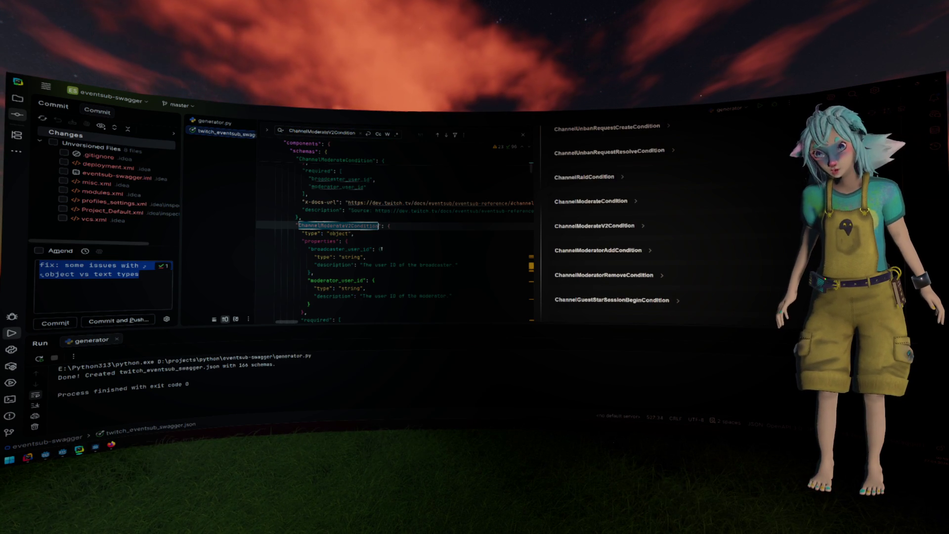
{"action": "key", "text": "Right"}
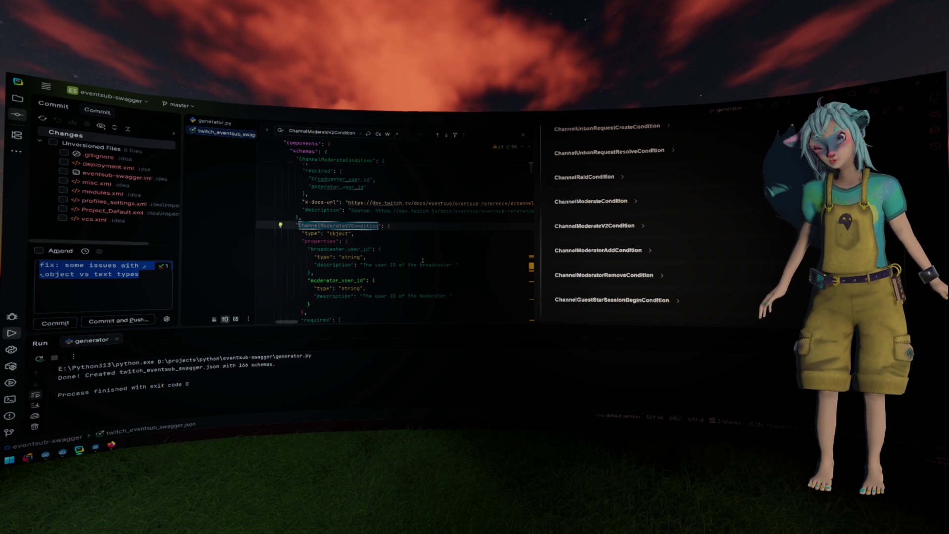
{"action": "key", "text": "alt+Tab"}
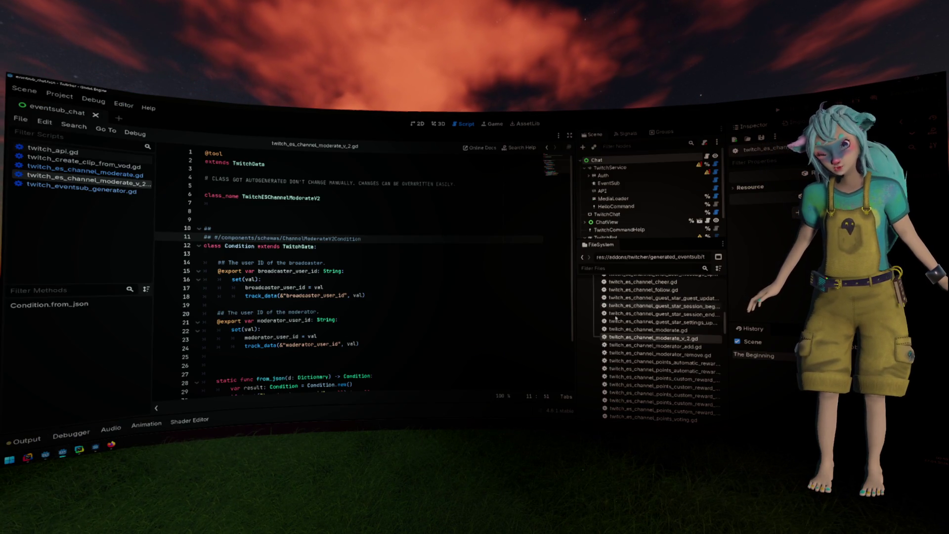
- Open both moderate scripts and compare the v_2 class_name against its line 11 schema path
{"action": "double_click", "coordinate": [656, 330]}
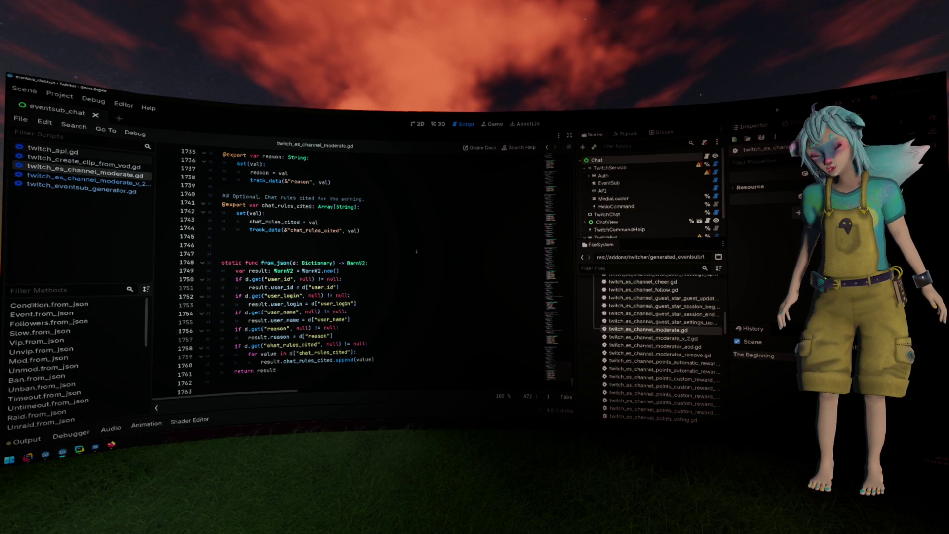
{"action": "double_click", "coordinate": [688, 338]}
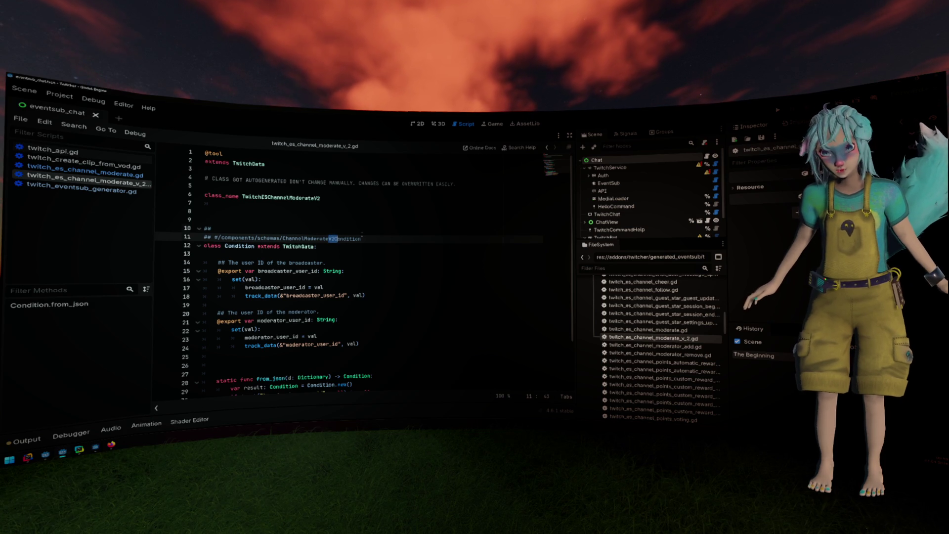
{"action": "left_click", "coordinate": [215, 228]}
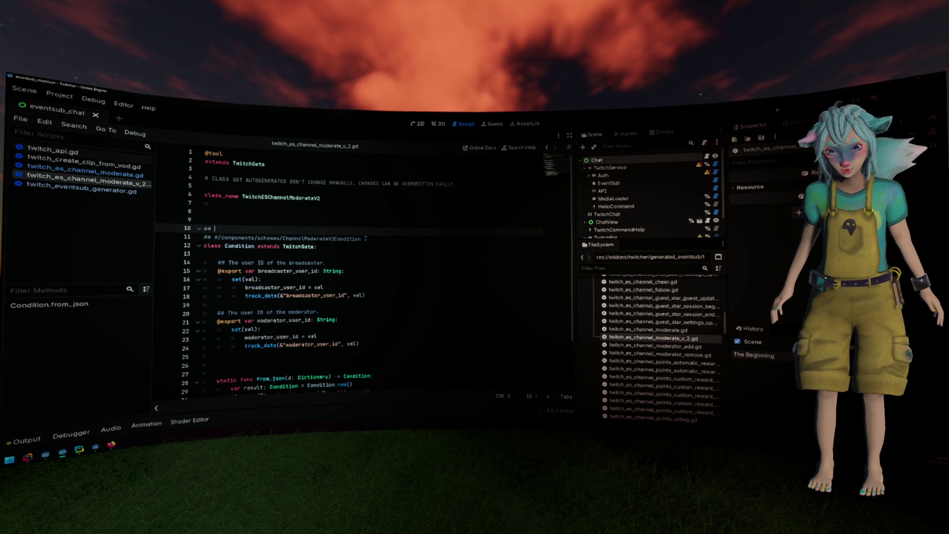
{"action": "left_click", "coordinate": [365, 238]}
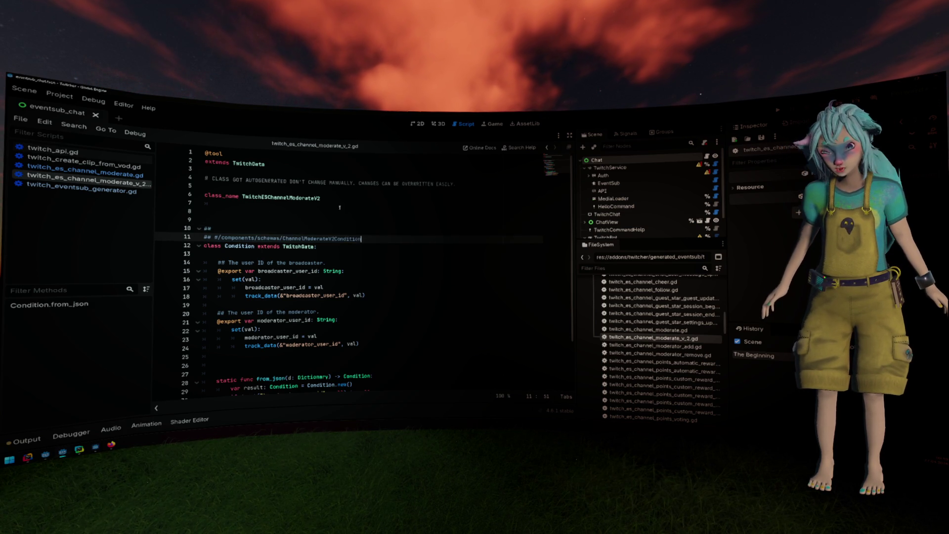
{"action": "left_click", "coordinate": [354, 198]}
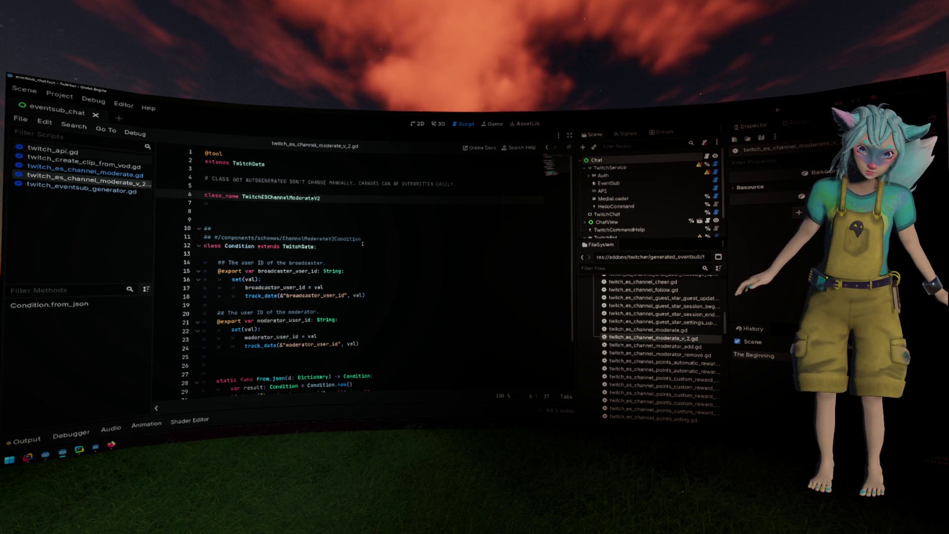
{"action": "left_click_drag", "start_coordinate": [339, 241], "coordinate": [361, 238]}
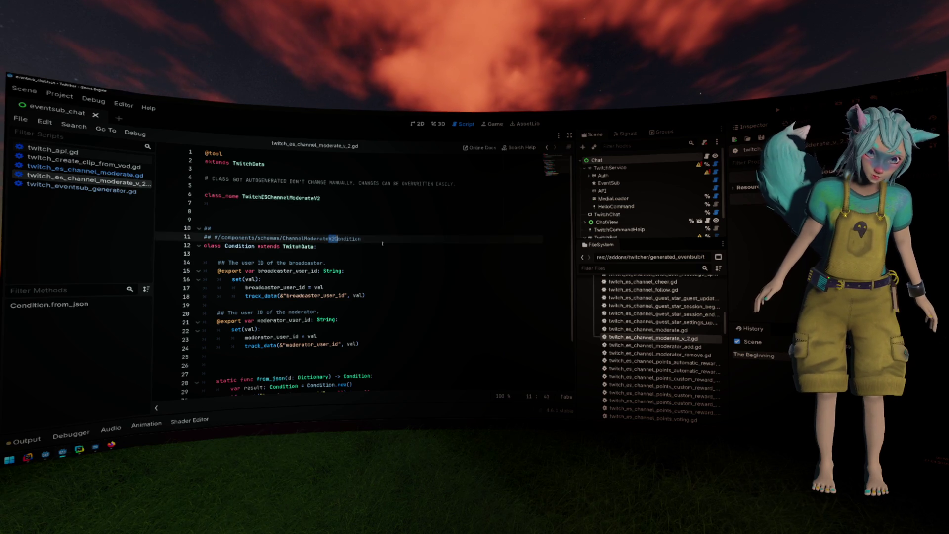
{"action": "left_click", "coordinate": [357, 239]}
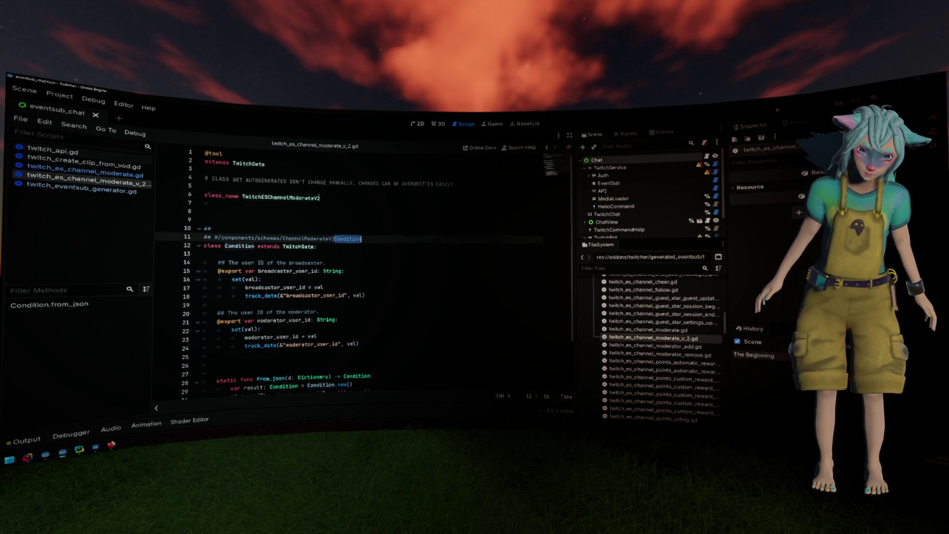
{"action": "left_click_drag", "start_coordinate": [320, 198], "coordinate": [242, 198]}
{"action": "left_click", "coordinate": [308, 233]}
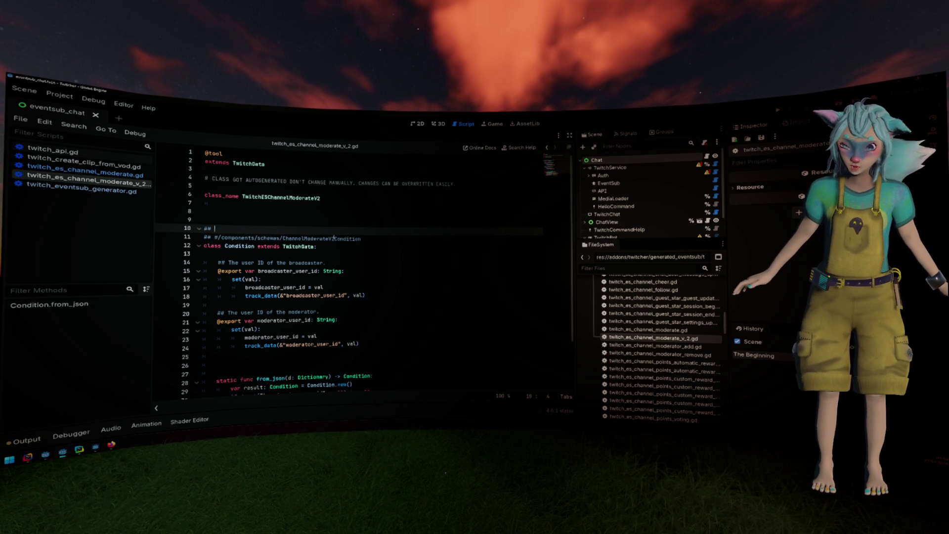
- Filter the FileSystem dock by 'c_2' to list the generated v_2 scripts
{"action": "left_click", "coordinate": [330, 239]}
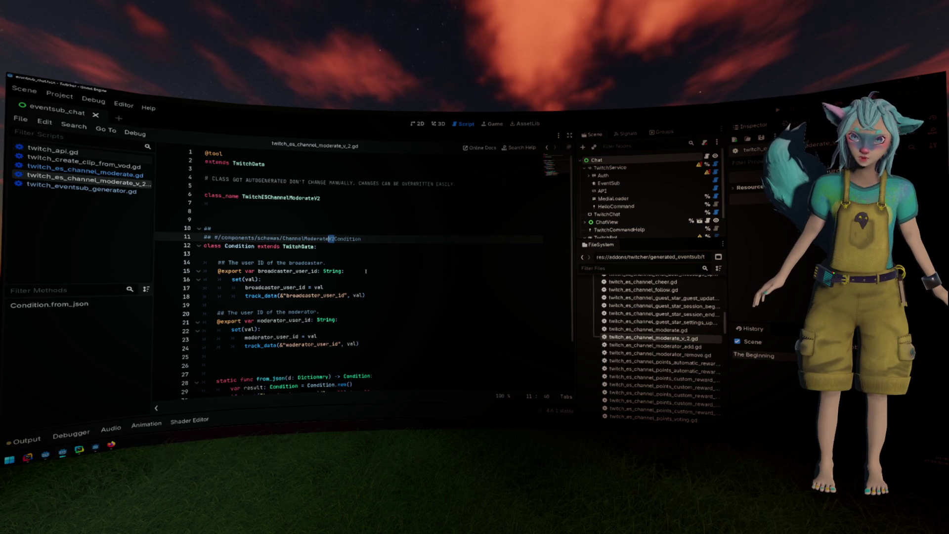
{"action": "scroll", "coordinate": [656, 289], "scroll_direction": "down", "scroll_amount": 5}
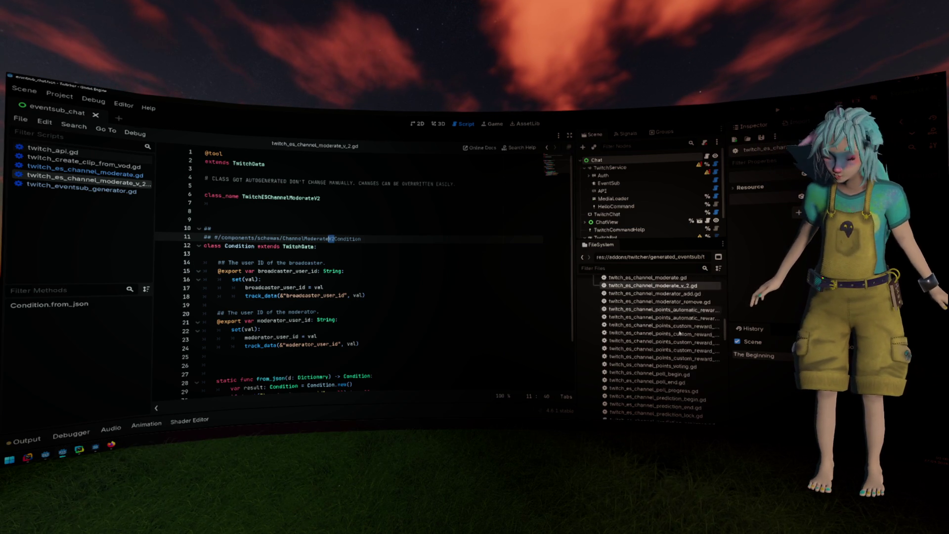
{"action": "scroll", "coordinate": [657, 290], "scroll_direction": "up", "scroll_amount": 4}
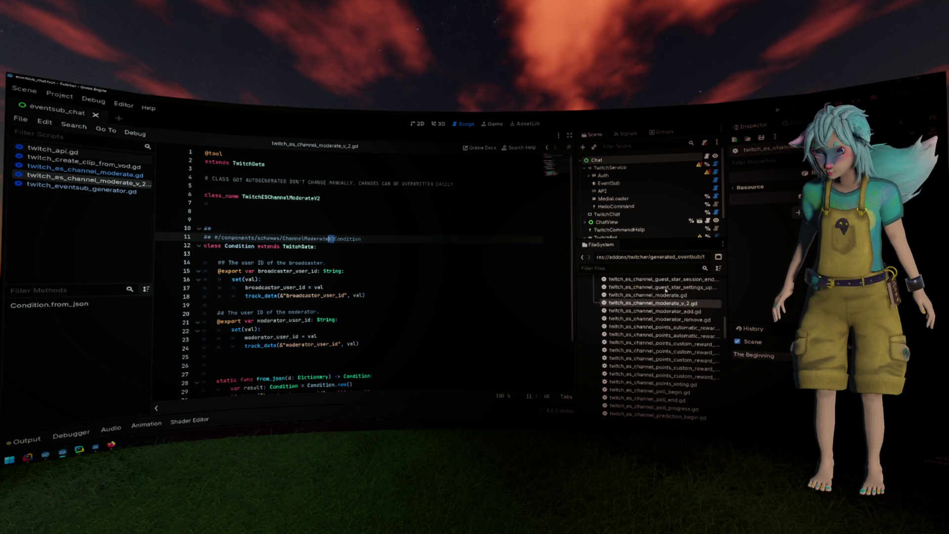
{"action": "left_click", "coordinate": [640, 269]}
{"action": "type", "text": "c_2"}
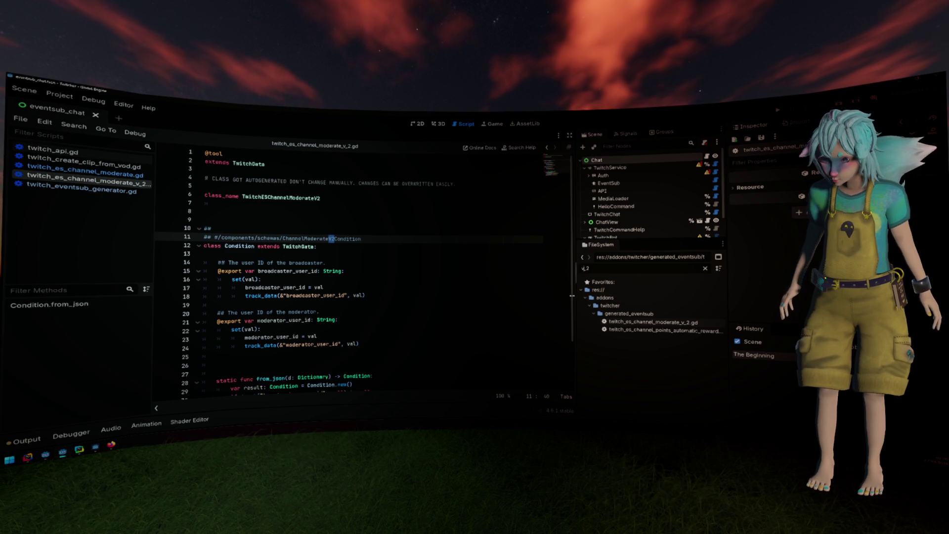
- Inspect the Event class schema path on line 31 of twitch_es_channel_points_automatic_reward_redemption_add_v_2.gd, then return to PyCharm
{"action": "double_click", "coordinate": [686, 330]}
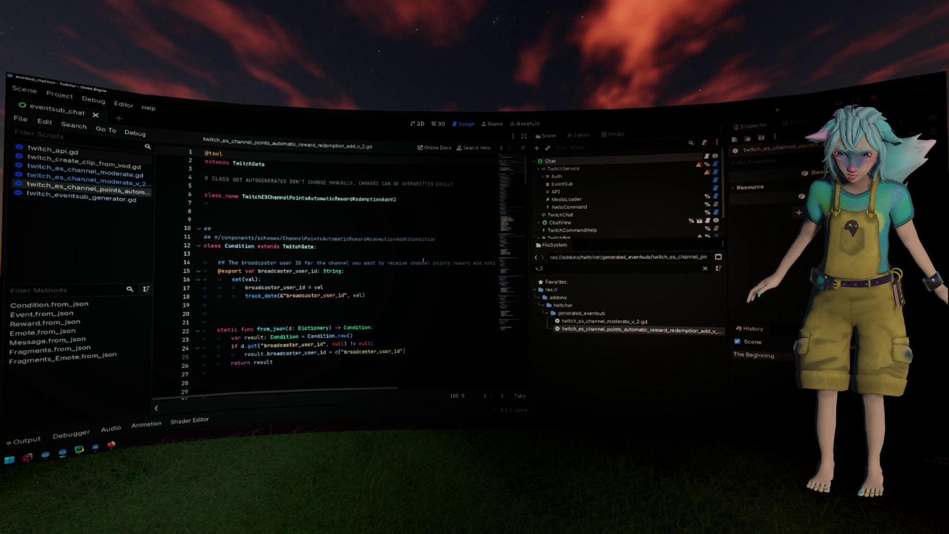
{"action": "scroll", "coordinate": [411, 269], "scroll_direction": "down", "scroll_amount": 6}
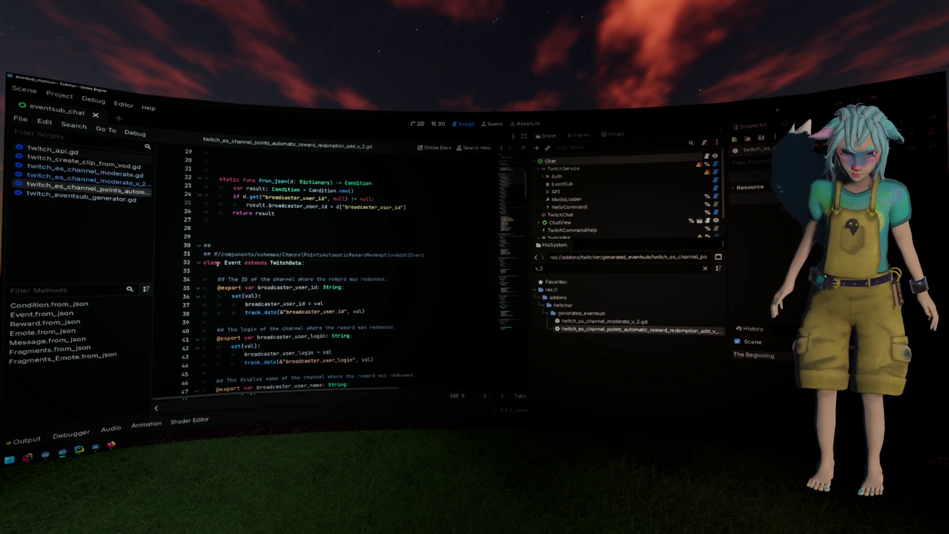
{"action": "triple_click", "coordinate": [208, 263]}
{"action": "left_click", "coordinate": [398, 256]}
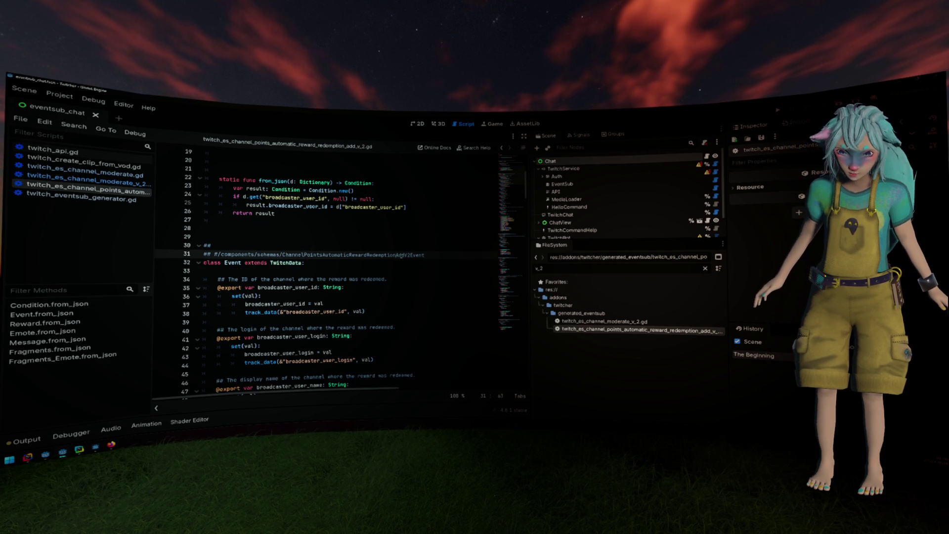
{"action": "left_click_drag", "start_coordinate": [407, 255], "coordinate": [325, 255]}
{"action": "left_click", "coordinate": [407, 256]}
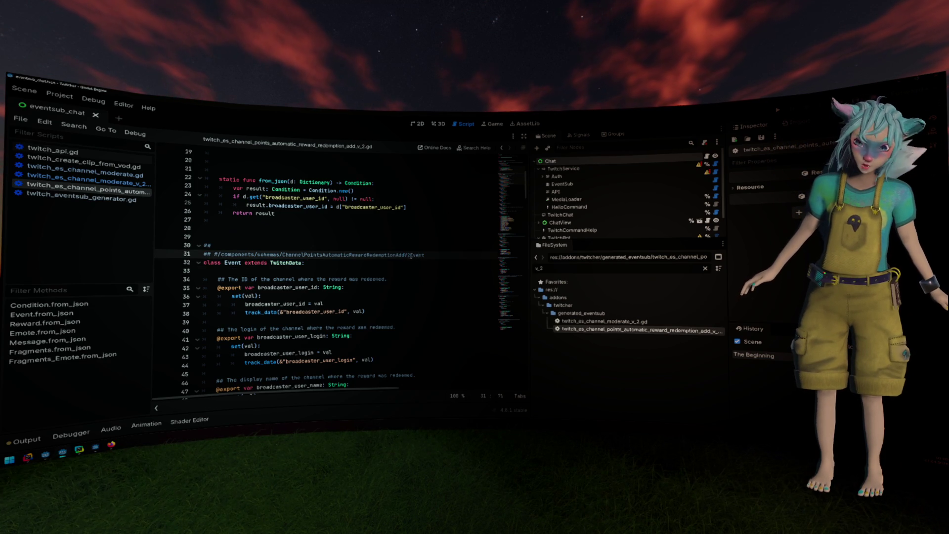
{"action": "left_click_drag", "start_coordinate": [406, 255], "coordinate": [426, 255]}
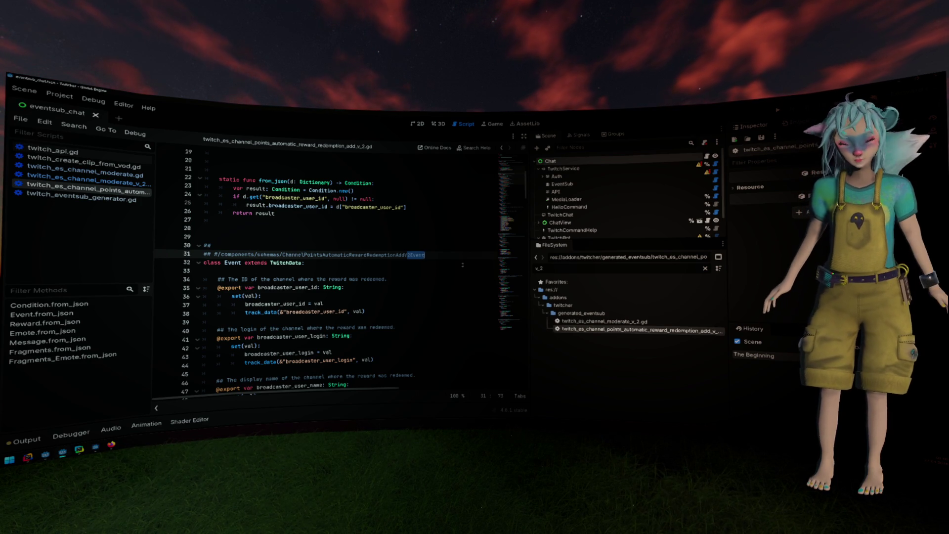
{"action": "key", "text": "alt+Tab"}
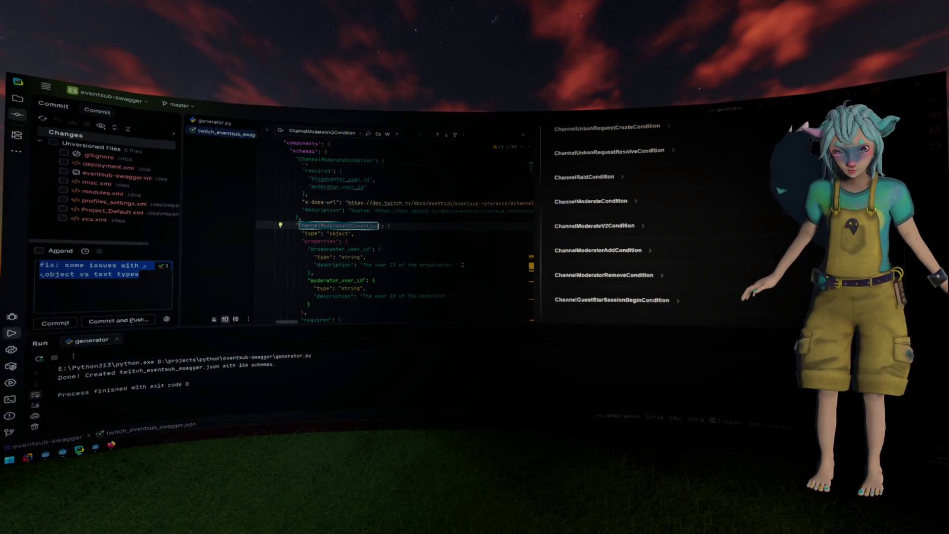
- Search the schema JSON for V2 and step through the matches
{"action": "left_click", "coordinate": [379, 266]}
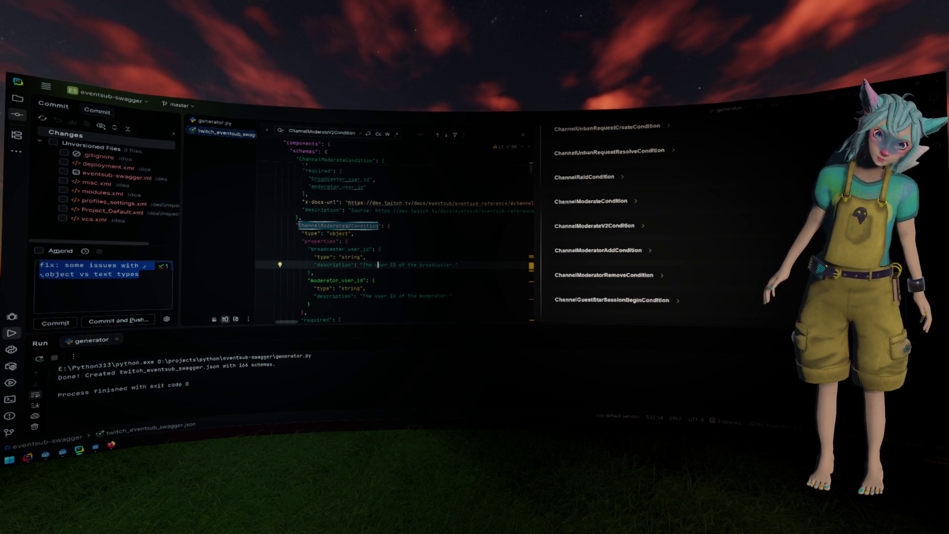
{"action": "left_click", "coordinate": [334, 132]}
{"action": "key", "text": "ctrl+a"}
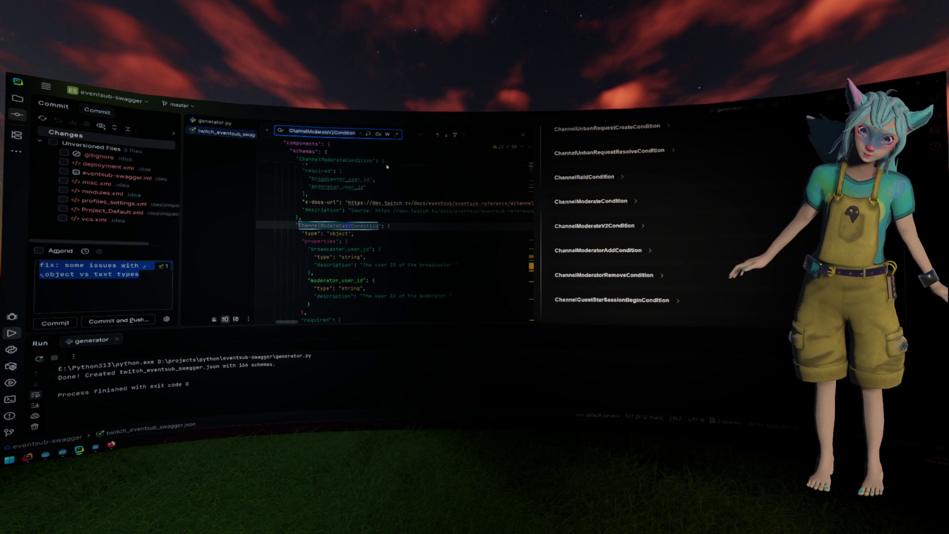
{"action": "type", "text": "V2"}
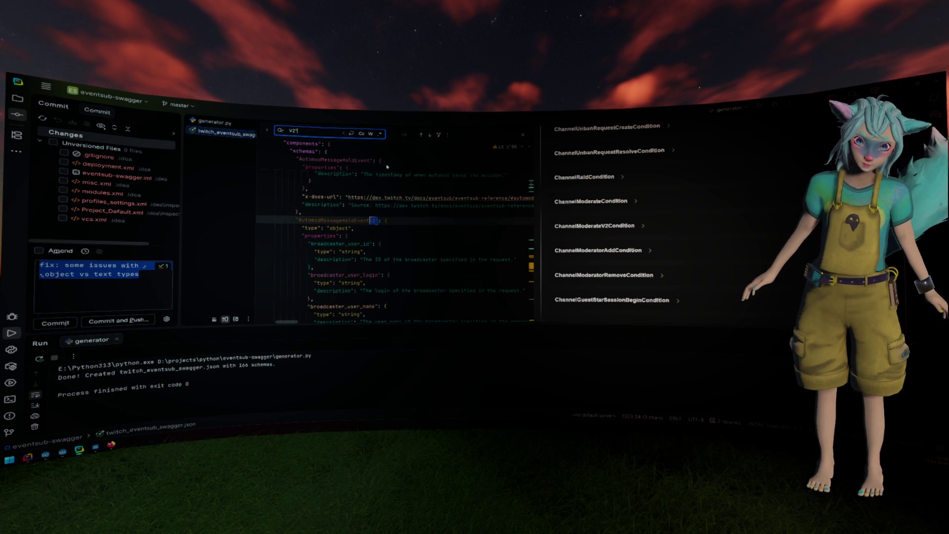
{"action": "key", "text": "Return"}
{"action": "key", "text": "Return"}
{"action": "key", "text": "Return"}
{"action": "key", "text": "Return"}
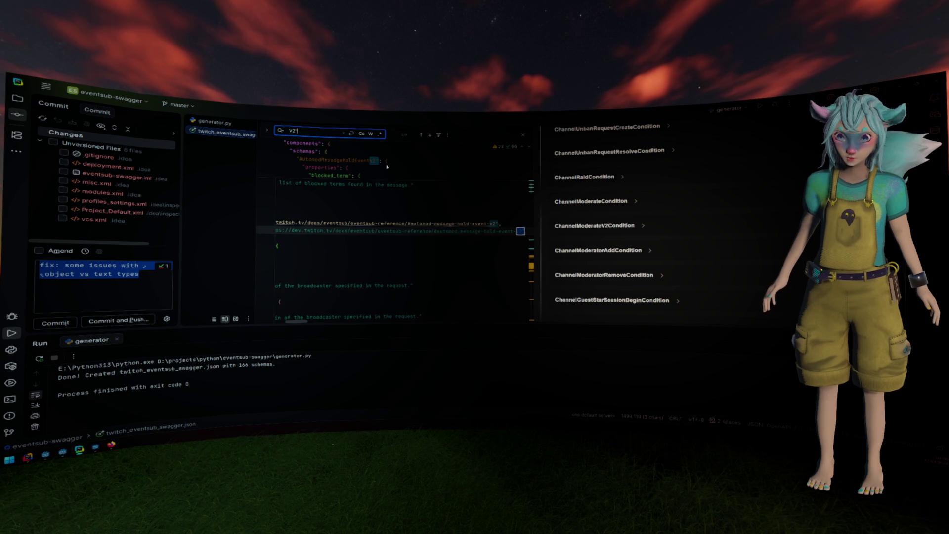
{"action": "key", "text": "Return"}
{"action": "key", "text": "Return"}
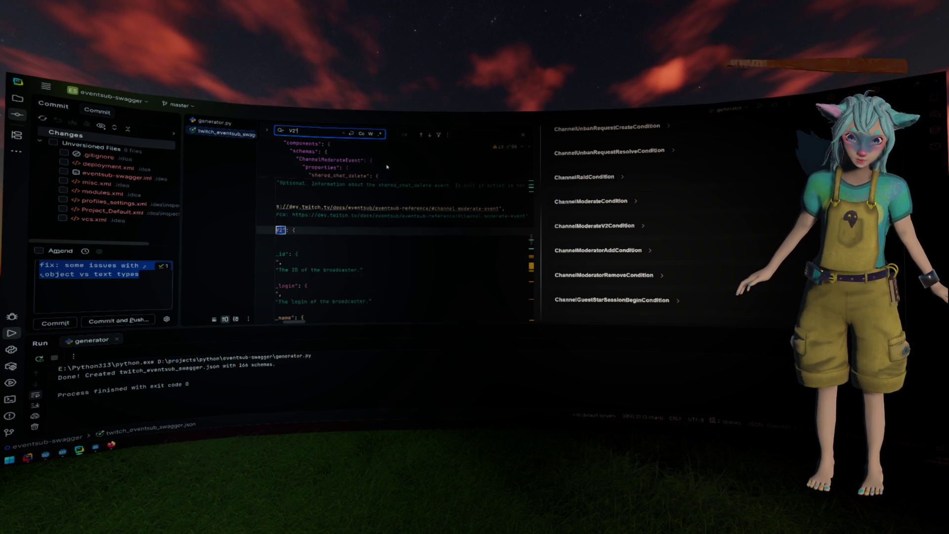
{"action": "key", "text": "Return"}
{"action": "key", "text": "Return"}
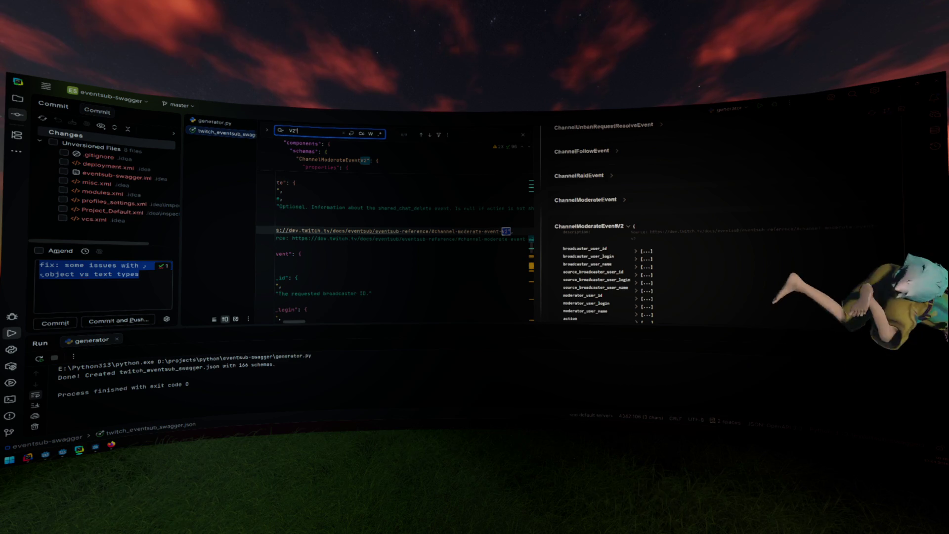
- Collapse the ChannelModerateEventV2 entry and jump back to its key before returning to Godot
{"action": "left_click", "coordinate": [604, 226]}
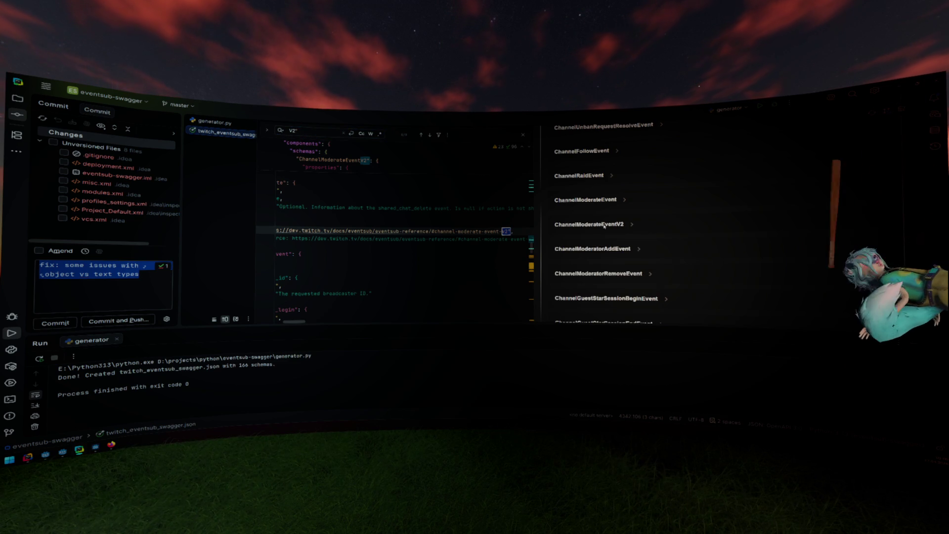
{"action": "key", "text": "shift+F3"}
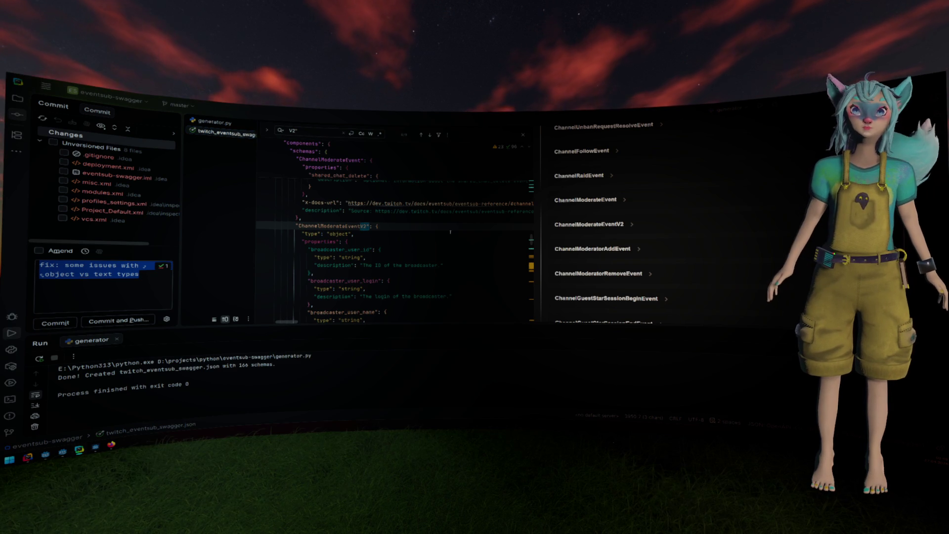
{"action": "key", "text": "alt+Tab"}
{"action": "left_click", "coordinate": [448, 230]}
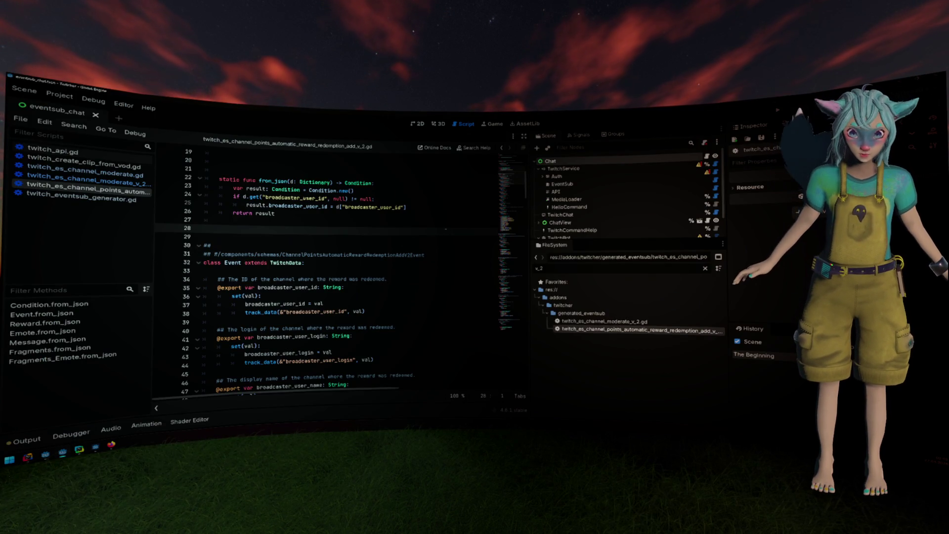
- Cycle through the open scripts and bring up twitch_eventsub_generator.gd
{"action": "key", "text": "ctrl+shift+comma"}
{"action": "key", "text": "ctrl+shift+comma"}
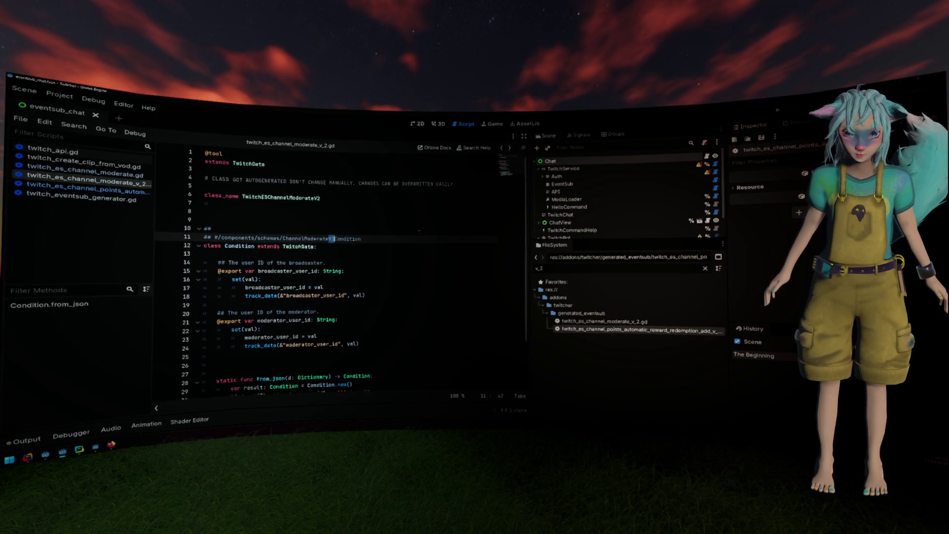
{"action": "key", "text": "ctrl+shift+period"}
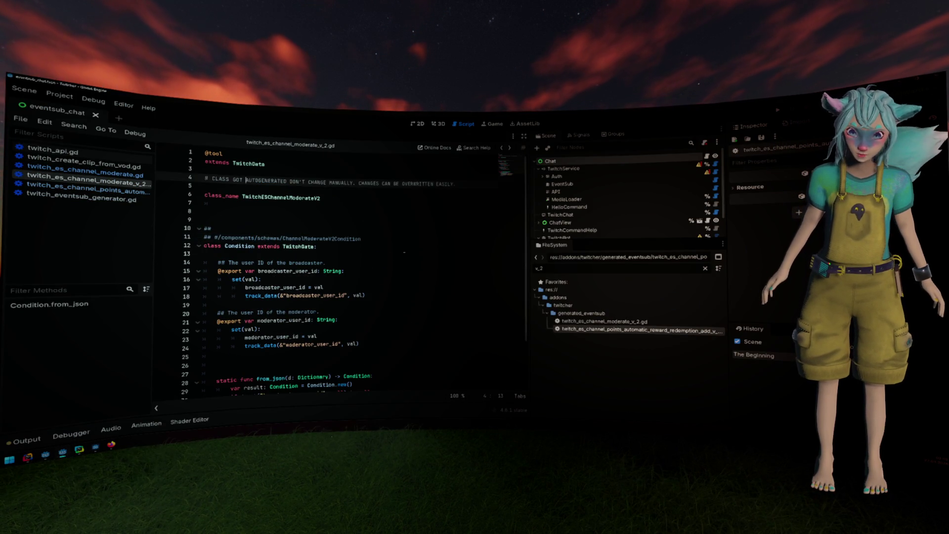
{"action": "key", "text": "ctrl+shift+comma"}
{"action": "key", "text": "ctrl+Home"}
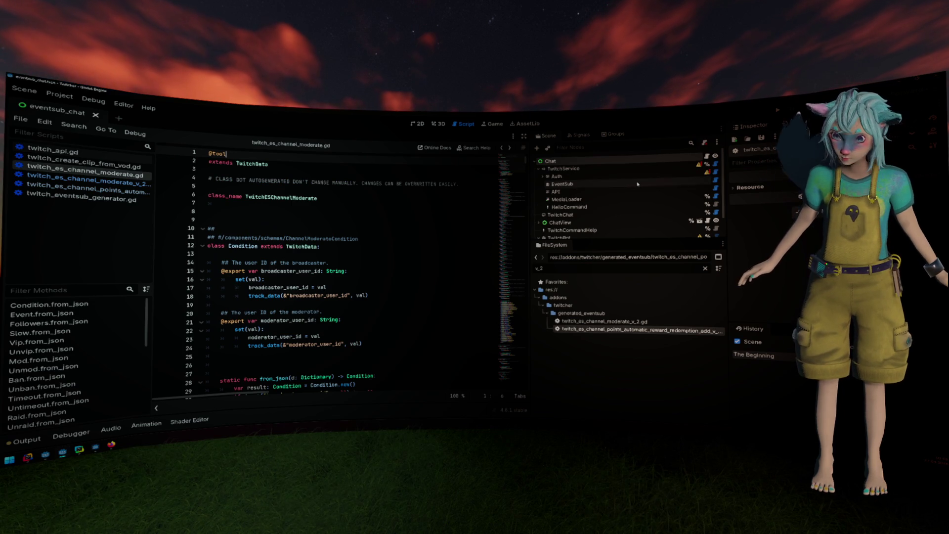
{"action": "key", "text": "ctrl+shift+comma"}
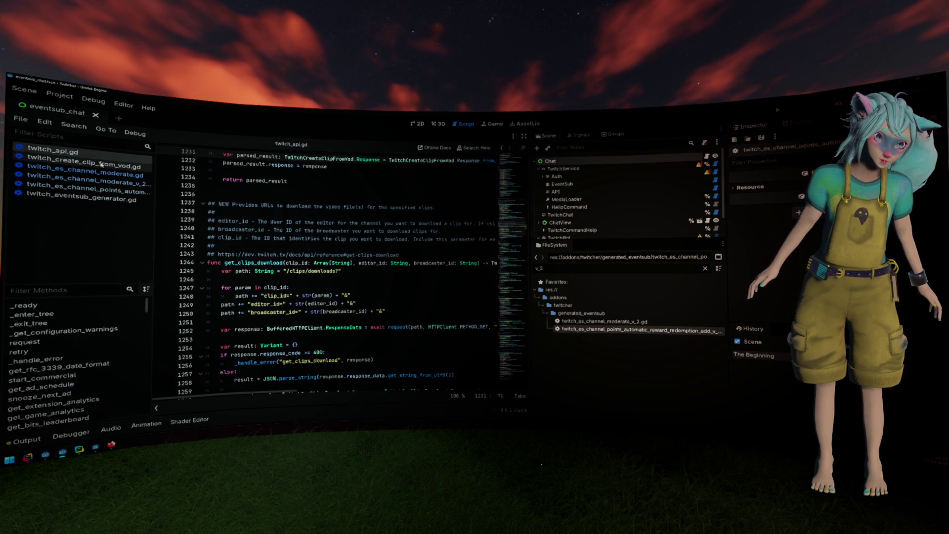
{"action": "left_click", "coordinate": [79, 199]}
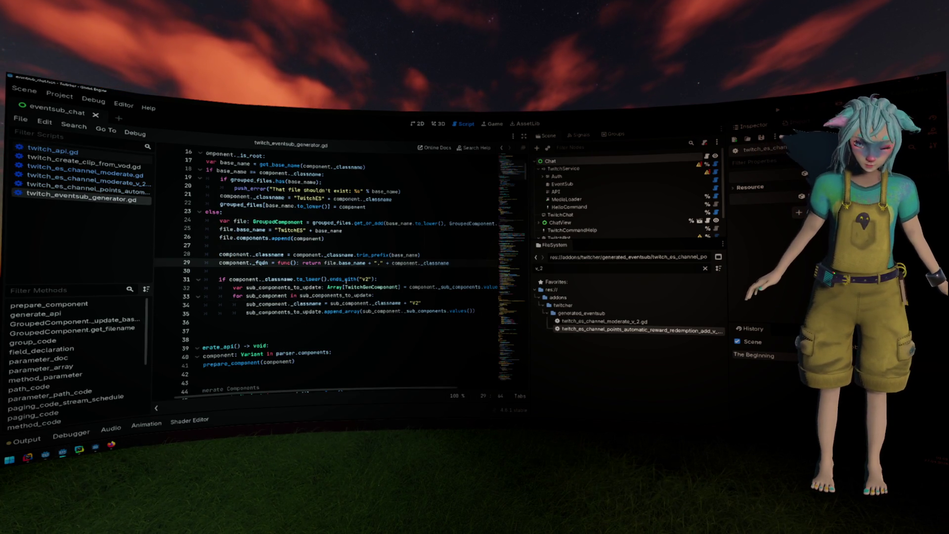
- Replace ends_with with contains in the "v2" check on line 31
{"action": "double_click", "coordinate": [343, 279]}
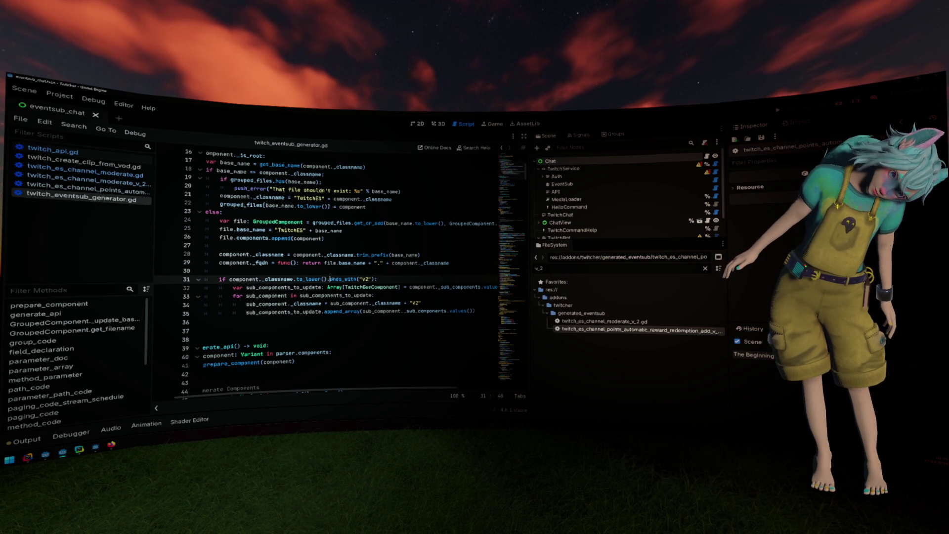
{"action": "type", "text": "cont"}
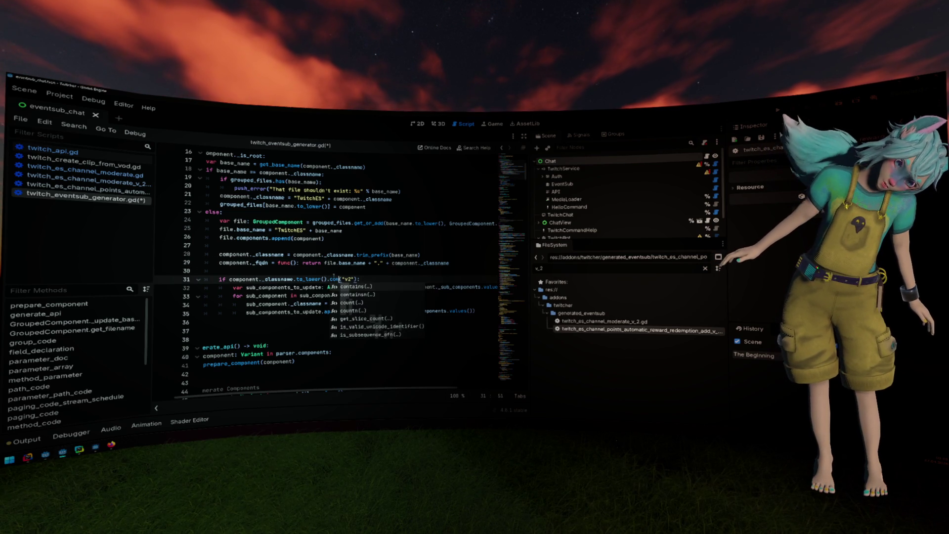
{"action": "key", "text": "Return"}
{"action": "left_click", "coordinate": [359, 279]}
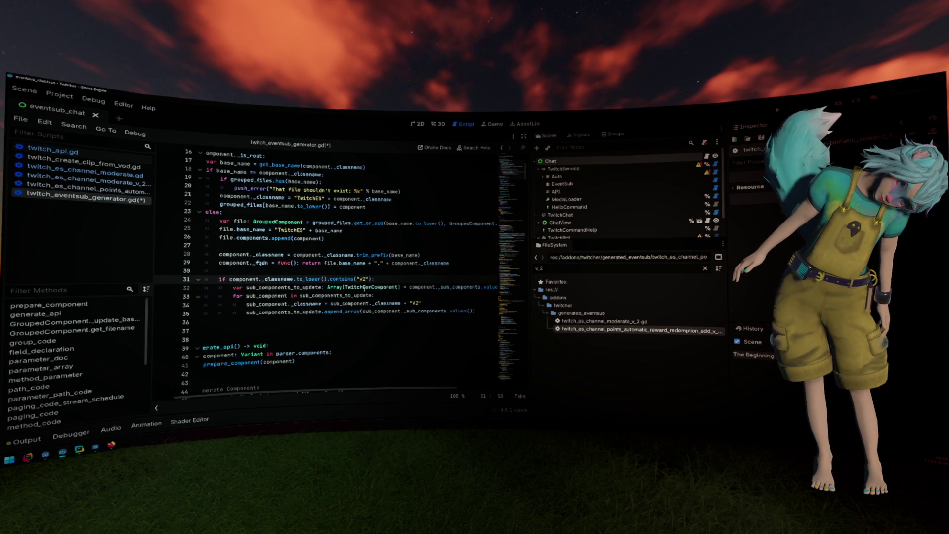
{"action": "left_click", "coordinate": [351, 303]}
{"action": "key", "text": "shift+End"}
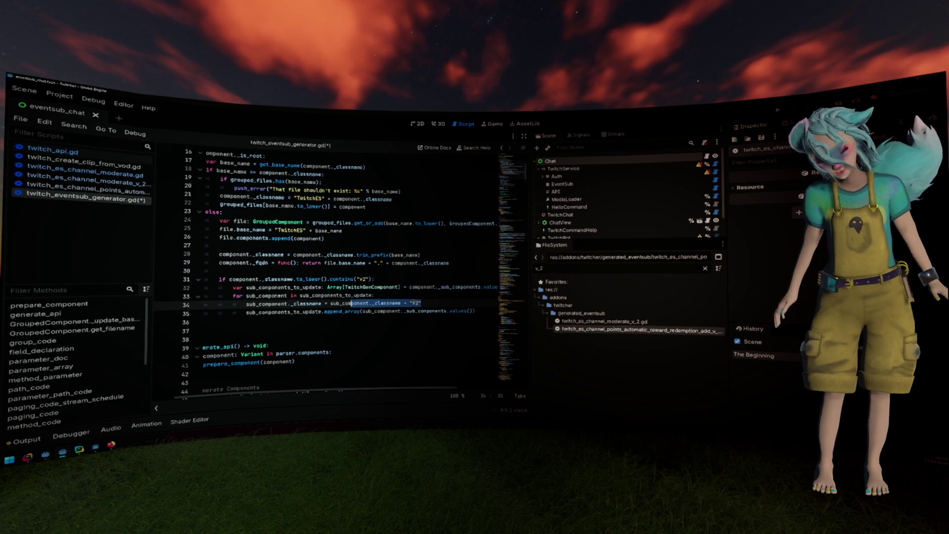
- Append a replace call after _classname on line 34
{"action": "scroll", "coordinate": [417, 285], "scroll_direction": "up", "scroll_amount": 3}
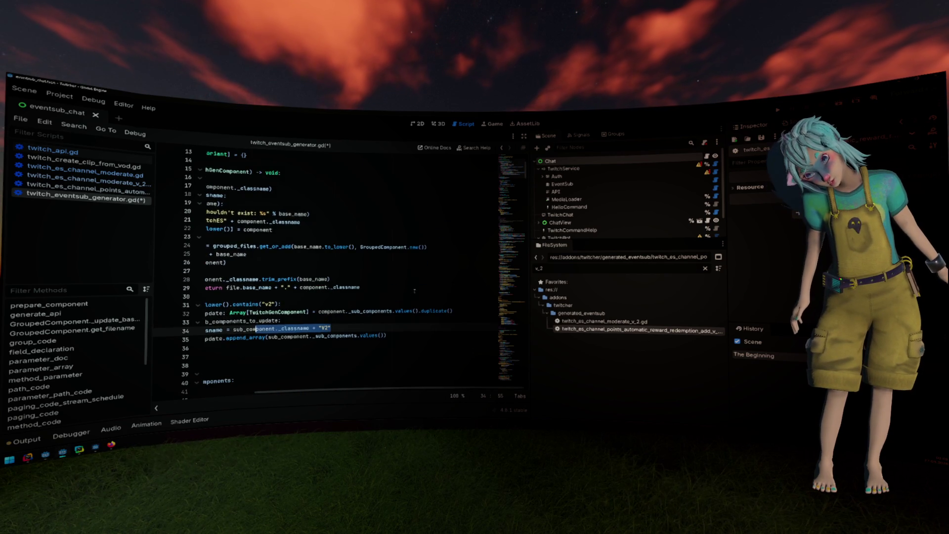
{"action": "scroll", "coordinate": [416, 286], "scroll_direction": "left", "scroll_amount": 2}
{"action": "scroll", "coordinate": [417, 286], "scroll_direction": "right", "scroll_amount": 2}
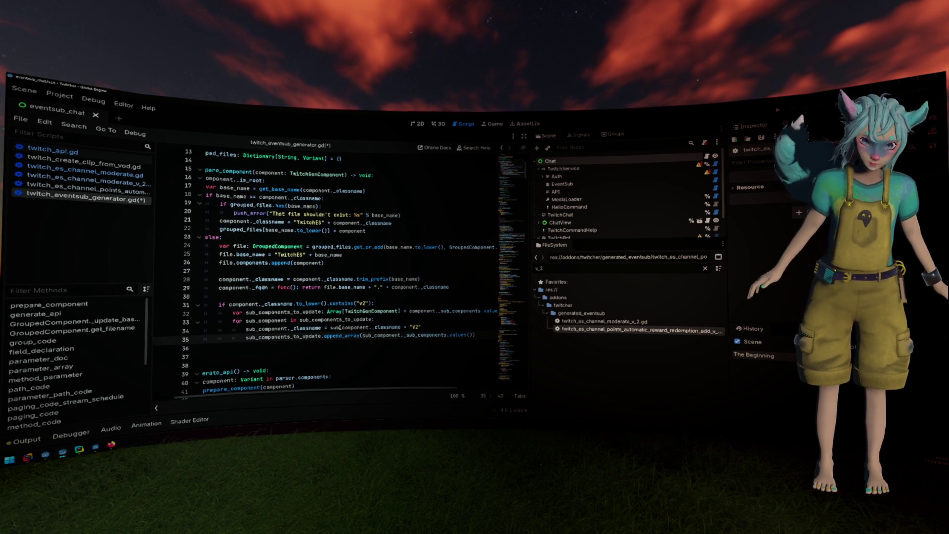
{"action": "double_click", "coordinate": [349, 328]}
{"action": "left_click", "coordinate": [398, 327]}
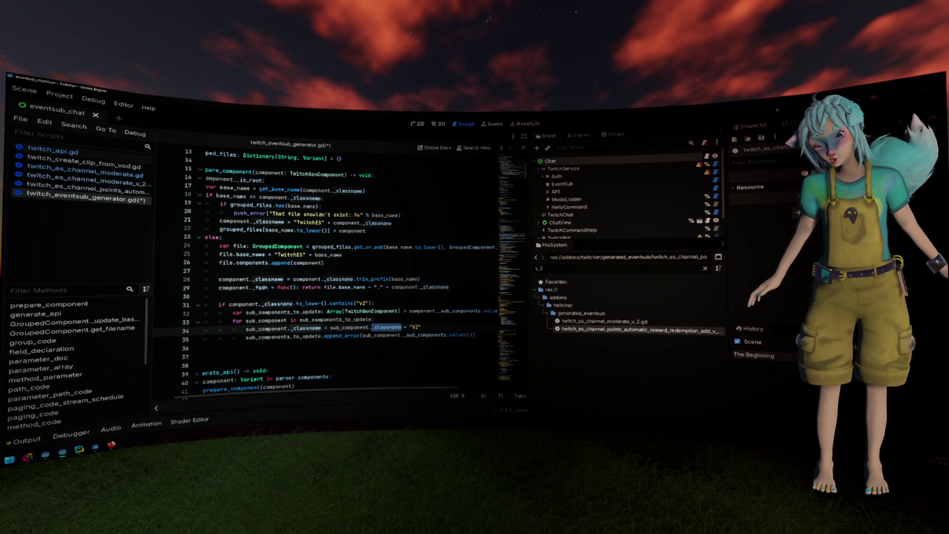
{"action": "left_click", "coordinate": [410, 327]}
{"action": "type", "text": "r"}
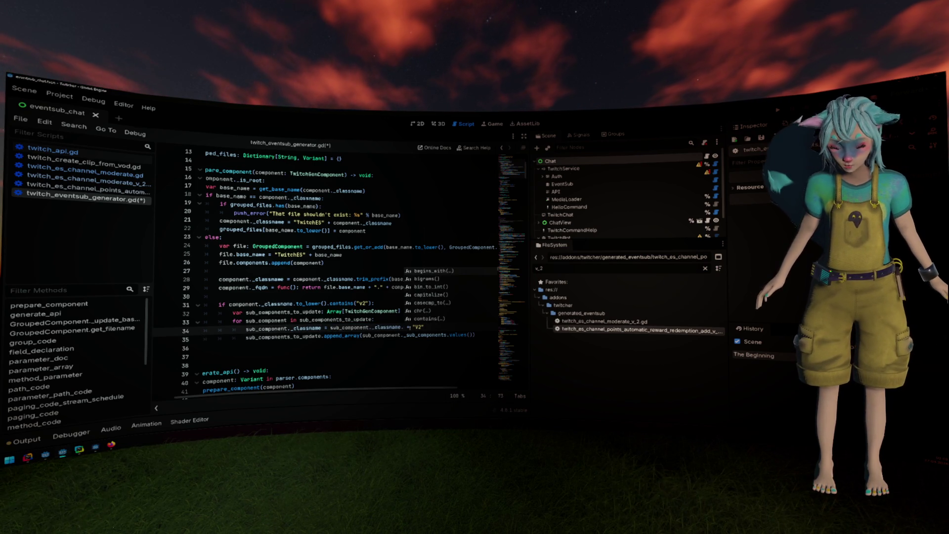
{"action": "type", "text": "epla"}
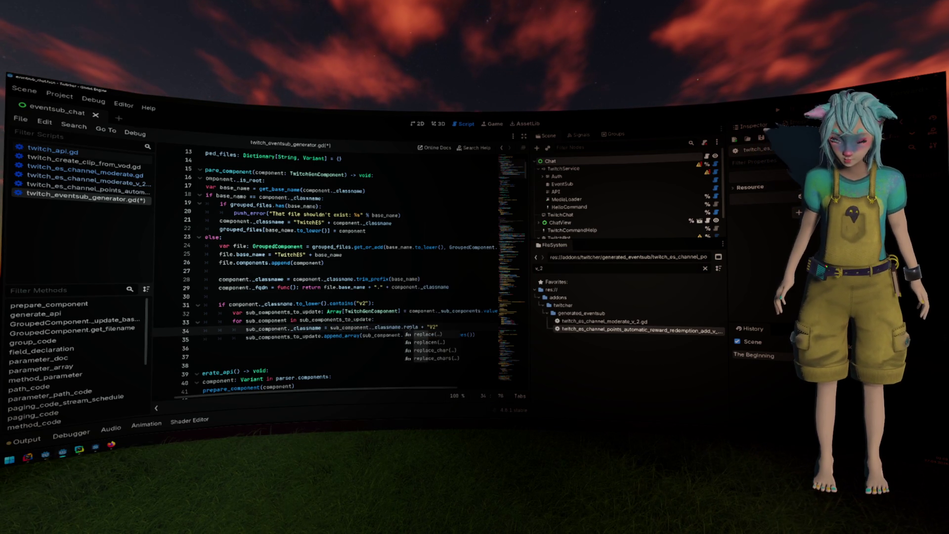
{"action": "key", "text": "Return"}
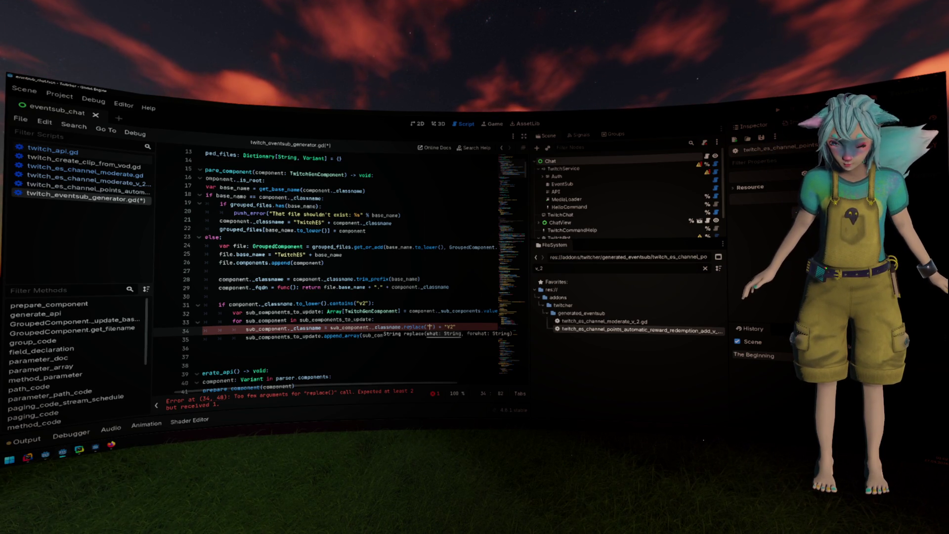
- Swap the call for replacen and check the replacen documentation
{"action": "double_click", "coordinate": [414, 327]}
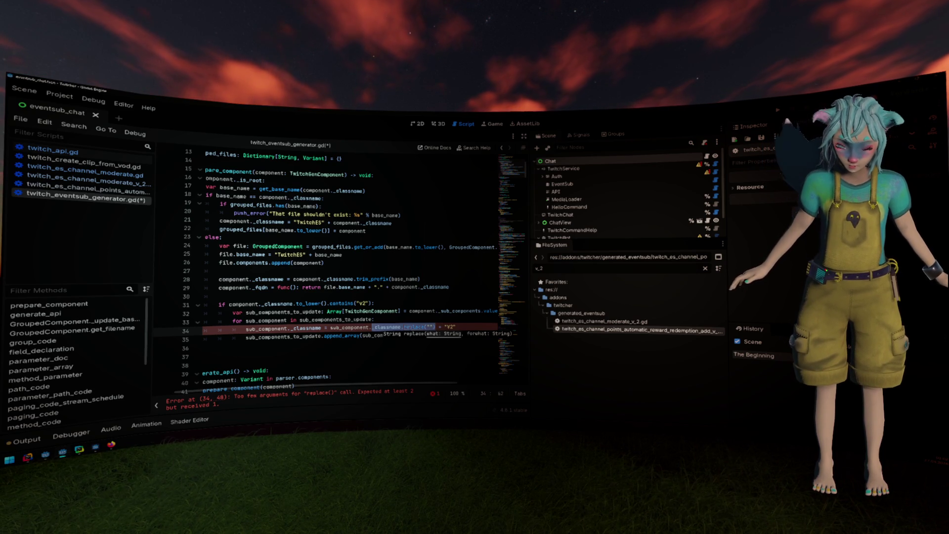
{"action": "key", "text": "BackSpace"}
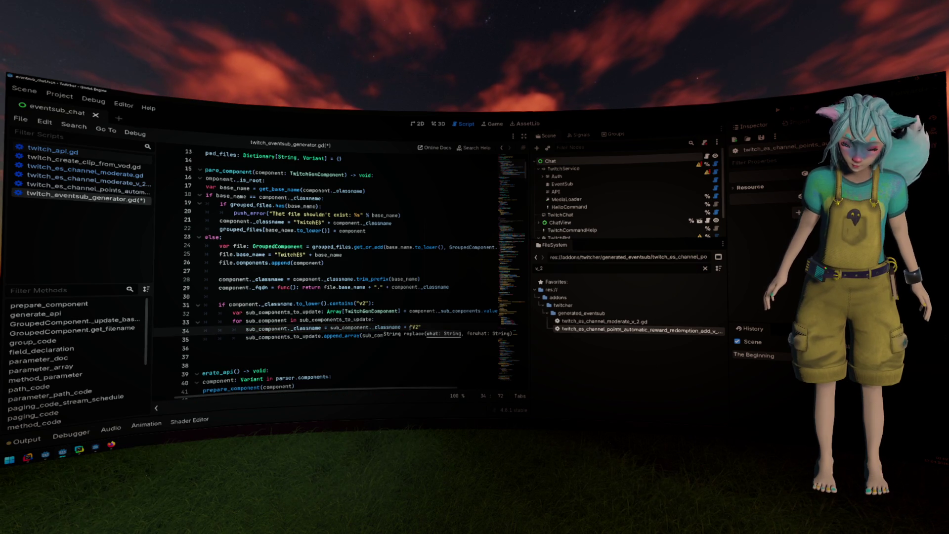
{"action": "type", "text": ".rep"}
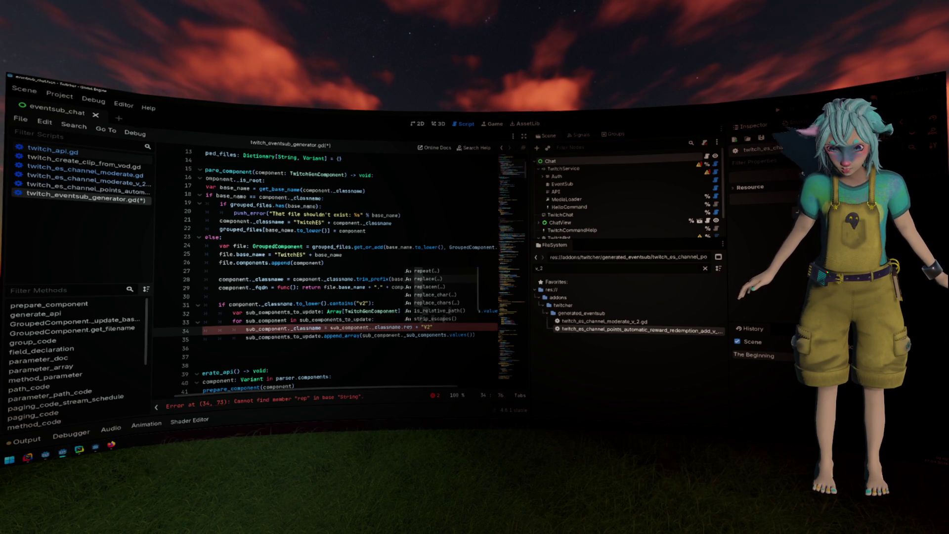
{"action": "key", "text": "Down"}
{"action": "key", "text": "Down"}
{"action": "key", "text": "Return"}
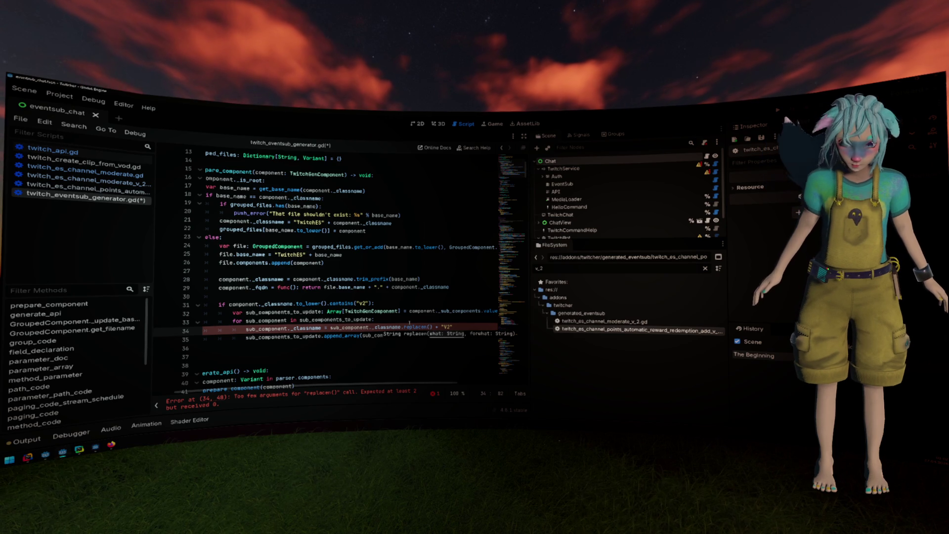
{"action": "left_click", "coordinate": [410, 328], "text": "ctrl"}
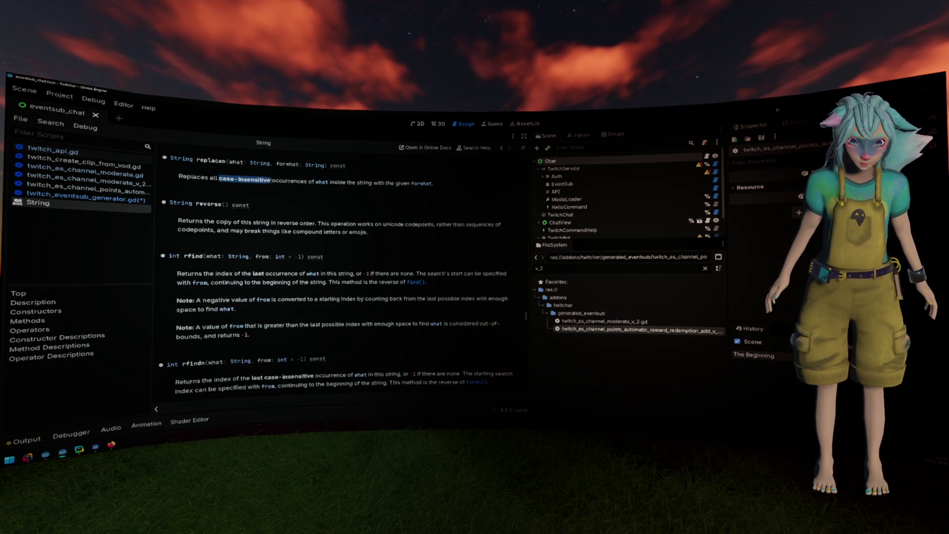
{"action": "key", "text": "alt+Left"}
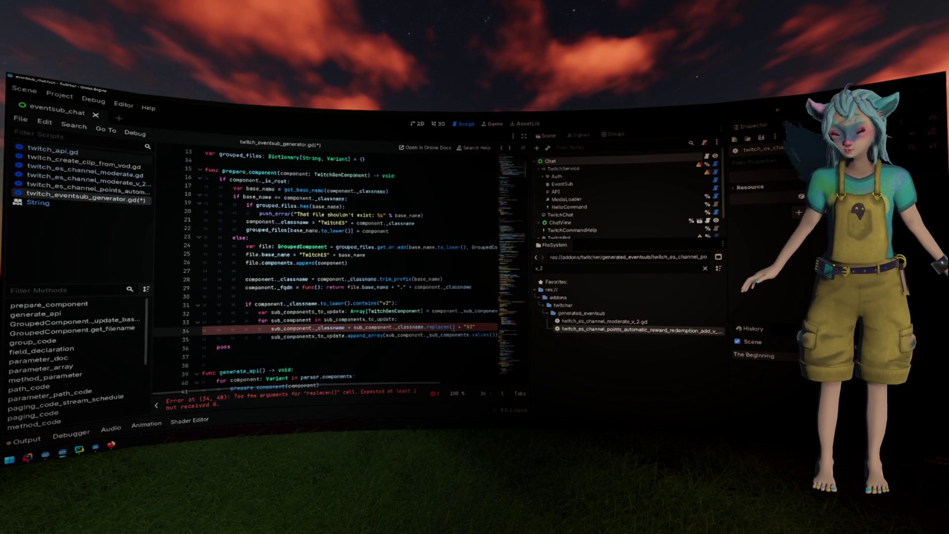
- Complete the replacen("v2", "") arguments and save the generator script
{"action": "type", "text": "2\", "}
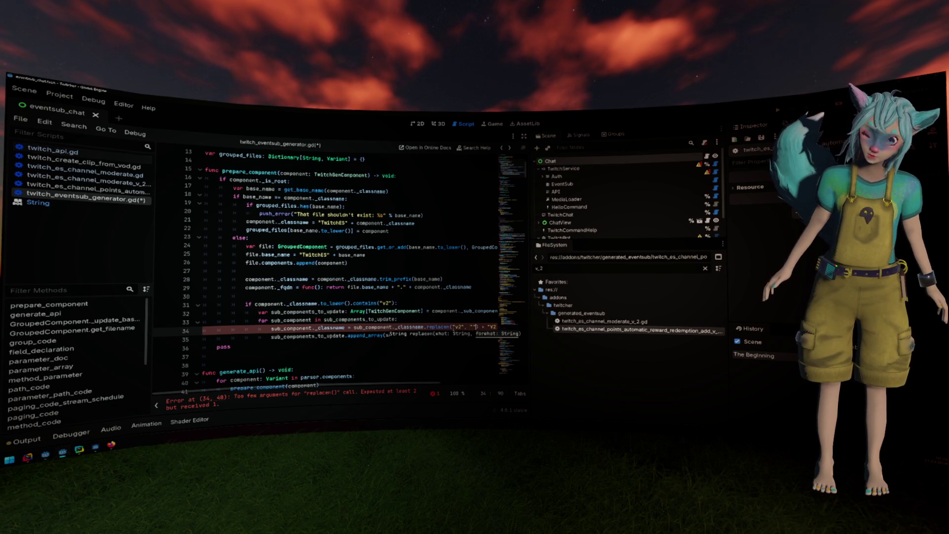
{"action": "type", "text": "\""}
{"action": "key", "text": "Up"}
{"action": "key", "text": "ctrl+s"}
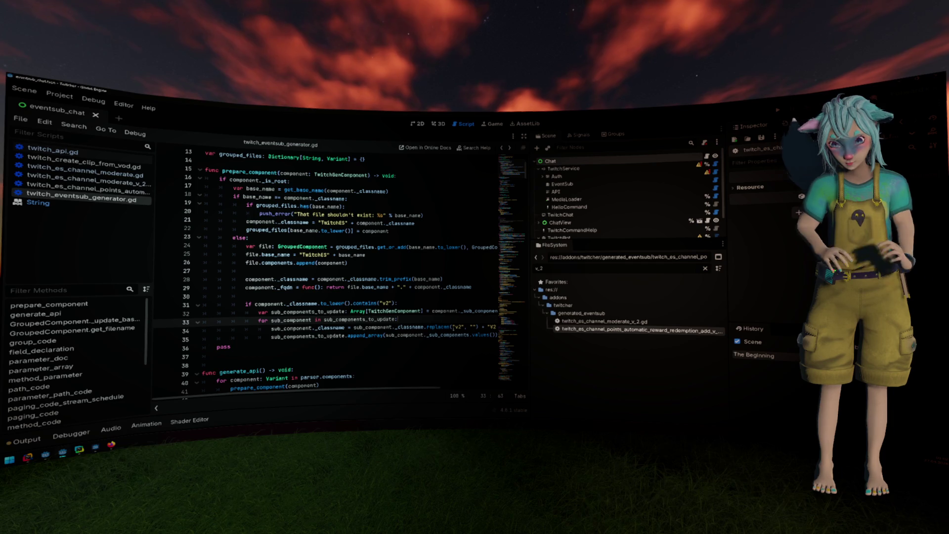
{"action": "left_click", "coordinate": [677, 369]}
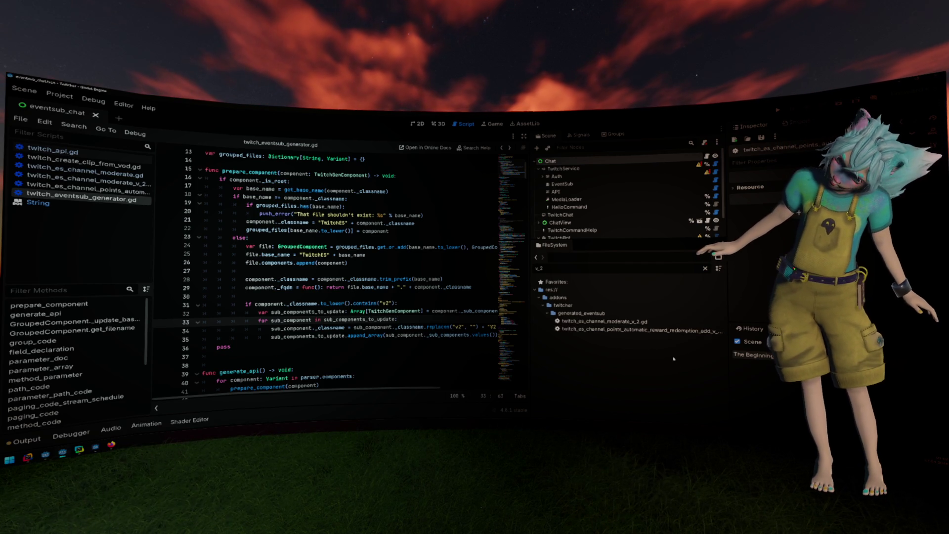
- Delete the addons/twitcher/generated_eventsub folder, confirming with Remove
{"action": "left_click", "coordinate": [635, 323]}
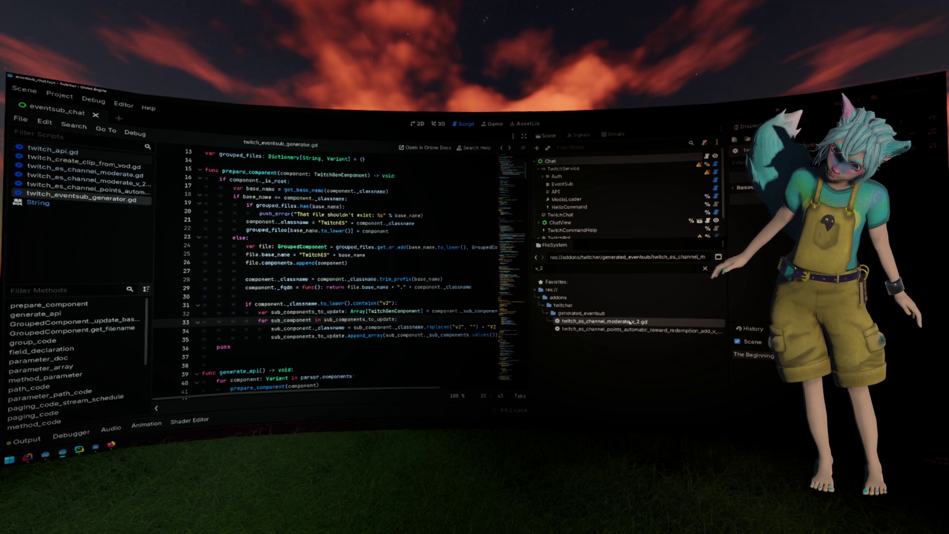
{"action": "left_click", "coordinate": [582, 314]}
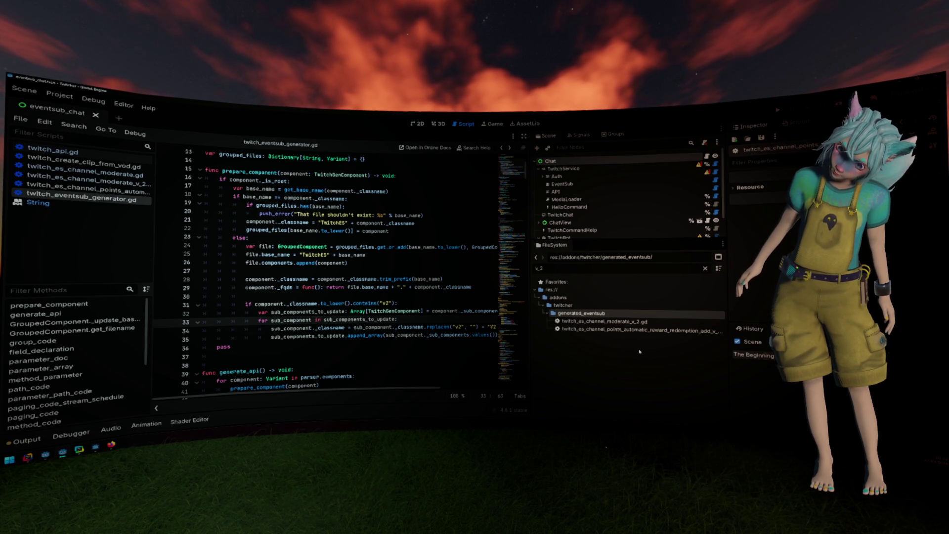
{"action": "left_click", "coordinate": [705, 268]}
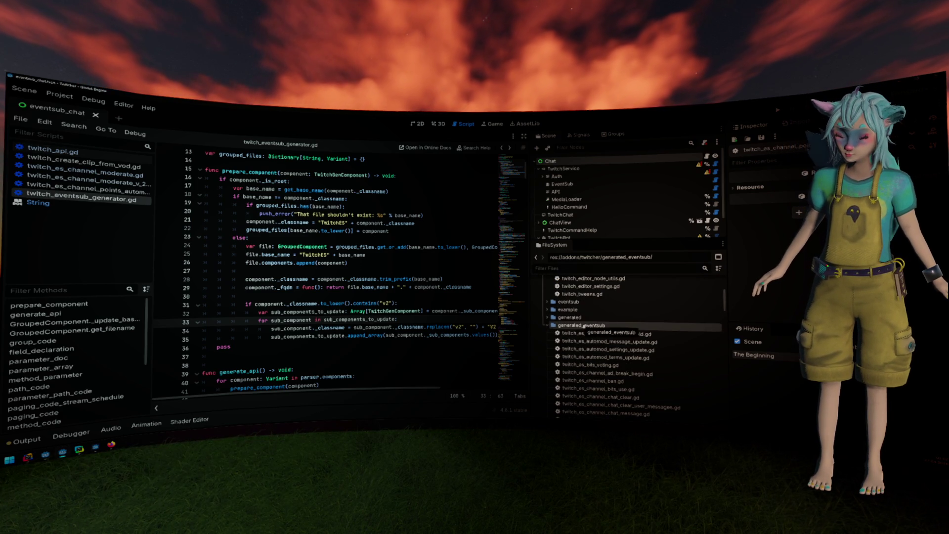
{"action": "key", "text": "Delete"}
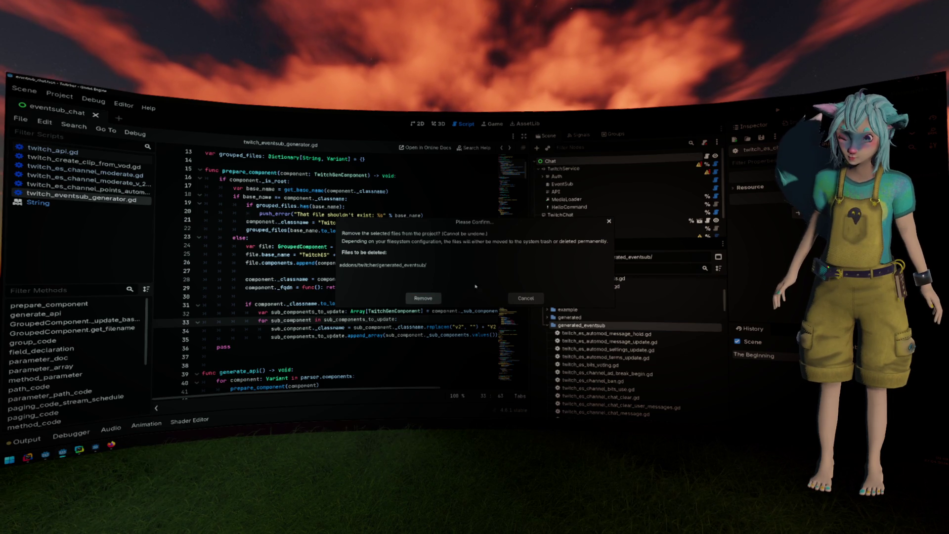
{"action": "left_click", "coordinate": [423, 298]}
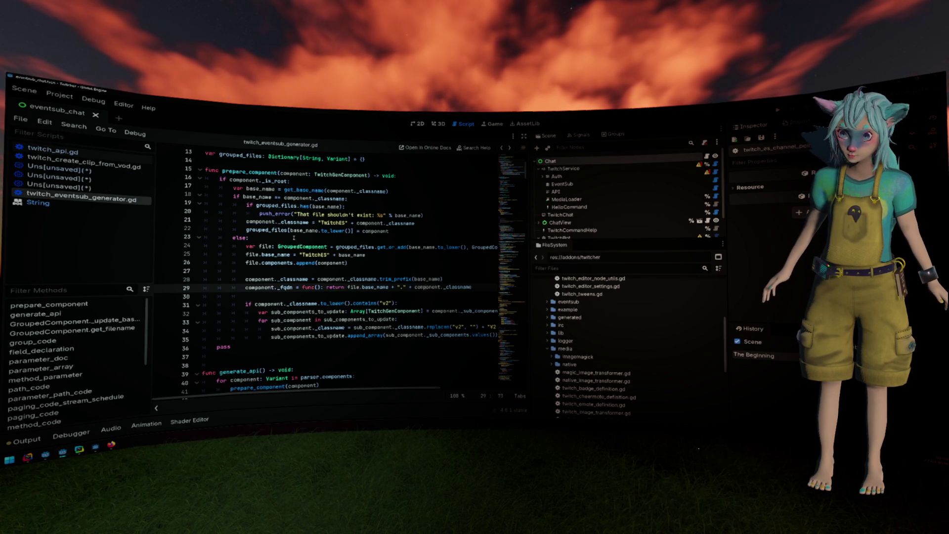
- Select the generated folder and scroll the Output log's failed writes to generated_eventsub
{"action": "left_click", "coordinate": [59, 94]}
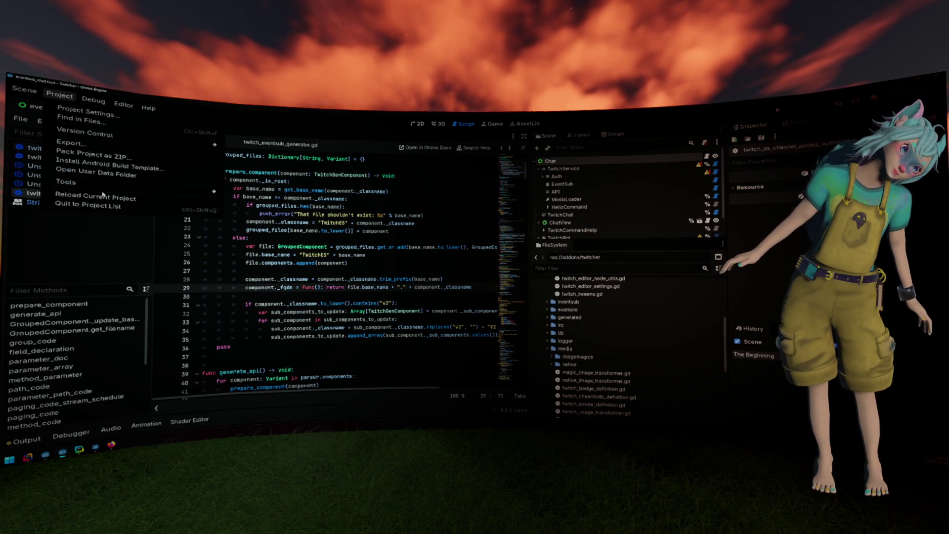
{"action": "left_click", "coordinate": [411, 259]}
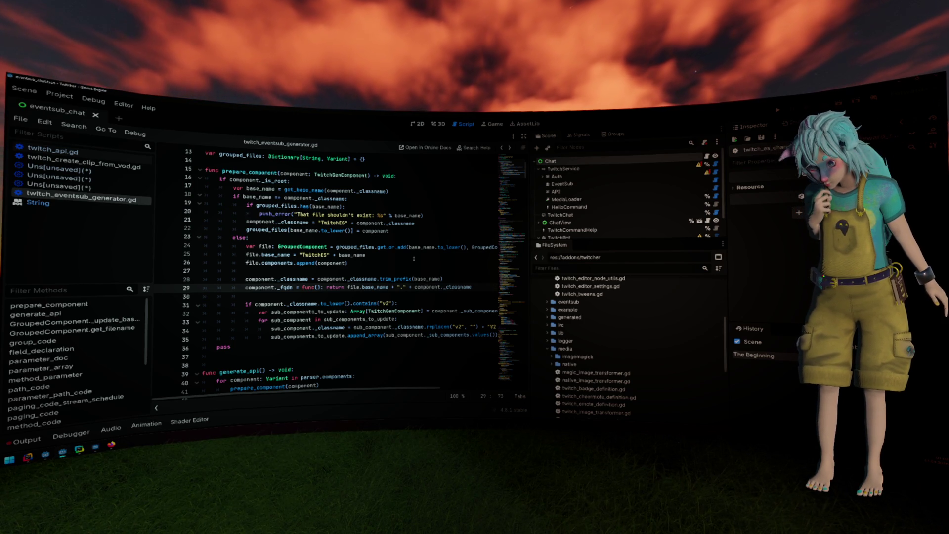
{"action": "left_click", "coordinate": [570, 318]}
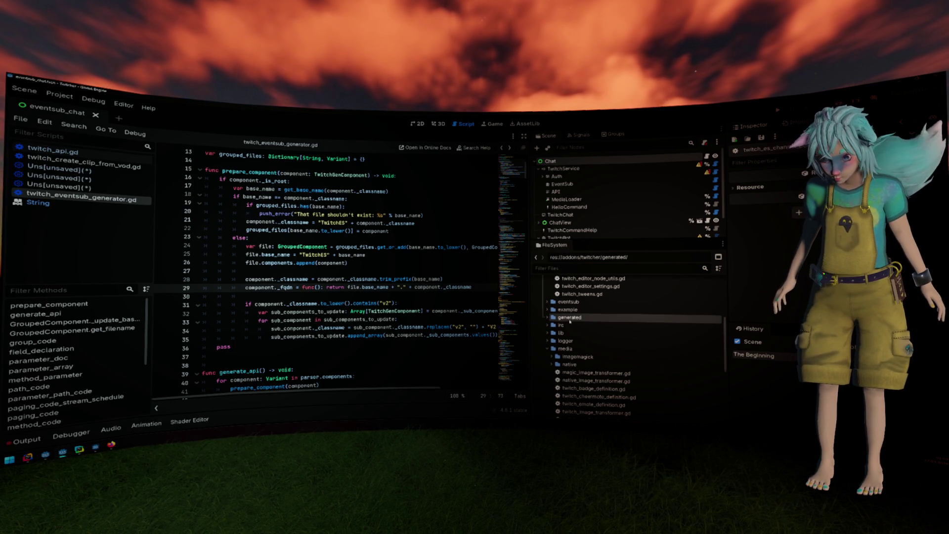
{"action": "key", "text": "alt+Tab"}
{"action": "key", "text": "alt+Tab"}
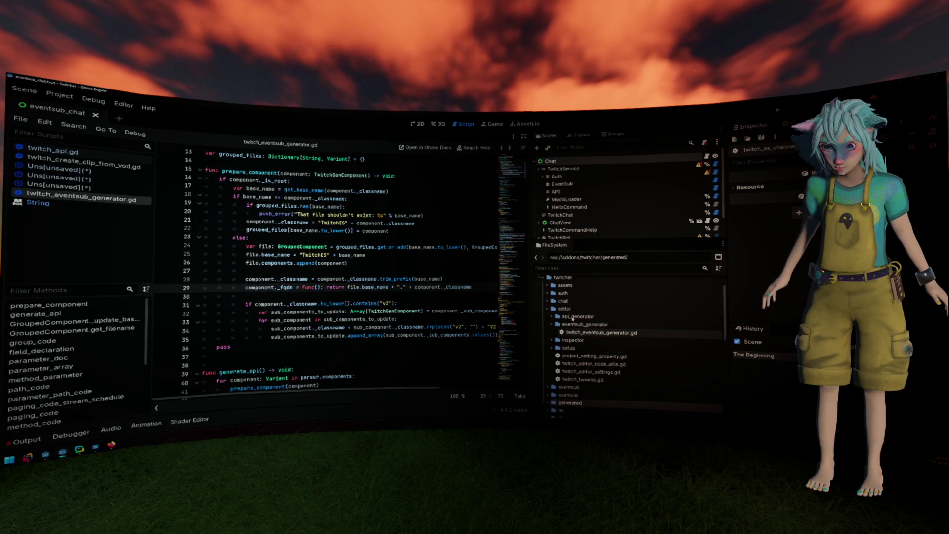
{"action": "scroll", "coordinate": [573, 319], "scroll_direction": "down", "scroll_amount": 3}
{"action": "scroll", "coordinate": [571, 370], "scroll_direction": "down", "scroll_amount": 4}
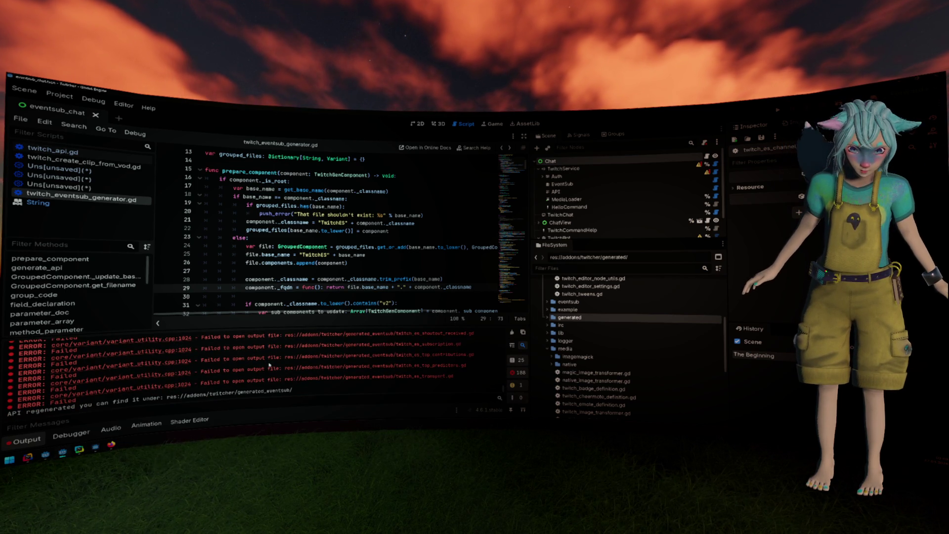
- Browse addons/twitcher folders to confirm generated_eventsub is missing, then bring up Project > Tools
{"action": "left_click_drag", "start_coordinate": [181, 396], "coordinate": [262, 394]}
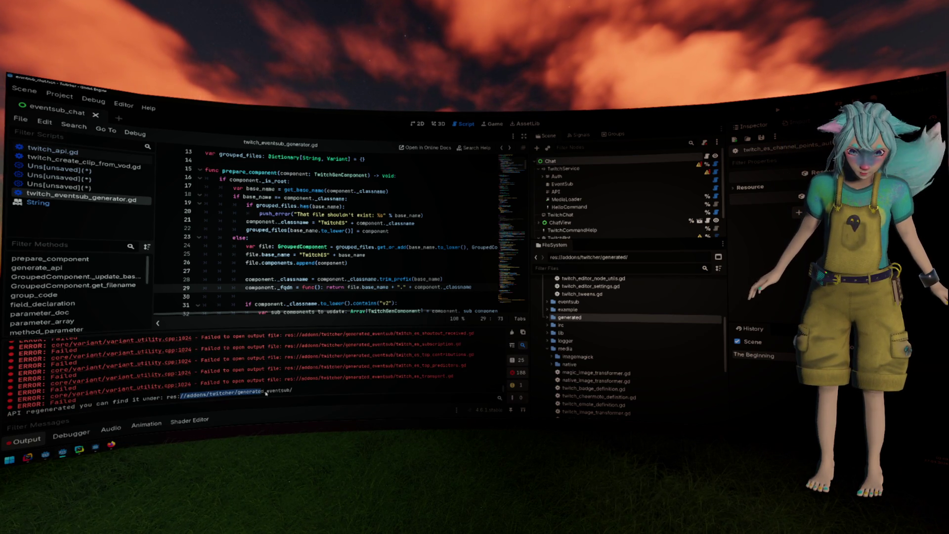
{"action": "scroll", "coordinate": [561, 315], "scroll_direction": "up", "scroll_amount": 3}
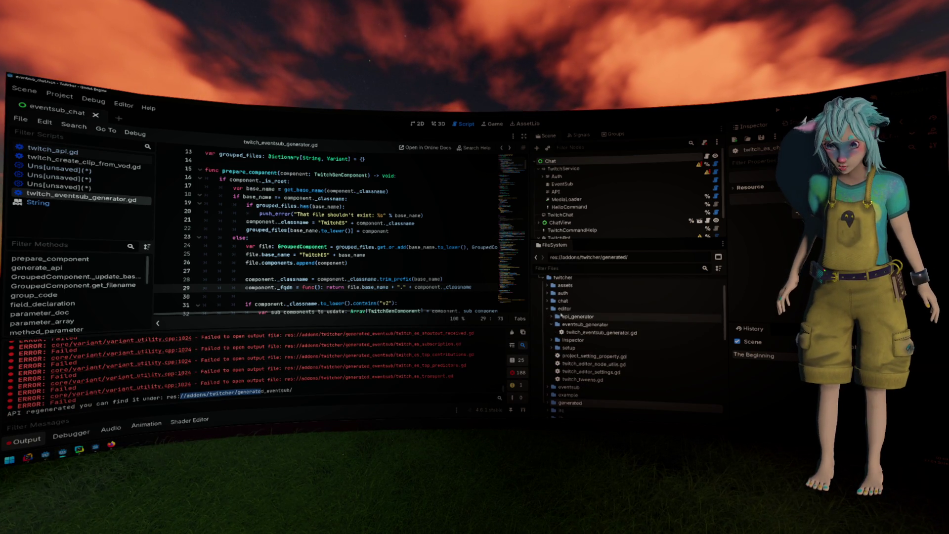
{"action": "double_click", "coordinate": [564, 309]}
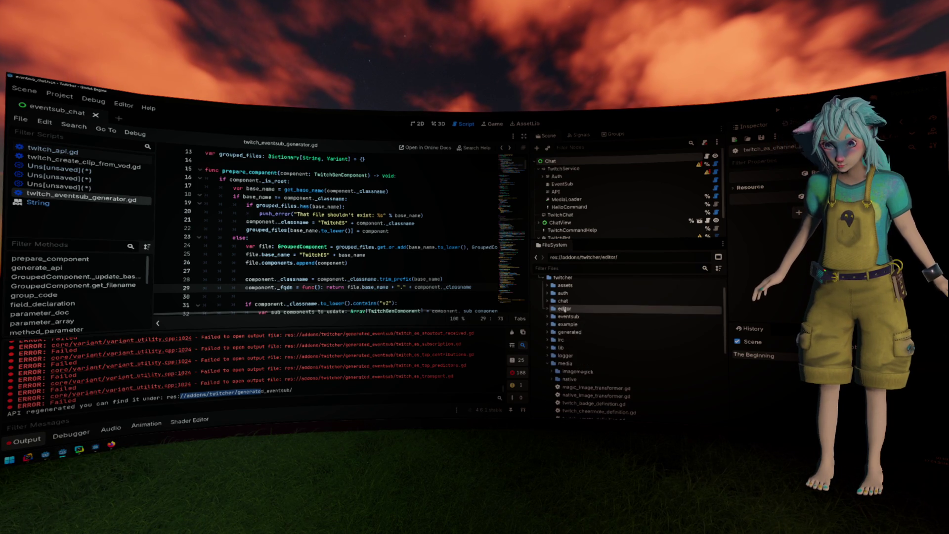
{"action": "scroll", "coordinate": [566, 321], "scroll_direction": "up", "scroll_amount": 3}
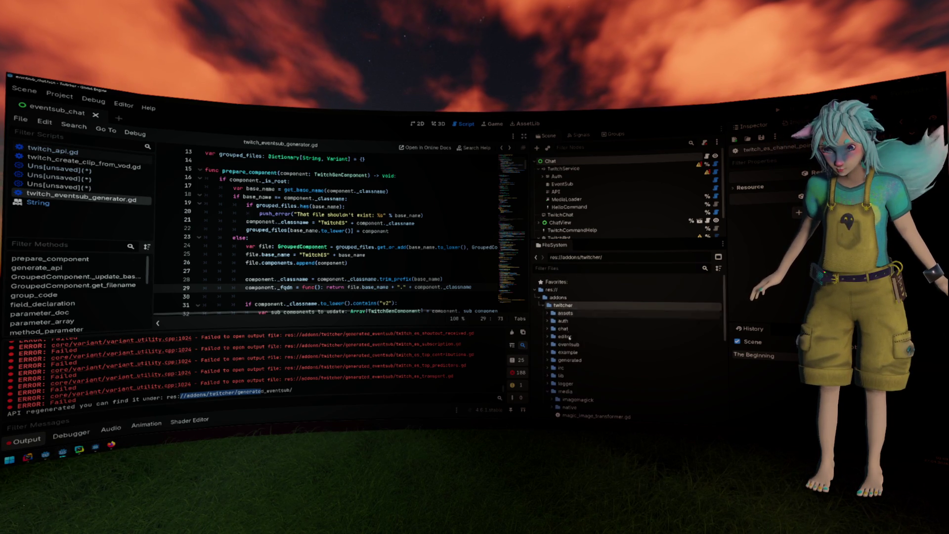
{"action": "left_click", "coordinate": [566, 361]}
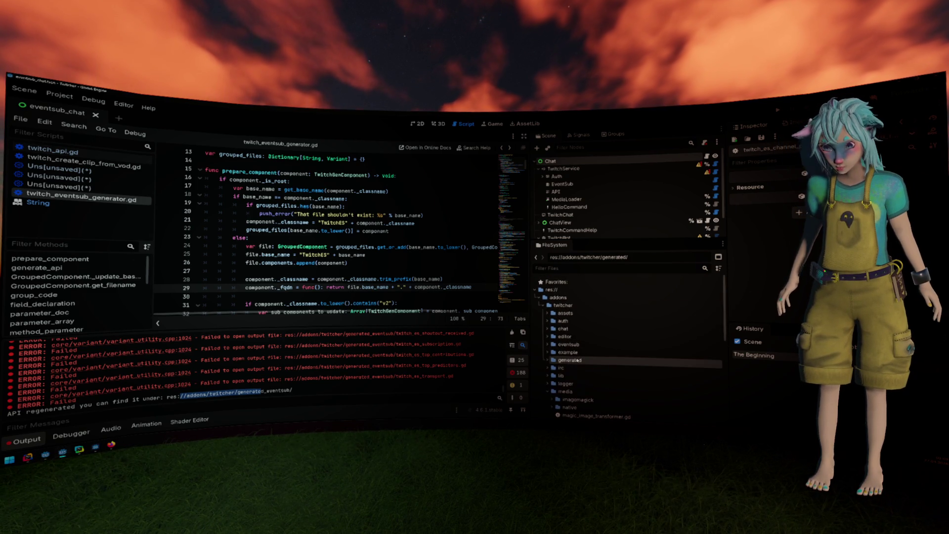
{"action": "right_click", "coordinate": [561, 305]}
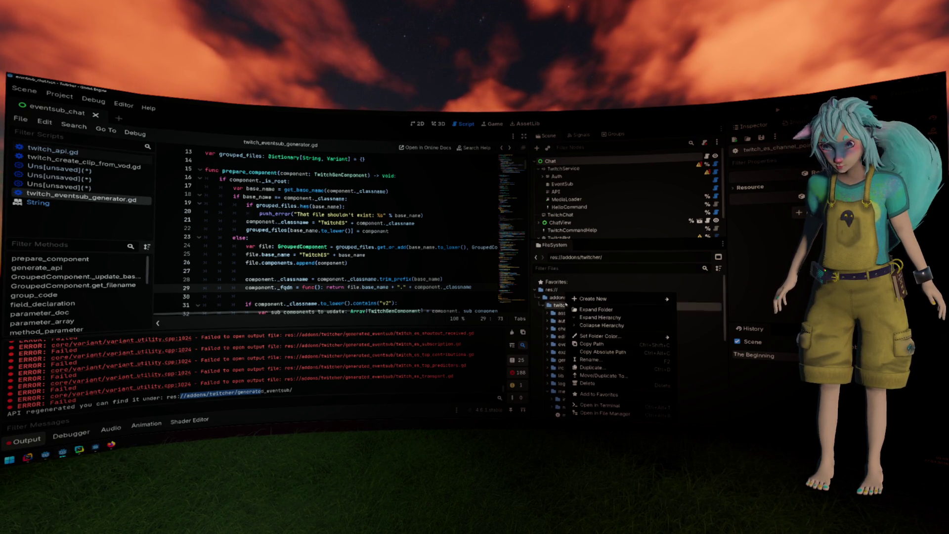
{"action": "left_click", "coordinate": [601, 416]}
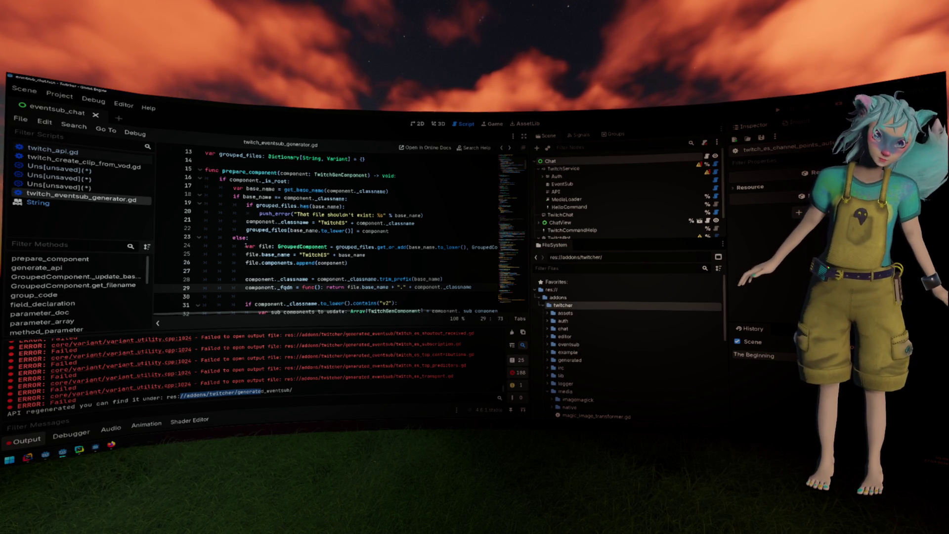
{"action": "left_click", "coordinate": [315, 240]}
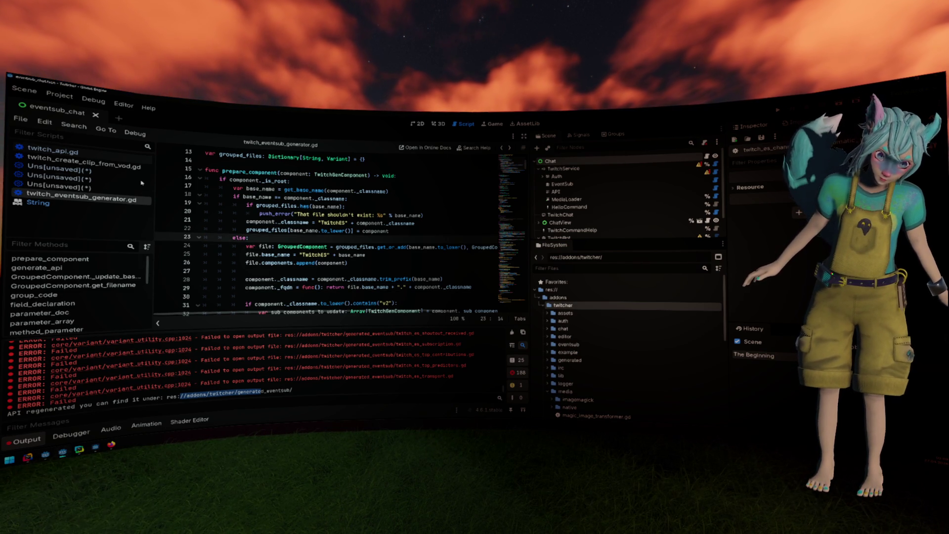
{"action": "left_click", "coordinate": [59, 95]}
- Discard changes to the three unsaved generated scripts and run Project > Reload Current Project
{"action": "mouse_move", "coordinate": [114, 184]}
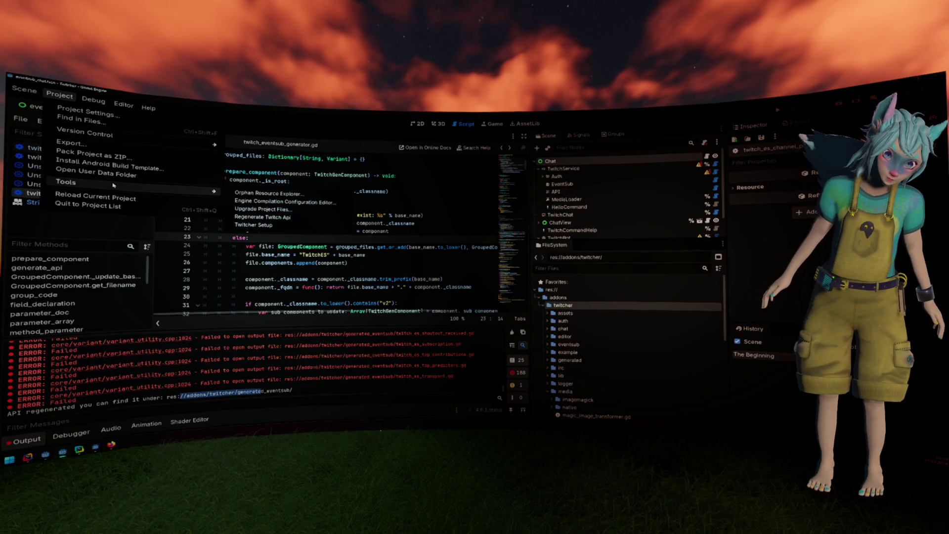
{"action": "left_click", "coordinate": [376, 159]}
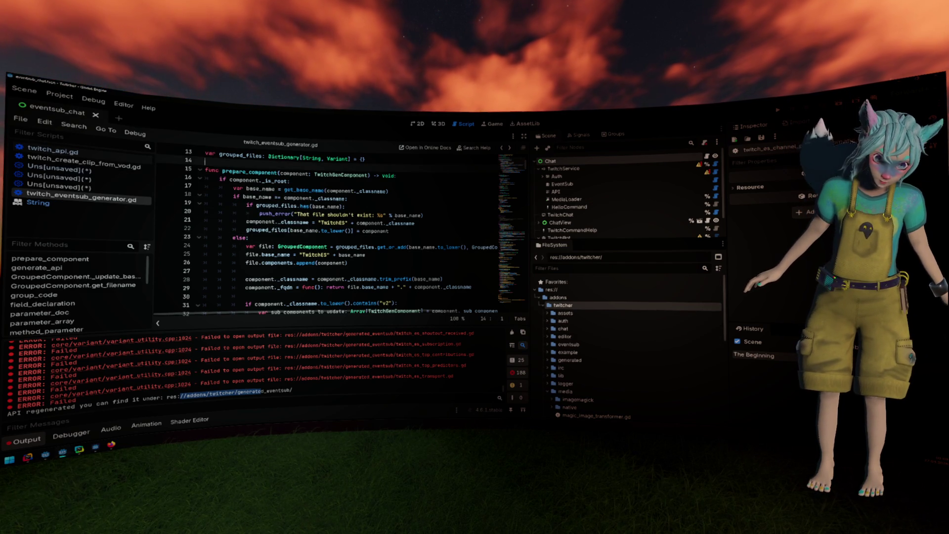
{"action": "middle_click", "coordinate": [94, 174]}
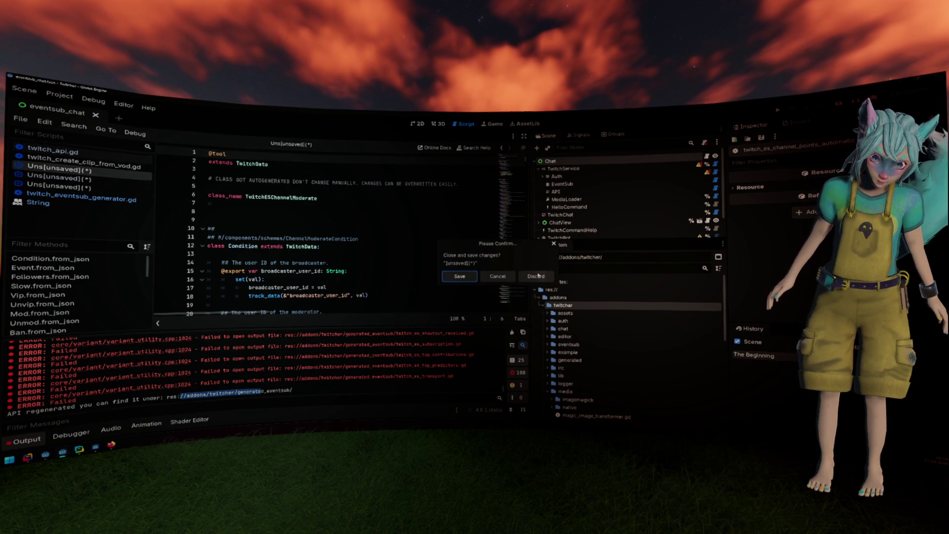
{"action": "left_click", "coordinate": [497, 275]}
{"action": "middle_click", "coordinate": [76, 177]}
{"action": "left_click", "coordinate": [514, 276]}
{"action": "middle_click", "coordinate": [76, 169]}
{"action": "left_click", "coordinate": [470, 276]}
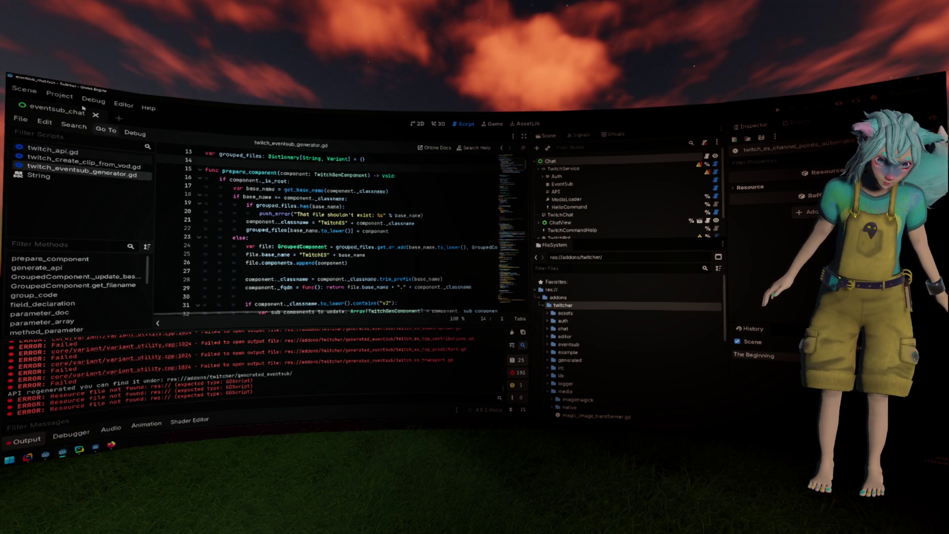
{"action": "left_click", "coordinate": [59, 95]}
{"action": "left_click", "coordinate": [95, 197]}
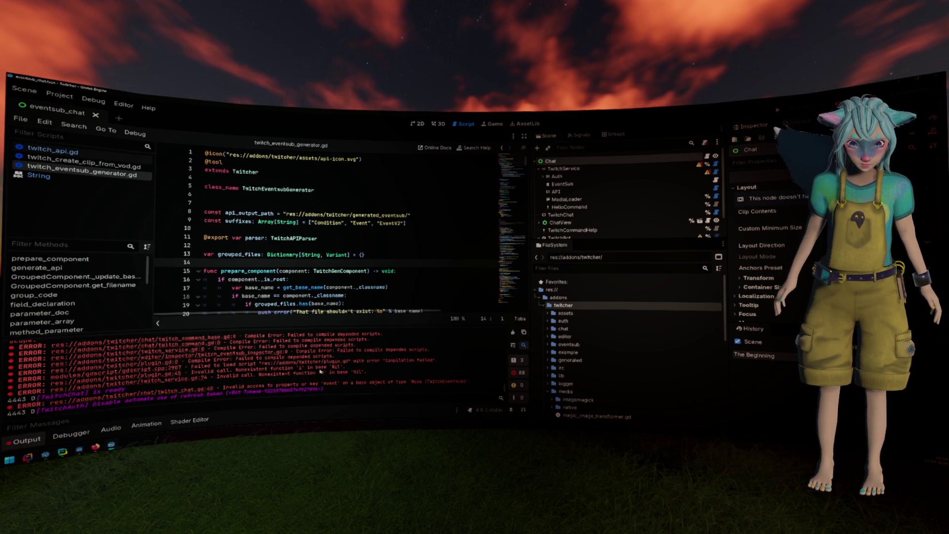
- Review generate_api in plugin.gd, then open twitch_eventsub_inspector.gd from the Output error
{"action": "left_click", "coordinate": [174, 374]}
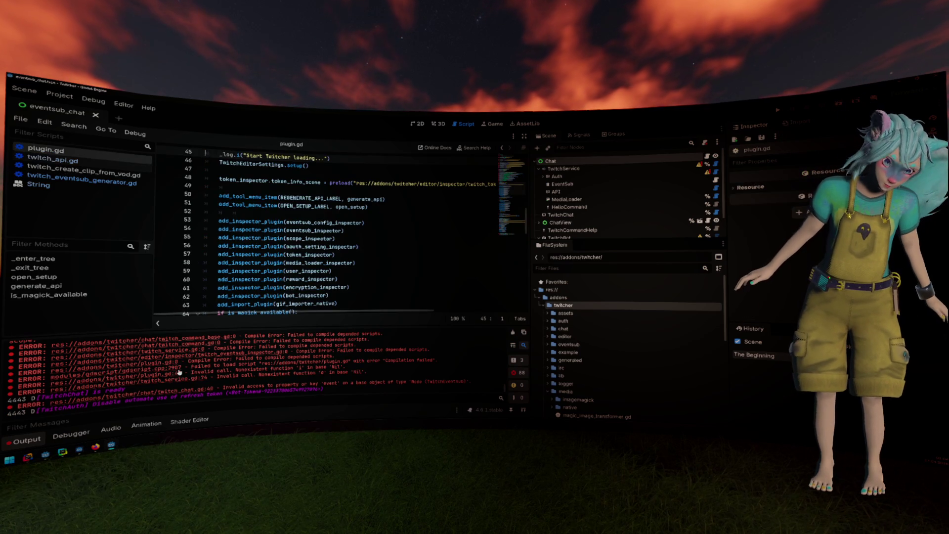
{"action": "scroll", "coordinate": [361, 267], "scroll_direction": "down", "scroll_amount": 13}
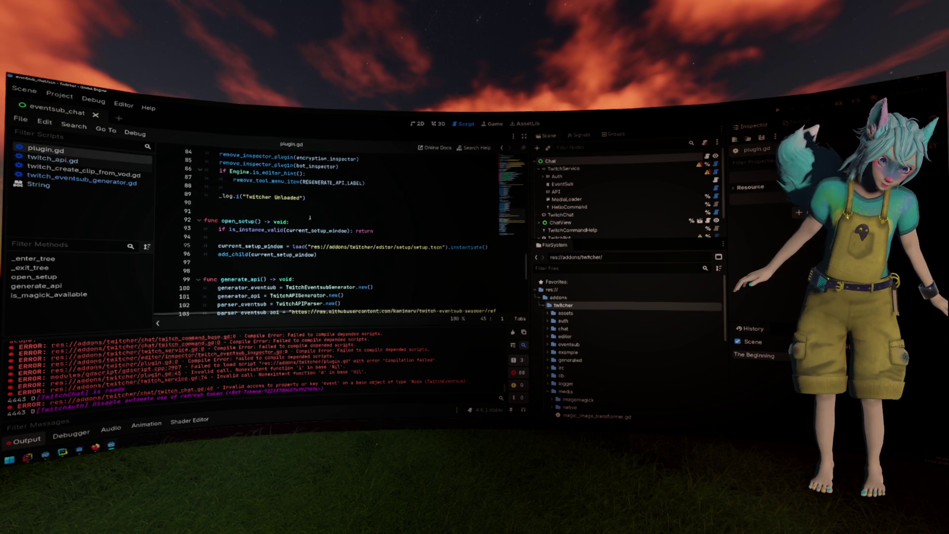
{"action": "left_click", "coordinate": [59, 95]}
{"action": "mouse_move", "coordinate": [99, 183]}
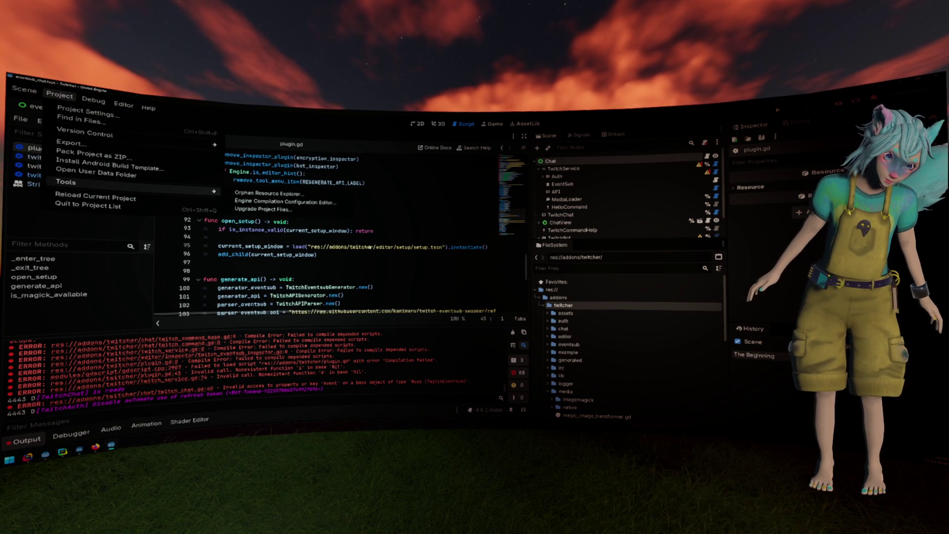
{"action": "left_click", "coordinate": [371, 246]}
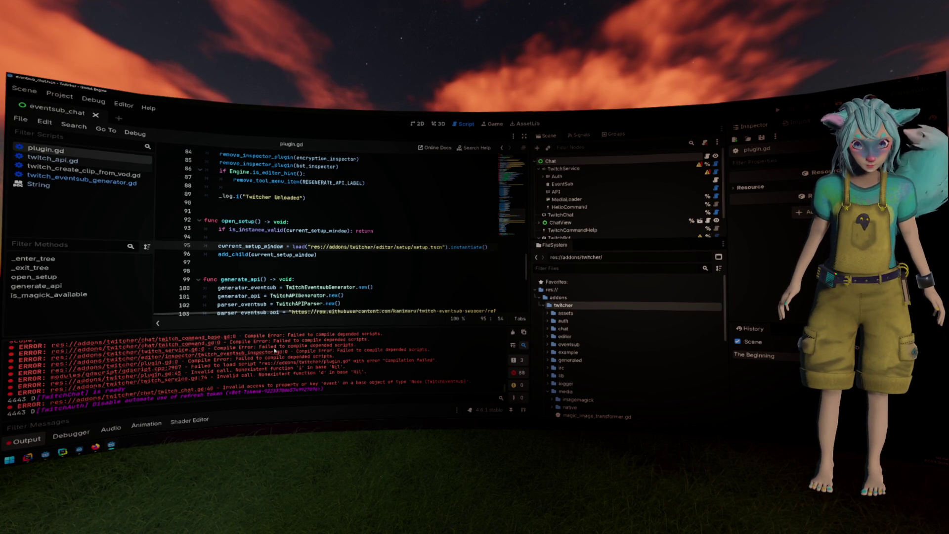
{"action": "left_click", "coordinate": [273, 353]}
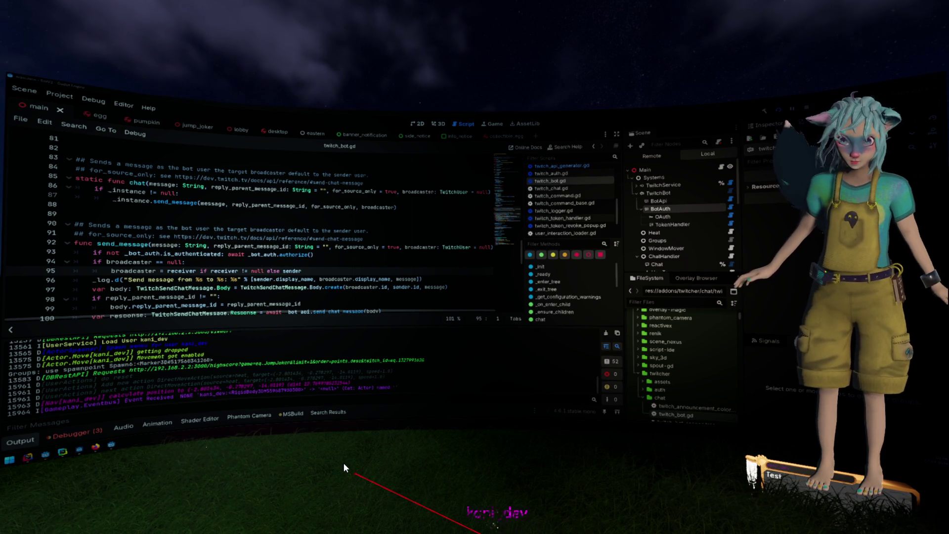
- Move a chatter's avatar, return to the Twitcher editor, and open Rider's recent solutions list
{"action": "left_click", "coordinate": [267, 480]}
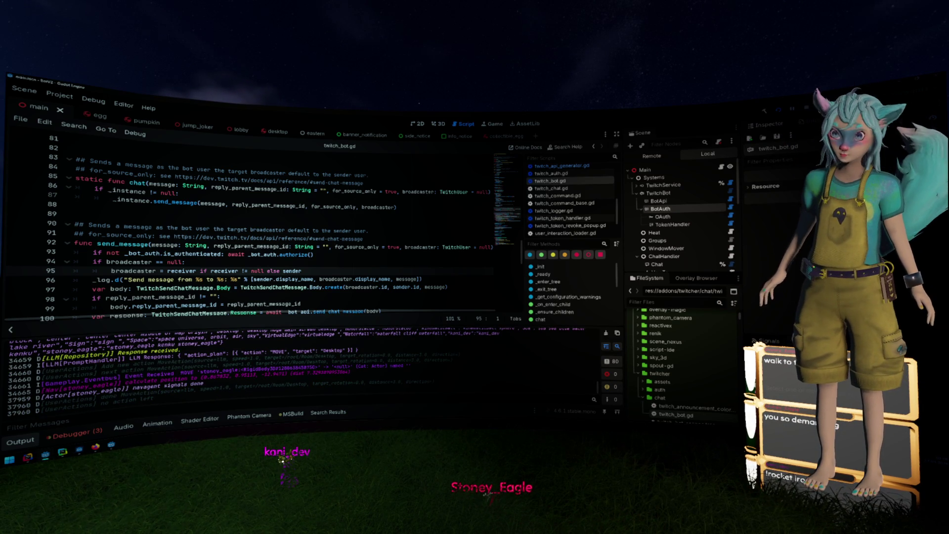
{"action": "left_click", "coordinate": [345, 230]}
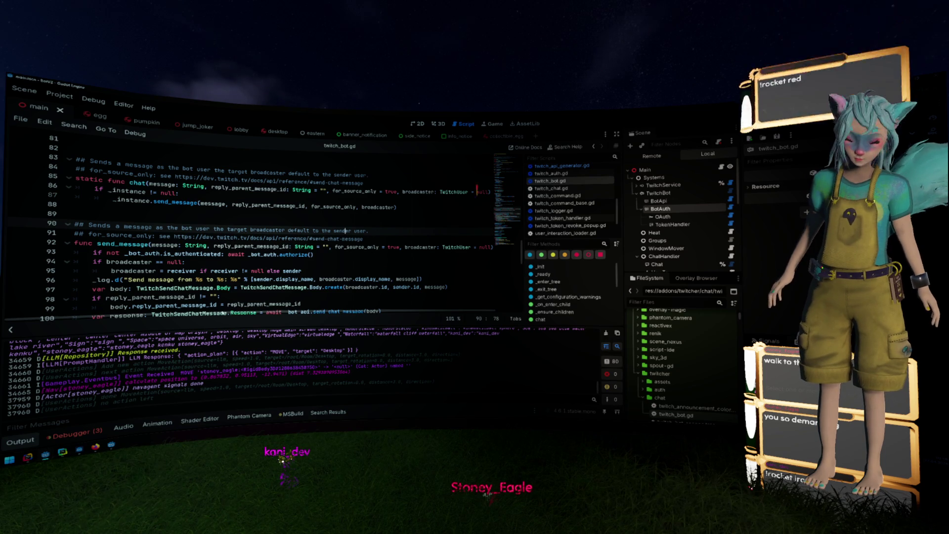
{"action": "left_click", "coordinate": [111, 445]}
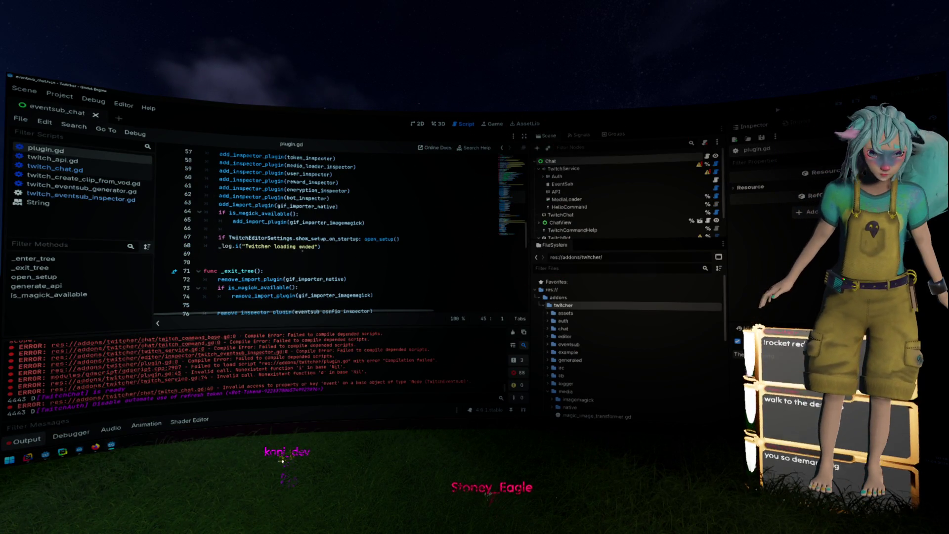
{"action": "left_click", "coordinate": [27, 458]}
{"action": "left_click", "coordinate": [139, 103]}
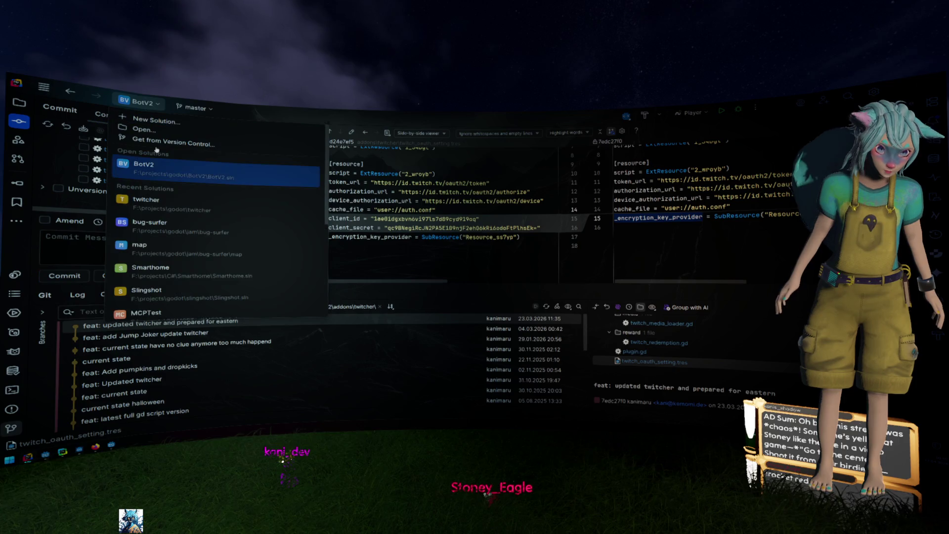
- Open the twitcher solution in its own Rider window, positioned and maximized, showing 198 pending changes
{"action": "left_click", "coordinate": [202, 218]}
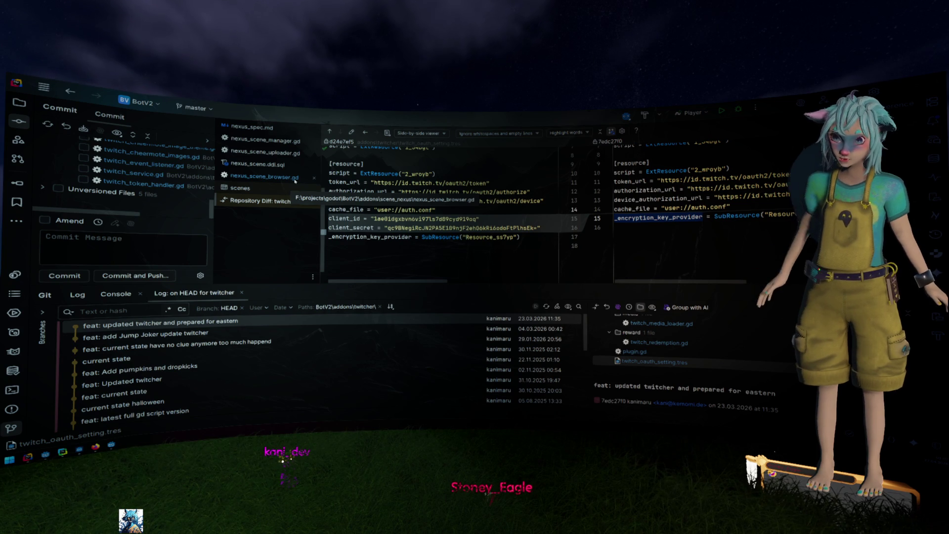
{"action": "mouse_move", "coordinate": [361, 74]}
{"action": "left_mouse_down"}
{"action": "mouse_move", "coordinate": [387, 105]}
{"action": "mouse_move", "coordinate": [485, 174]}
{"action": "mouse_move", "coordinate": [615, 142]}
{"action": "left_mouse_up"}
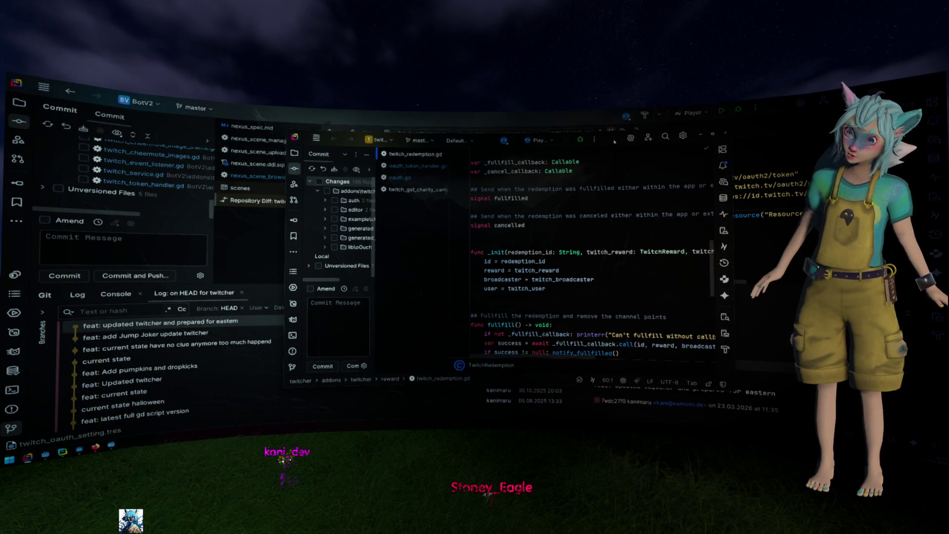
{"action": "left_click", "coordinate": [715, 130]}
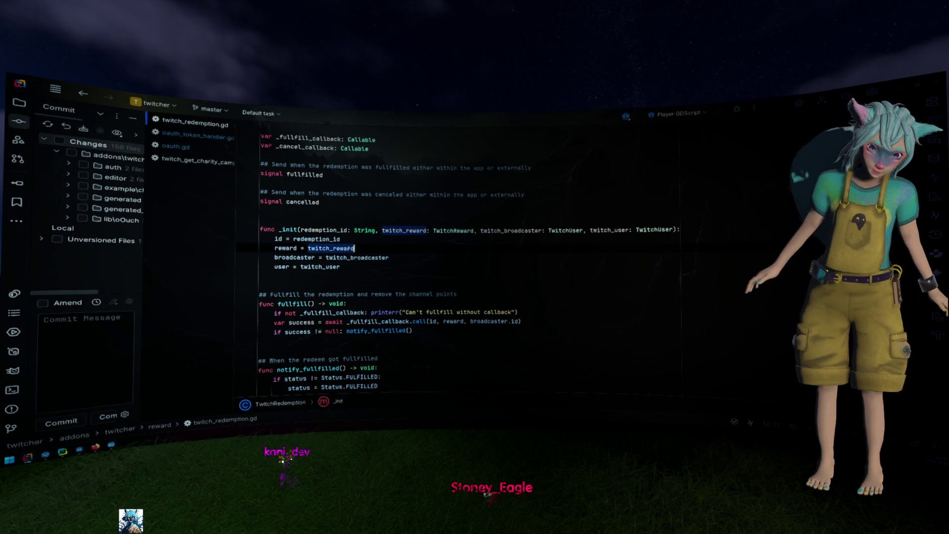
- Roll back the generated_eventsub changes in twitcher, cutting pending files from 198 to 10, then return to Godot
{"action": "left_click", "coordinate": [319, 201]}
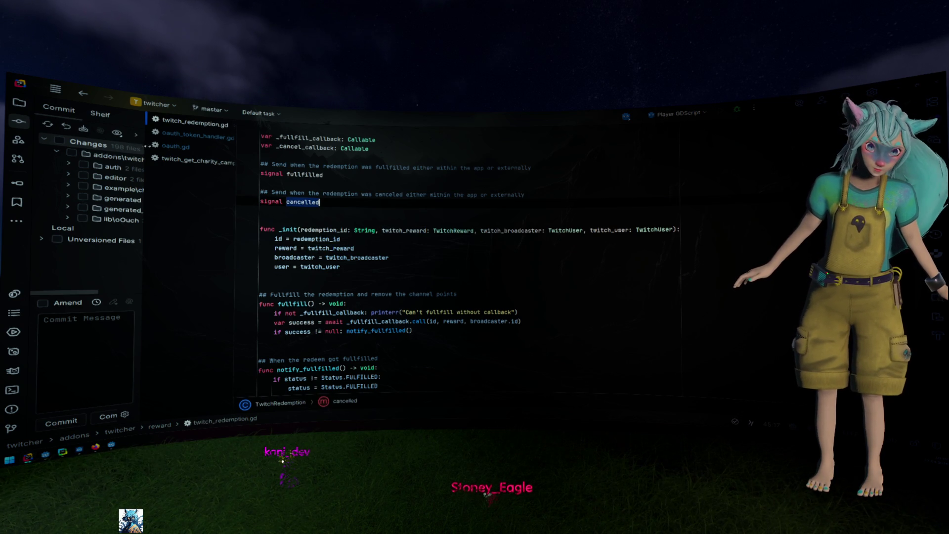
{"action": "left_click_drag", "start_coordinate": [144, 146], "coordinate": [254, 146]}
{"action": "right_click", "coordinate": [158, 212]}
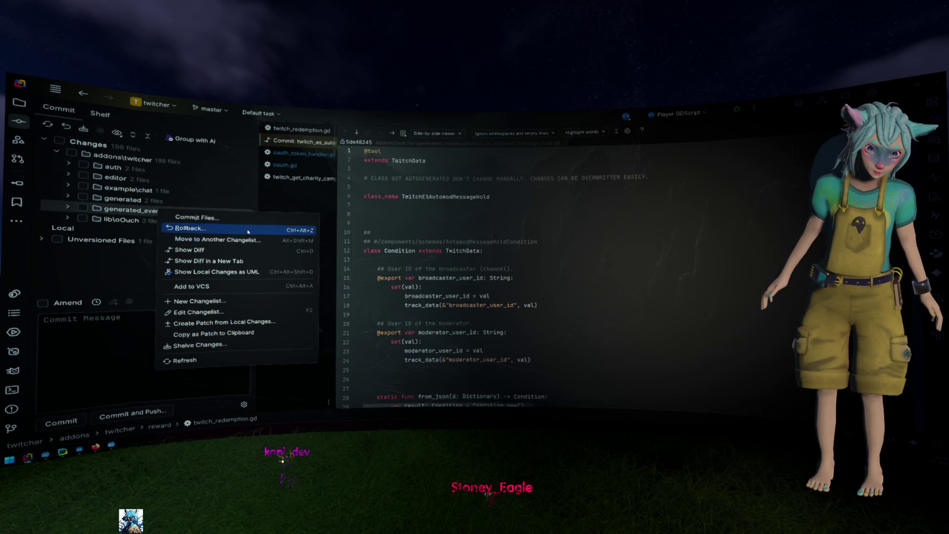
{"action": "left_click", "coordinate": [247, 229]}
{"action": "left_click", "coordinate": [495, 363]}
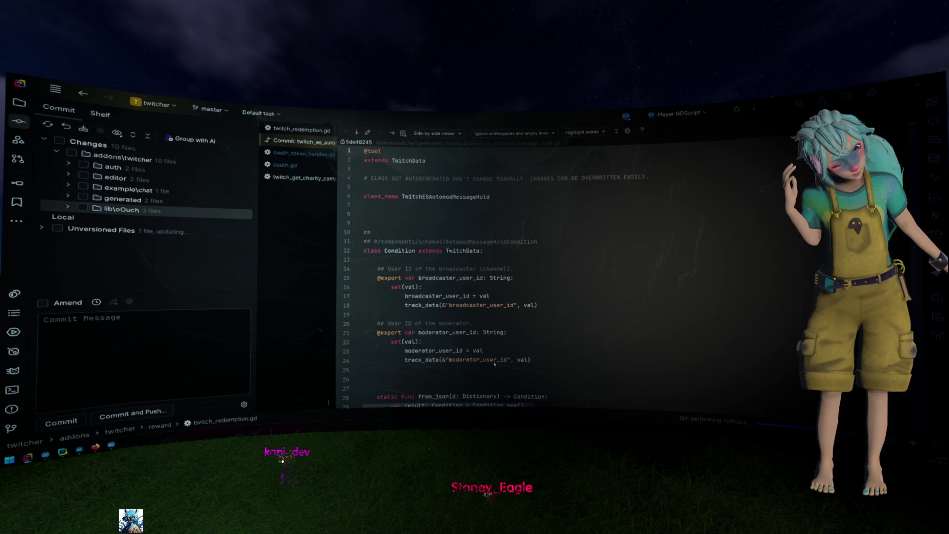
{"action": "key", "text": "alt+Tab"}
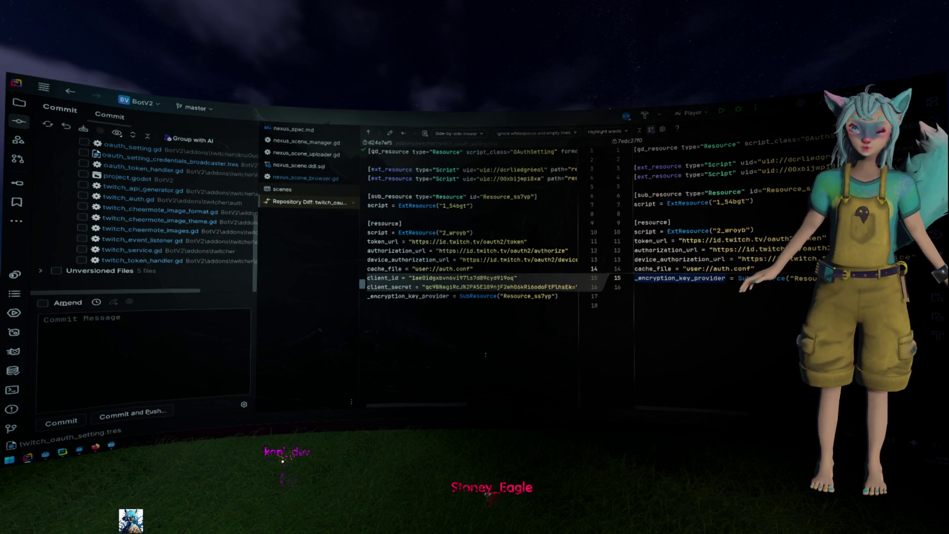
{"action": "key", "text": "alt+Tab"}
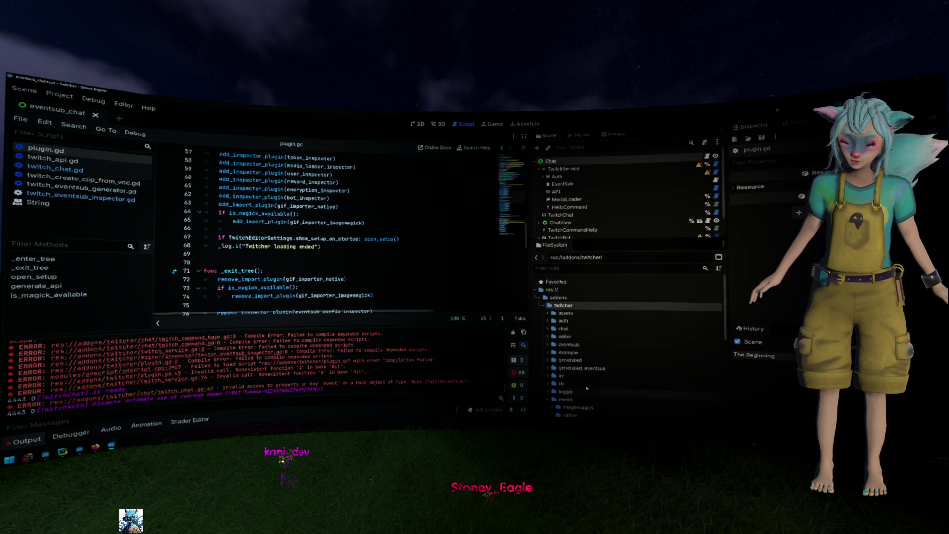
- Reload the current Godot project and close the Setup Twitcher dialog, with the generated_eventsub scripts restored
{"action": "double_click", "coordinate": [588, 368]}
{"action": "scroll", "coordinate": [588, 368], "scroll_direction": "down", "scroll_amount": 3}
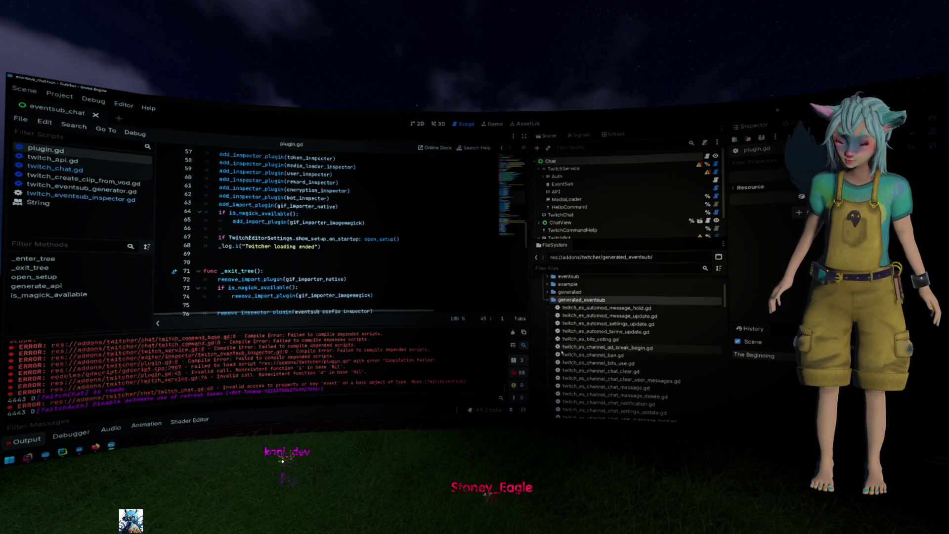
{"action": "left_click", "coordinate": [59, 94]}
{"action": "left_click", "coordinate": [96, 198]}
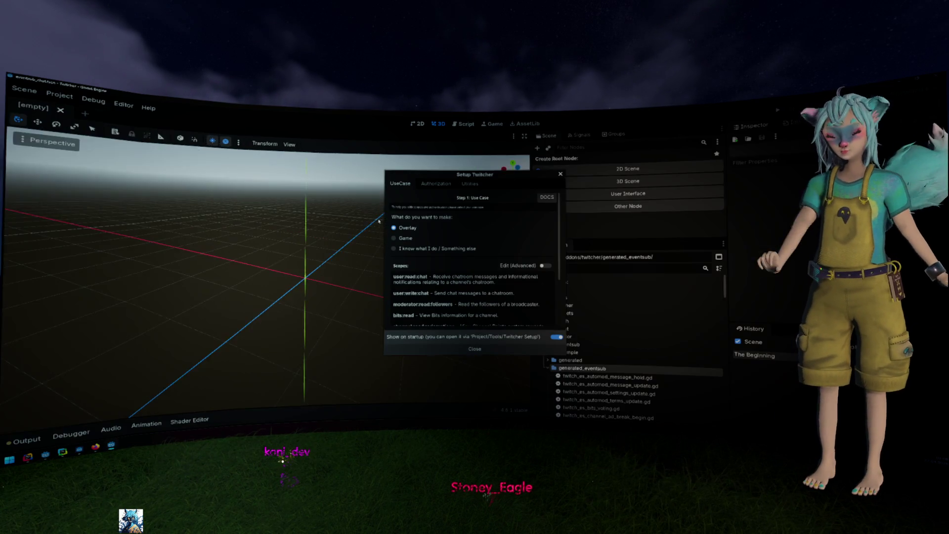
{"action": "left_click", "coordinate": [476, 349]}
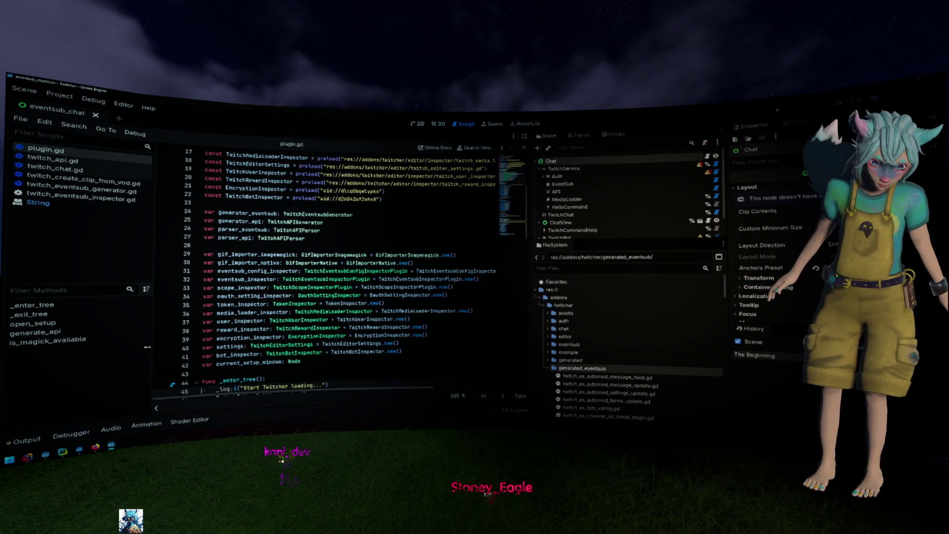
{"action": "scroll", "coordinate": [550, 331], "scroll_direction": "down", "scroll_amount": 5}
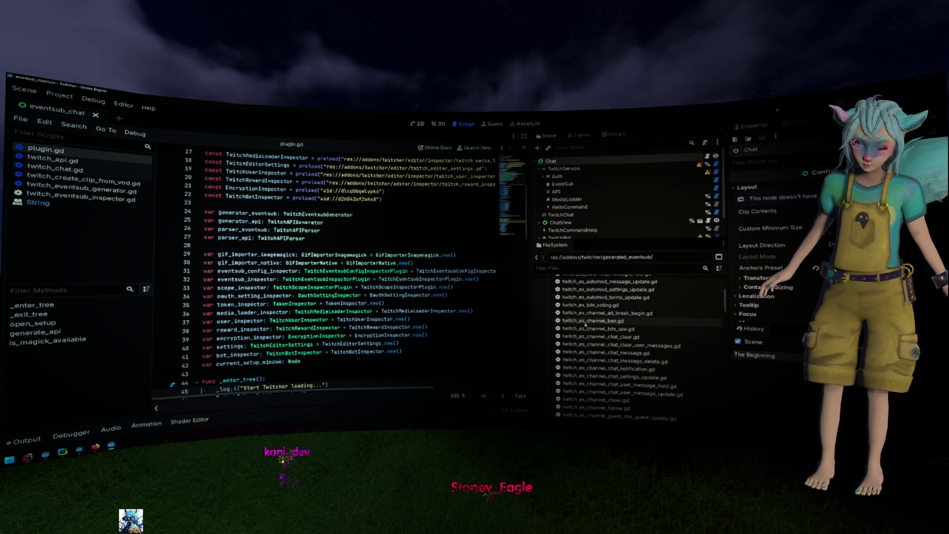
{"action": "scroll", "coordinate": [672, 342], "scroll_direction": "up", "scroll_amount": 3}
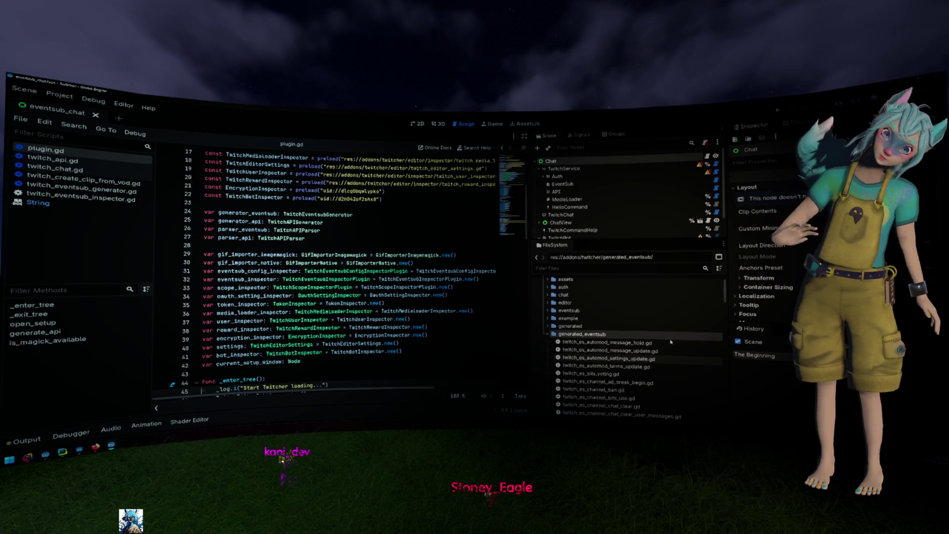
{"action": "scroll", "coordinate": [399, 341], "scroll_direction": "down", "scroll_amount": 5}
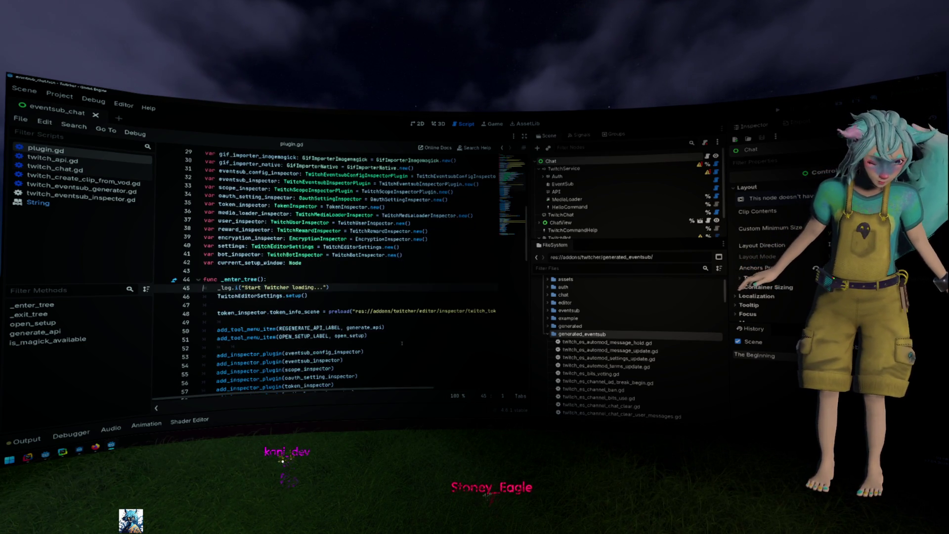
- Switch the script editor from plugin.gd to twitch_eventsub_generator.gd using the script list
{"action": "scroll", "coordinate": [400, 341], "scroll_direction": "down", "scroll_amount": 5}
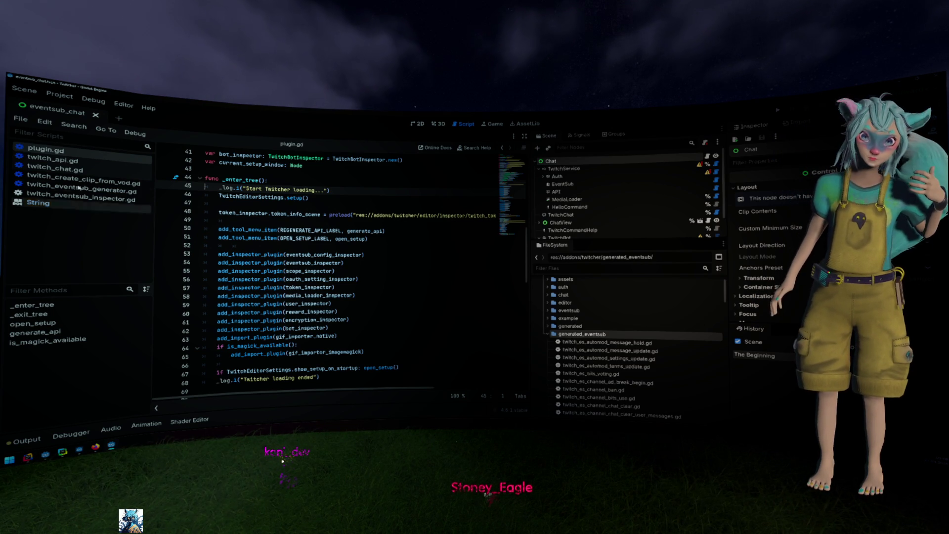
{"action": "left_click", "coordinate": [77, 161]}
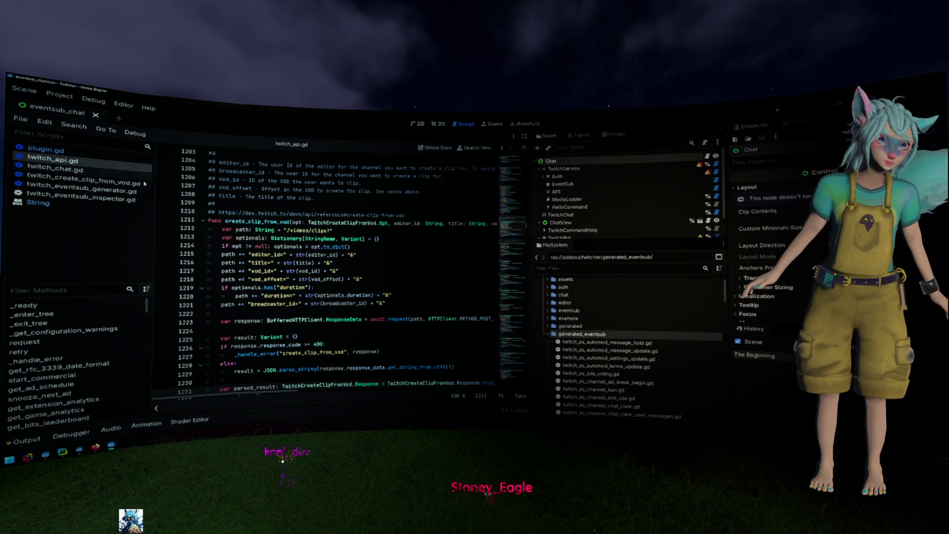
{"action": "left_click", "coordinate": [84, 182]}
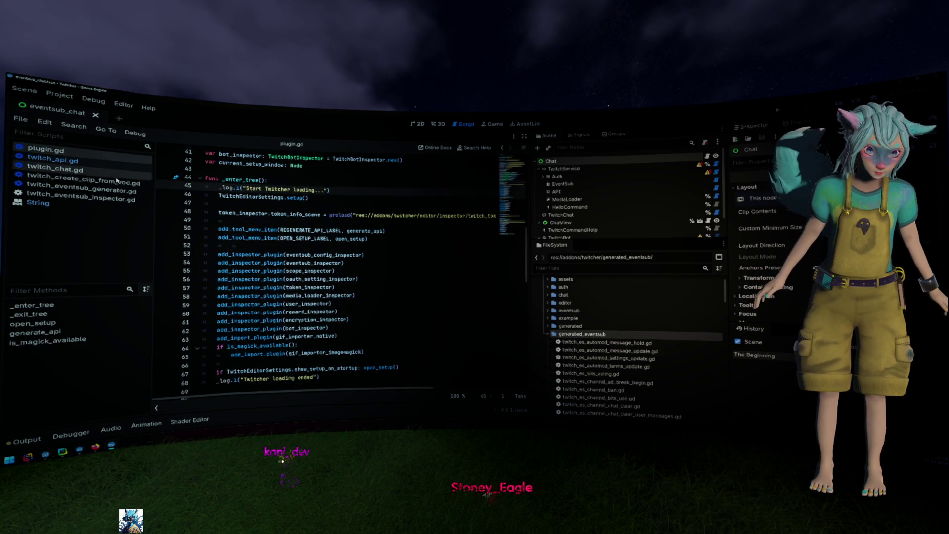
{"action": "left_click", "coordinate": [82, 191]}
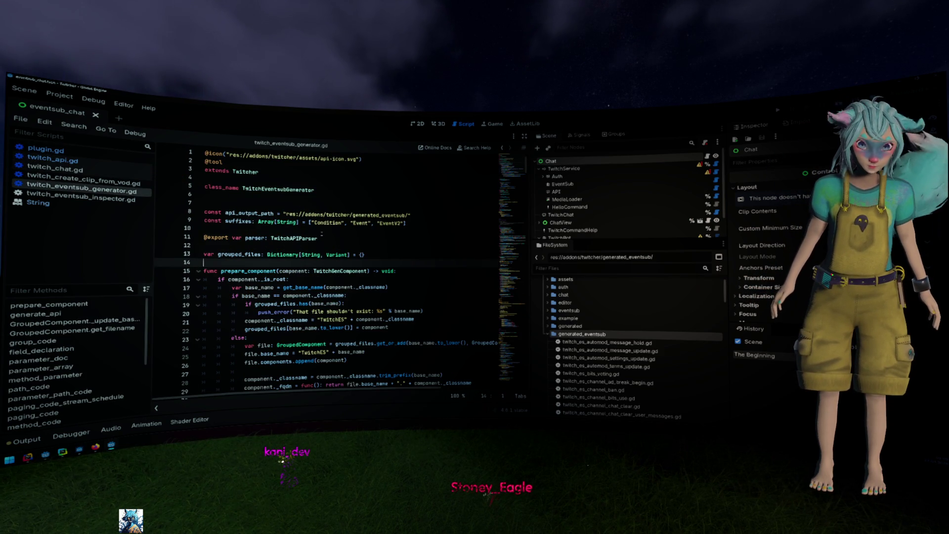
- Search all project files for generate_api(), finding 8 matches across 4 files
{"action": "scroll", "coordinate": [322, 235], "scroll_direction": "down", "scroll_amount": 5}
{"action": "scroll", "coordinate": [228, 270], "scroll_direction": "down", "scroll_amount": 3}
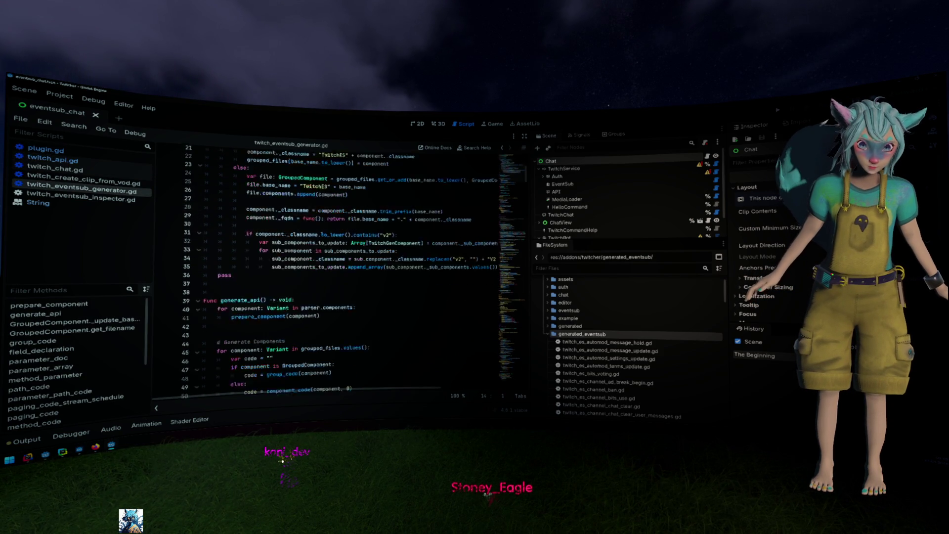
{"action": "left_click", "coordinate": [228, 270]}
{"action": "scroll", "coordinate": [229, 270], "scroll_direction": "up", "scroll_amount": 5}
{"action": "scroll", "coordinate": [229, 270], "scroll_direction": "up", "scroll_amount": 1}
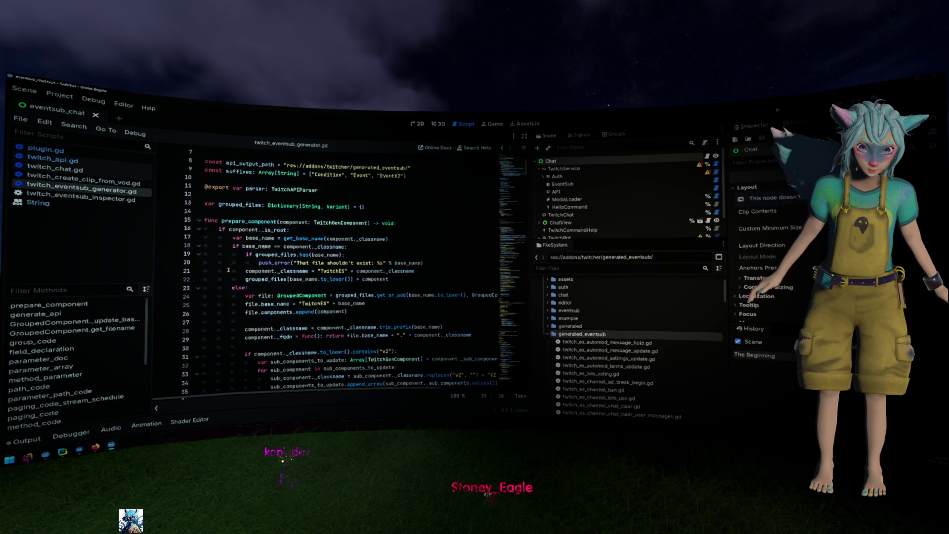
{"action": "scroll", "coordinate": [228, 270], "scroll_direction": "down", "scroll_amount": 10}
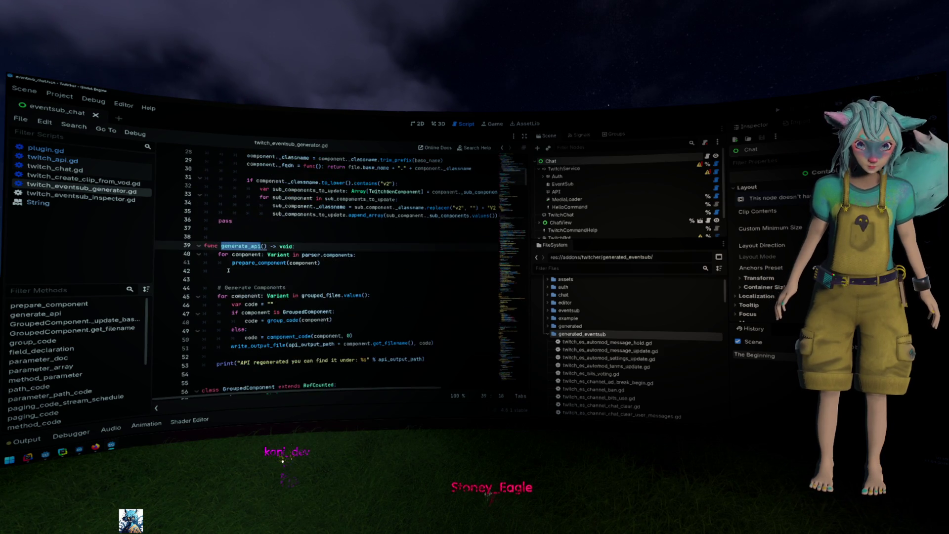
{"action": "scroll", "coordinate": [228, 270], "scroll_direction": "up", "scroll_amount": 4}
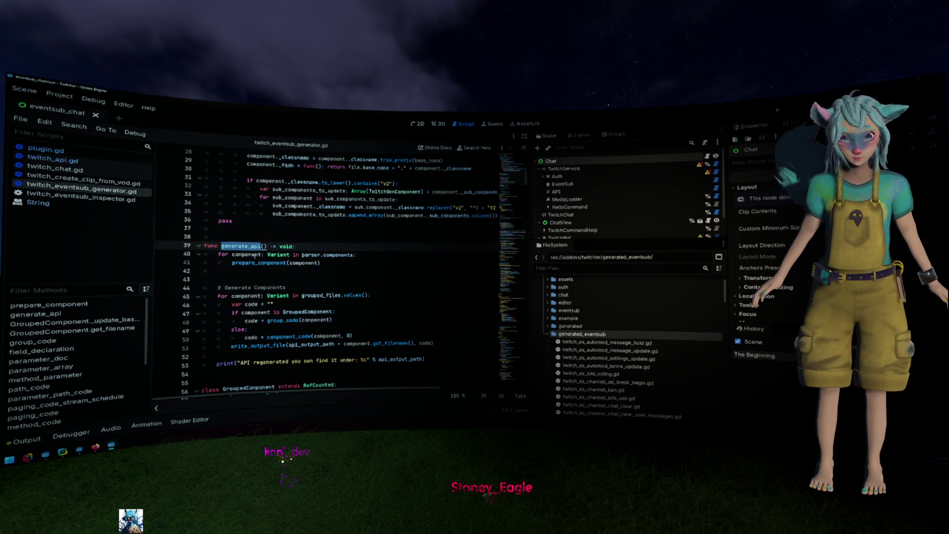
{"action": "key", "text": "shift+Right"}
{"action": "key", "text": "shift+Right"}
{"action": "key", "text": "ctrl+shift+f"}
{"action": "key", "text": "Return"}
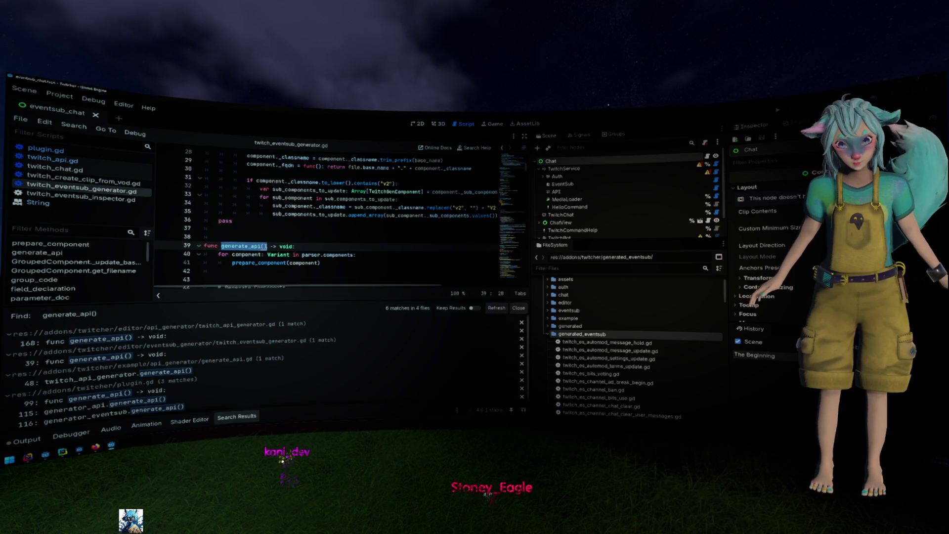
{"action": "left_click", "coordinate": [195, 390]}
{"action": "scroll", "coordinate": [321, 256], "scroll_direction": "down", "scroll_amount": 3}
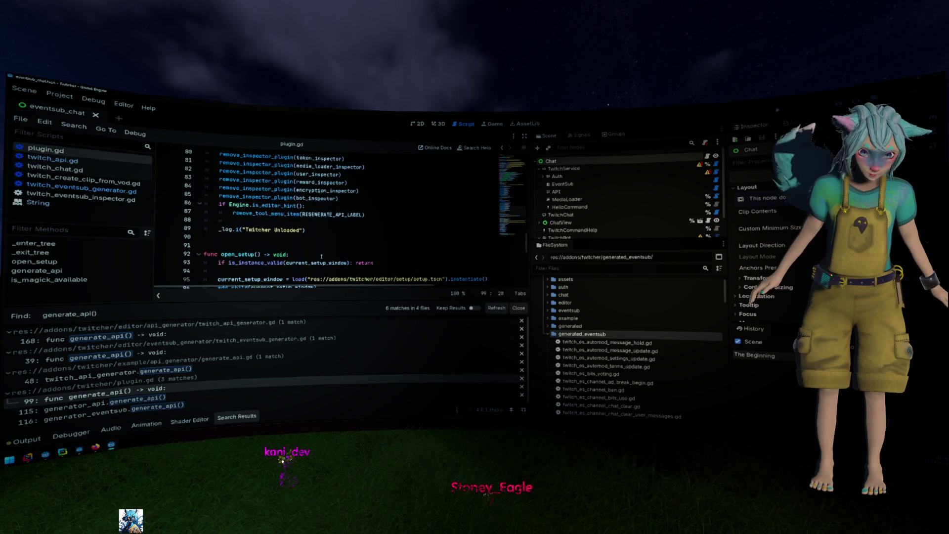
{"action": "left_click", "coordinate": [207, 403]}
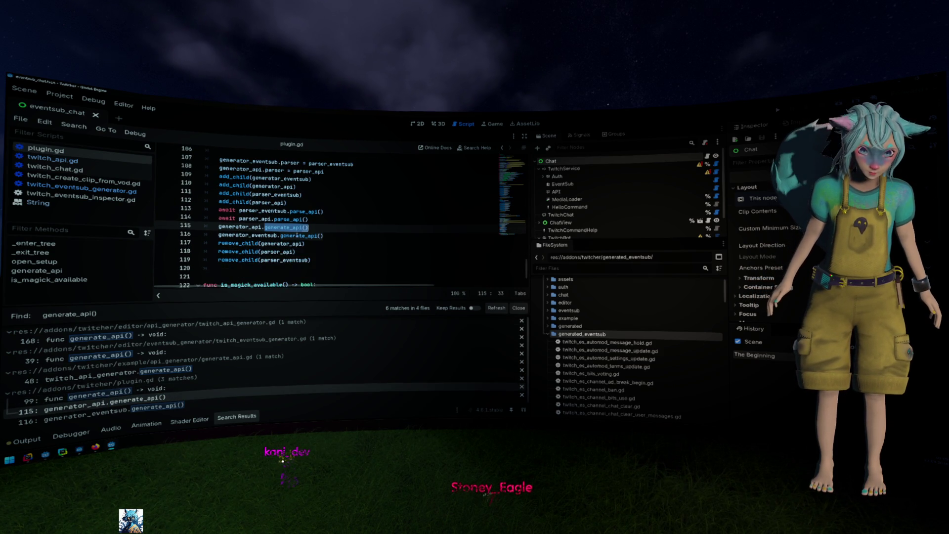
{"action": "mouse_move", "coordinate": [299, 236]}
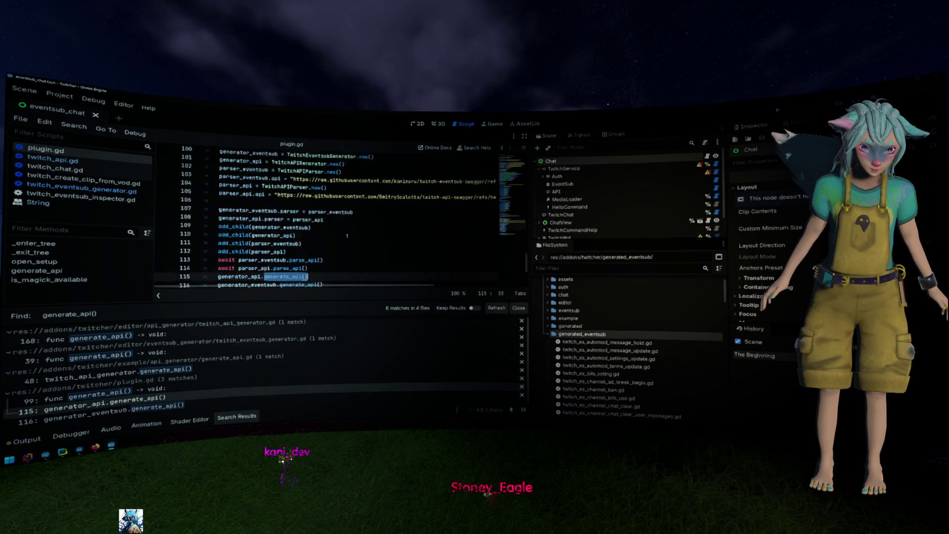
{"action": "scroll", "coordinate": [341, 233], "scroll_direction": "up", "scroll_amount": 1}
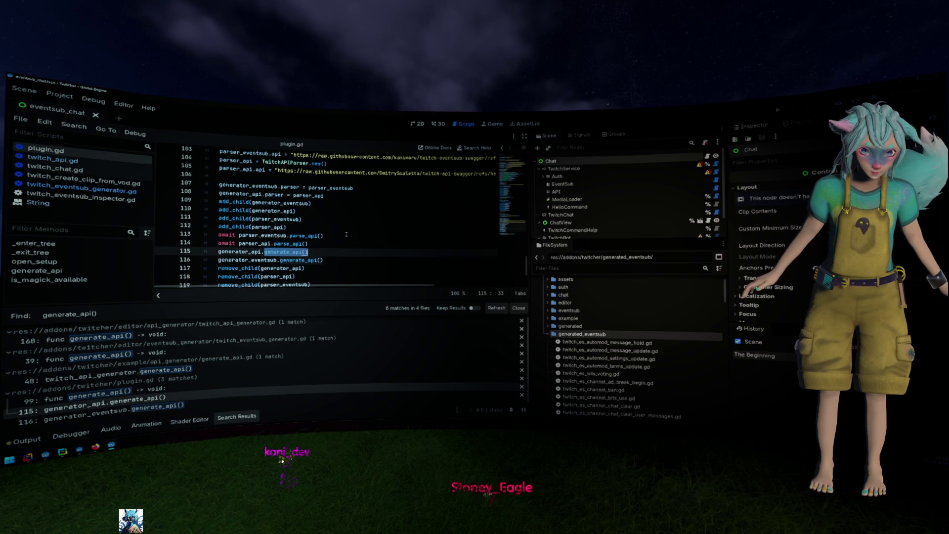
{"action": "scroll", "coordinate": [346, 234], "scroll_direction": "down", "scroll_amount": 1}
{"action": "left_click", "coordinate": [346, 235]}
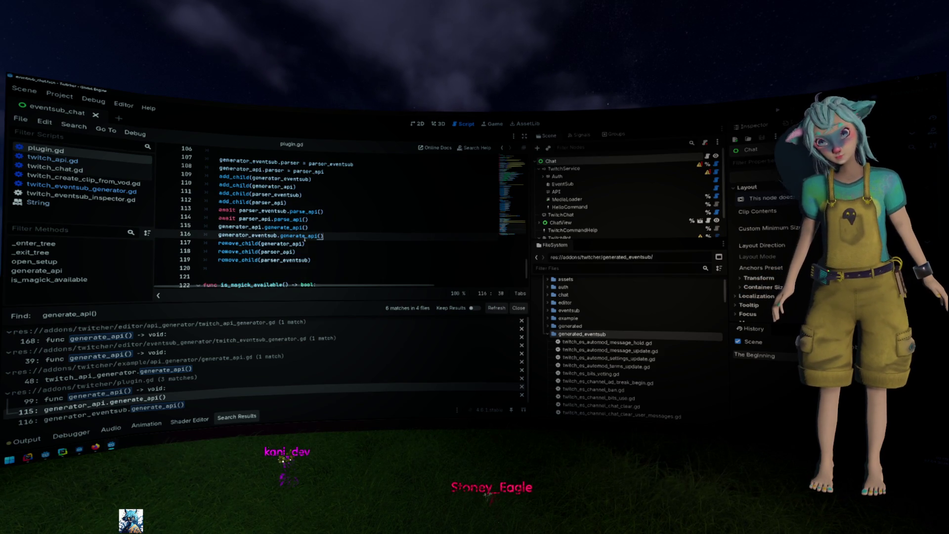
{"action": "left_click", "coordinate": [289, 228]}
{"action": "left_click", "coordinate": [302, 237], "text": "ctrl"}
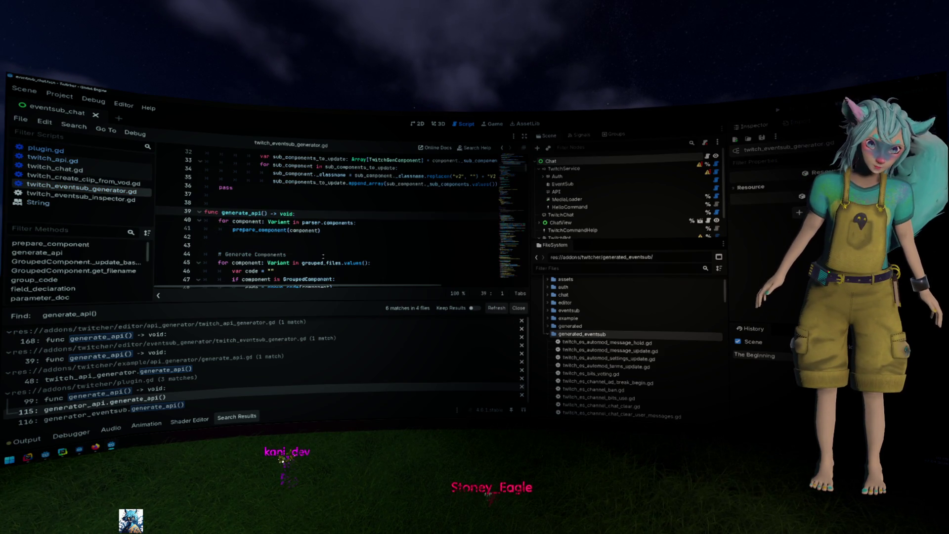
{"action": "scroll", "coordinate": [326, 245], "scroll_direction": "down", "scroll_amount": 1}
{"action": "scroll", "coordinate": [326, 245], "scroll_direction": "up", "scroll_amount": 10}
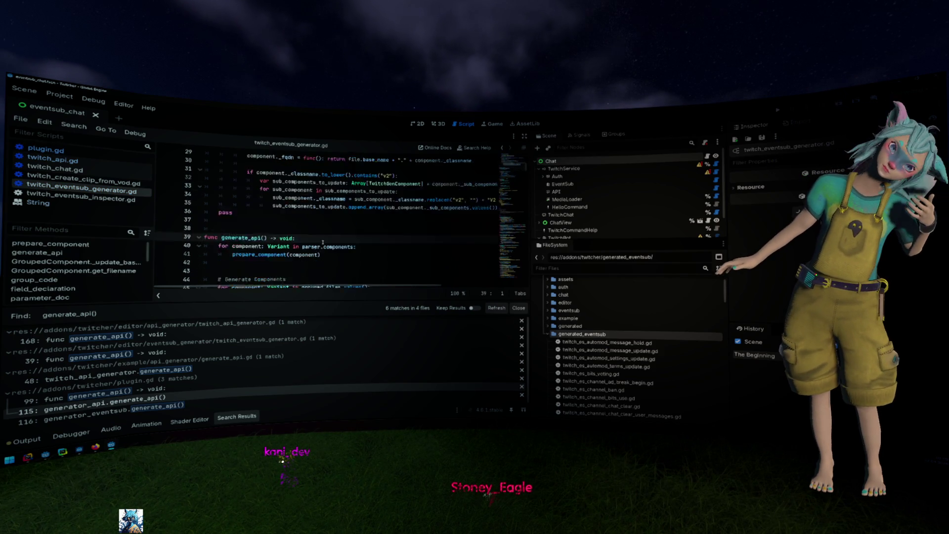
{"action": "mouse_move", "coordinate": [291, 238]}
{"action": "left_mouse_down"}
{"action": "mouse_move", "coordinate": [277, 292]}
{"action": "mouse_move", "coordinate": [266, 192]}
{"action": "left_mouse_up"}
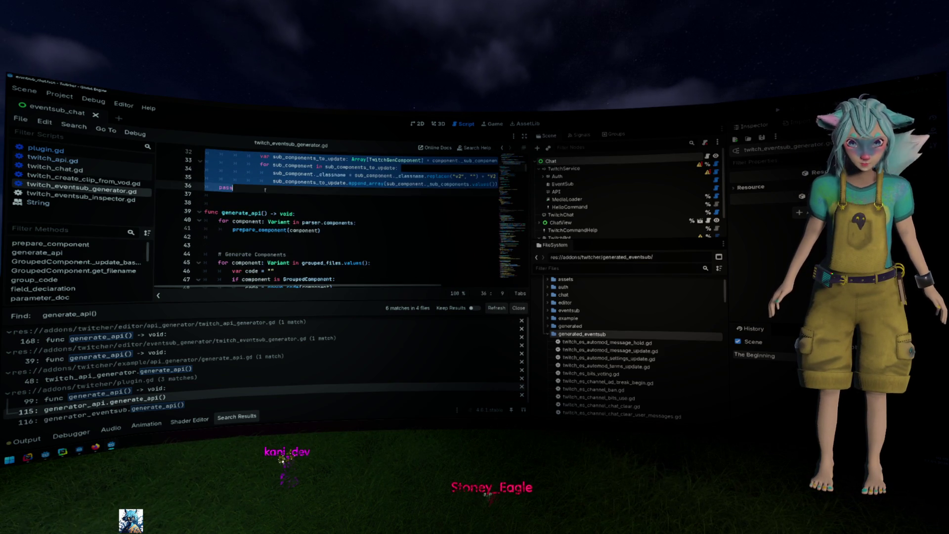
- Move the prepare_component function below generate_api and remove the stray pass line
{"action": "key", "text": "Delete"}
{"action": "key", "text": "Delete"}
{"action": "key", "text": "Down"}
{"action": "scroll", "coordinate": [264, 192], "scroll_direction": "down", "scroll_amount": 10}
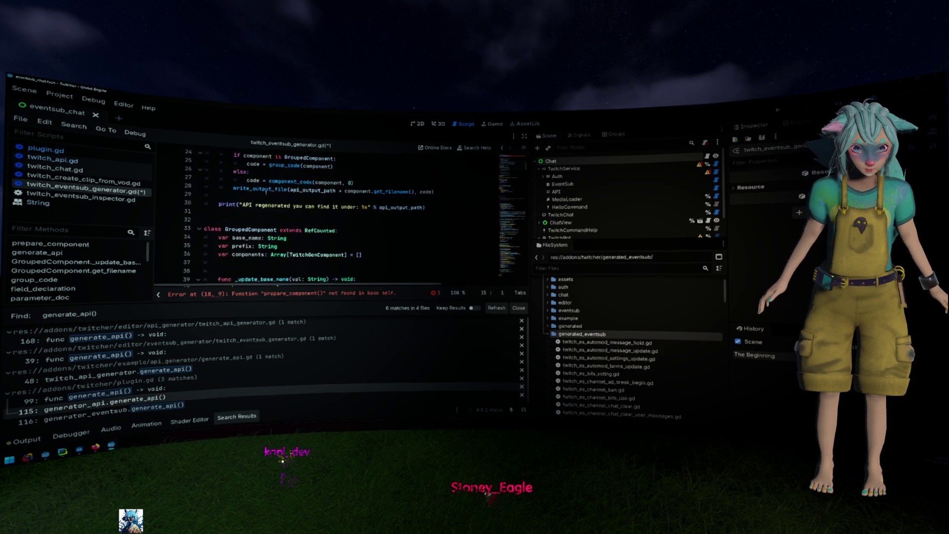
{"action": "left_click", "coordinate": [232, 275]}
{"action": "type", "text": "pass"}
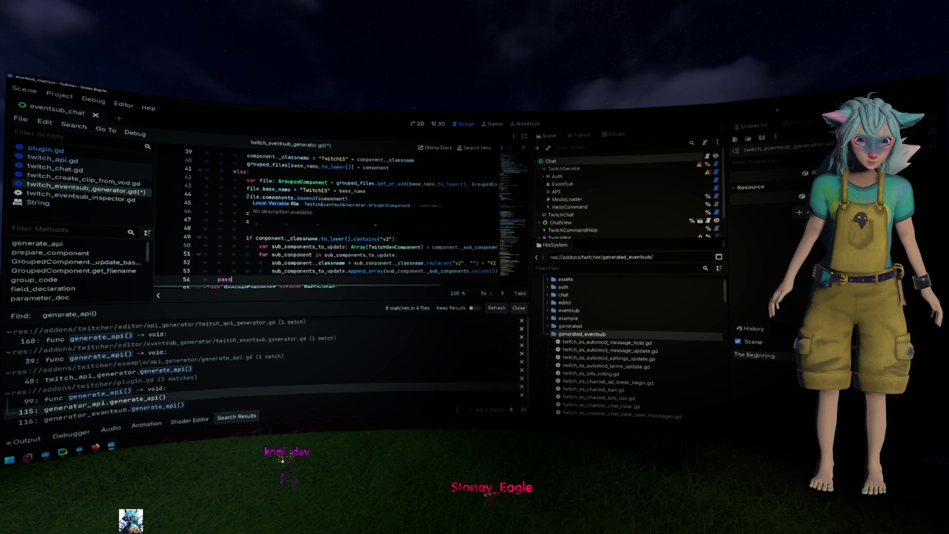
{"action": "key", "text": "Return"}
{"action": "key", "text": "Up"}
{"action": "key", "text": "shift+End"}
{"action": "key", "text": "BackSpace"}
{"action": "key", "text": "BackSpace"}
{"action": "key", "text": "BackSpace"}
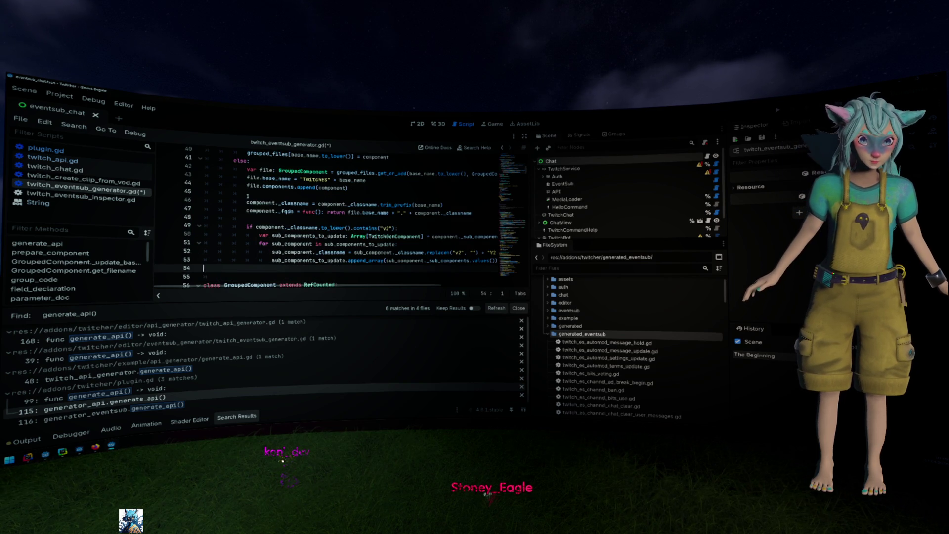
{"action": "left_click", "coordinate": [204, 277]}
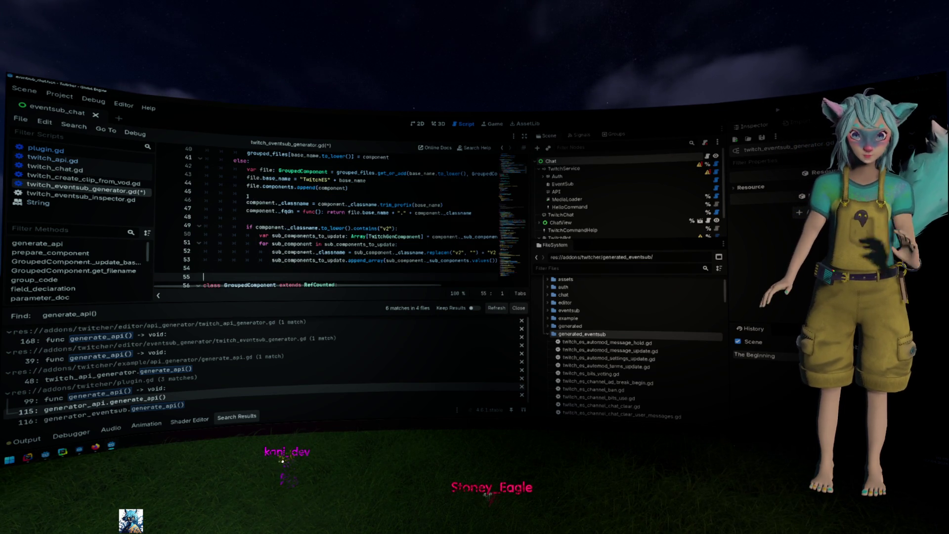
- Insert an empty first line in generate_api's body, ahead of the prepare_component loop
{"action": "scroll", "coordinate": [263, 206], "scroll_direction": "up", "scroll_amount": 8}
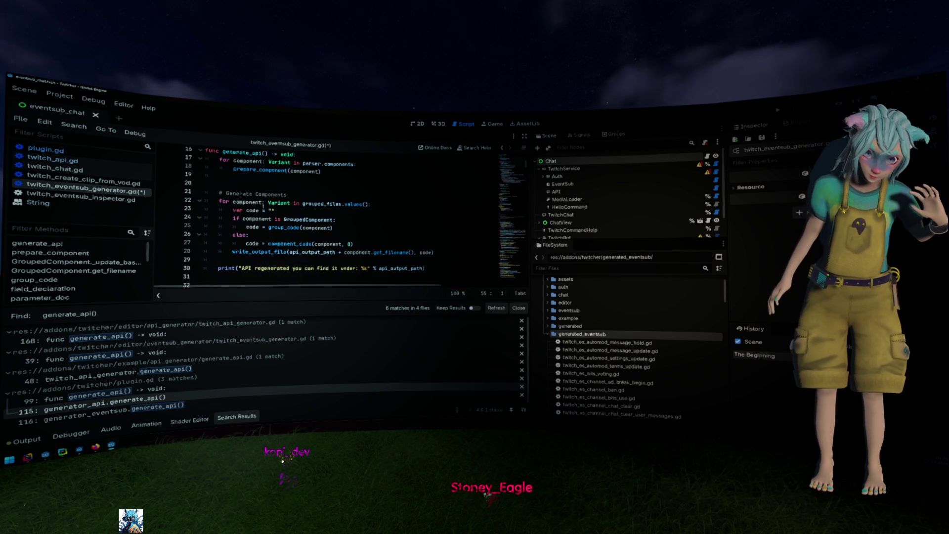
{"action": "scroll", "coordinate": [263, 206], "scroll_direction": "up", "scroll_amount": 1}
{"action": "left_click", "coordinate": [263, 206]}
{"action": "left_click", "coordinate": [316, 178]}
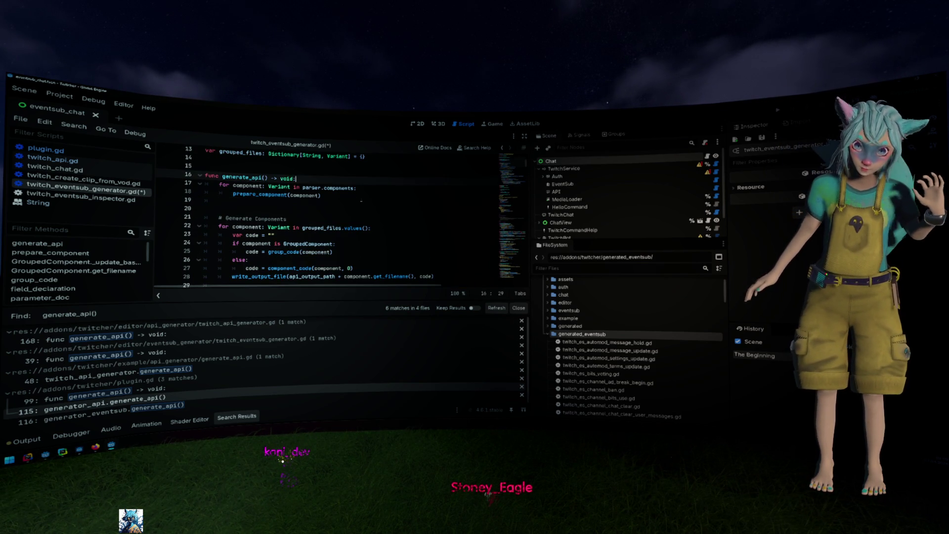
{"action": "key", "text": "Return"}
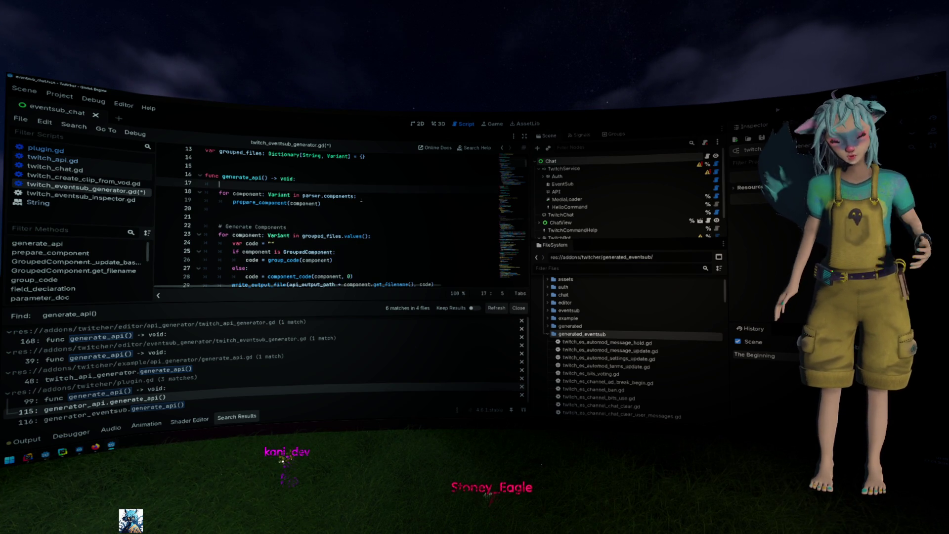
{"action": "scroll", "coordinate": [361, 201], "scroll_direction": "down", "scroll_amount": 2}
{"action": "double_click", "coordinate": [312, 236]}
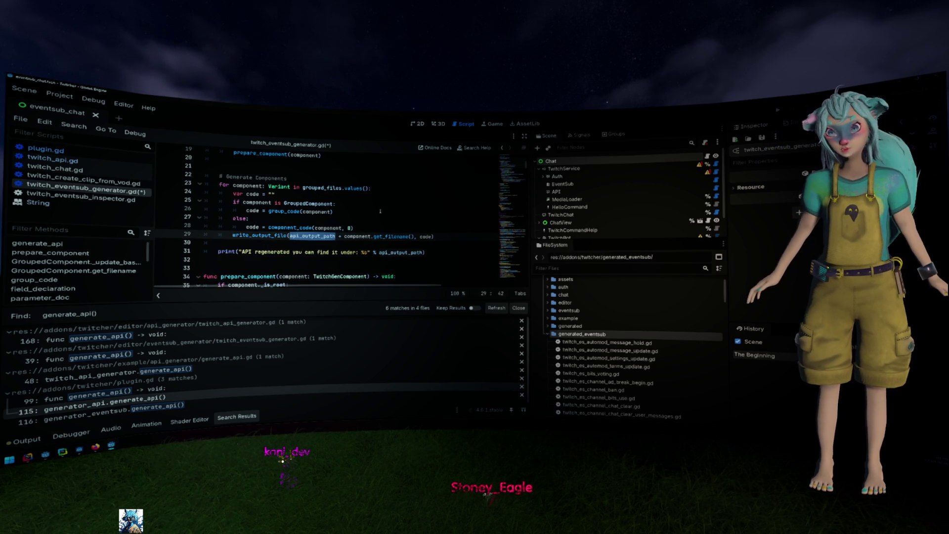
{"action": "scroll", "coordinate": [371, 203], "scroll_direction": "up", "scroll_amount": 2}
{"action": "left_click", "coordinate": [349, 186]}
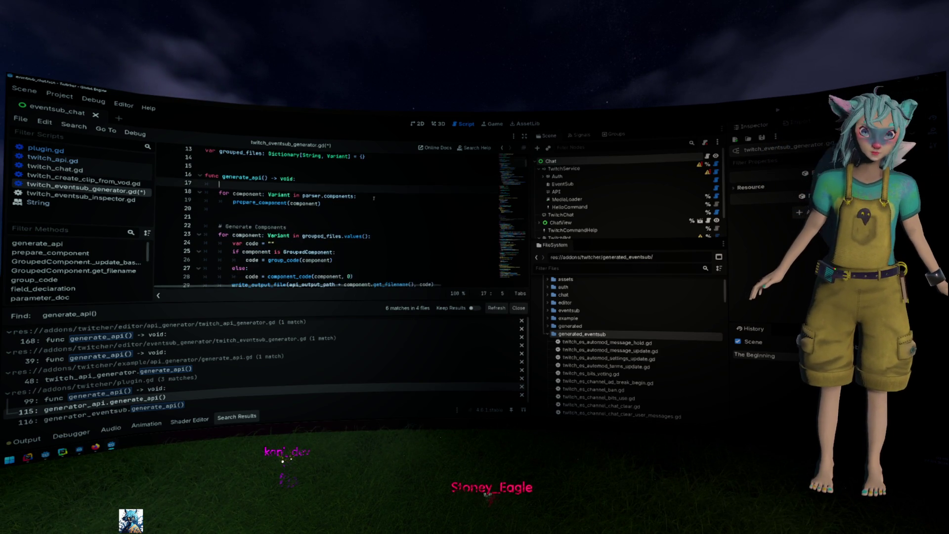
- Add the comment 'all classes in the API Folder to remove not needed anymore' atop generate_api
{"action": "key", "text": "Return"}
{"action": "type", "text": "# Get"}
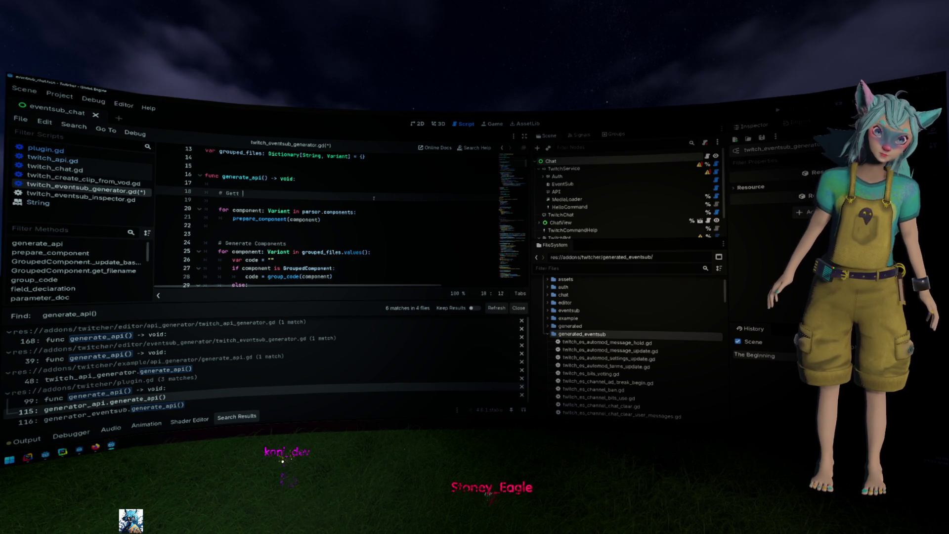
{"action": "type", "text": "all classes in the A"}
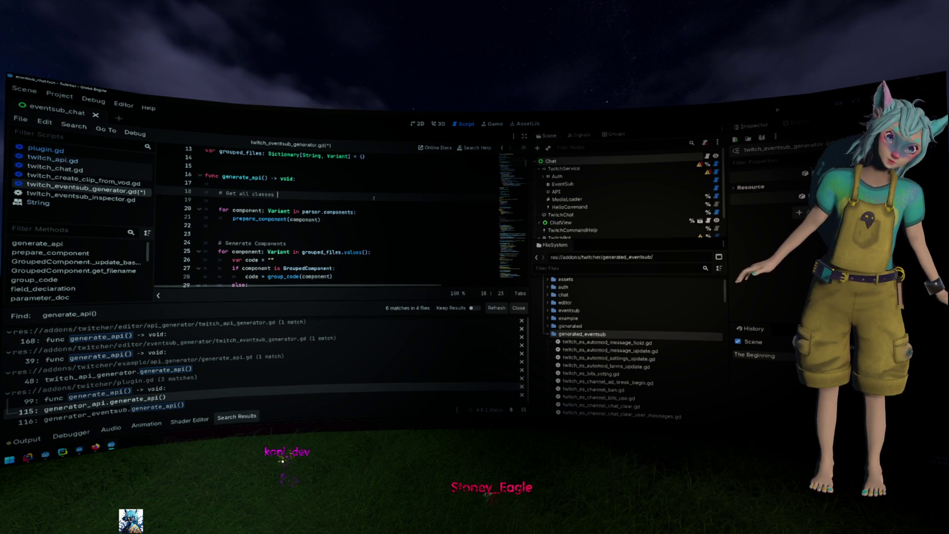
{"action": "type", "text": "PI F"}
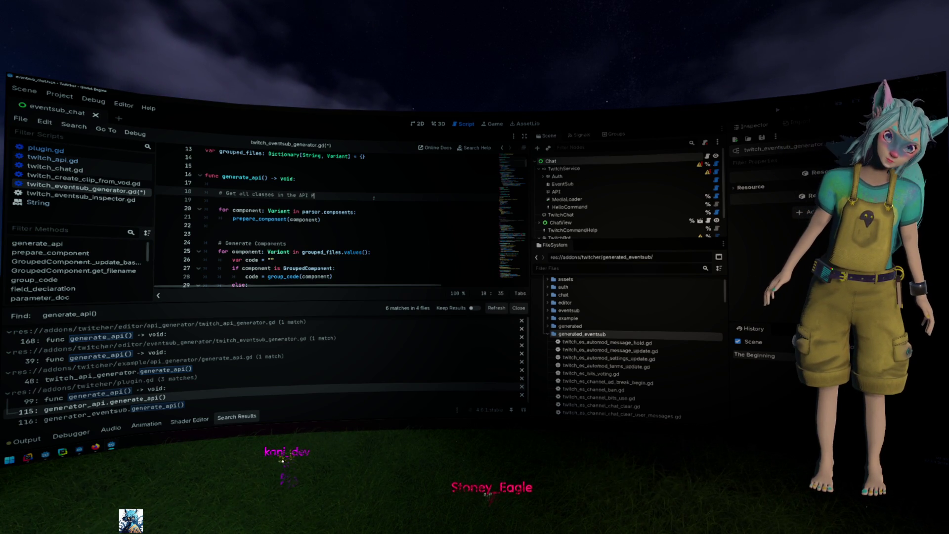
{"action": "type", "text": "older to re"}
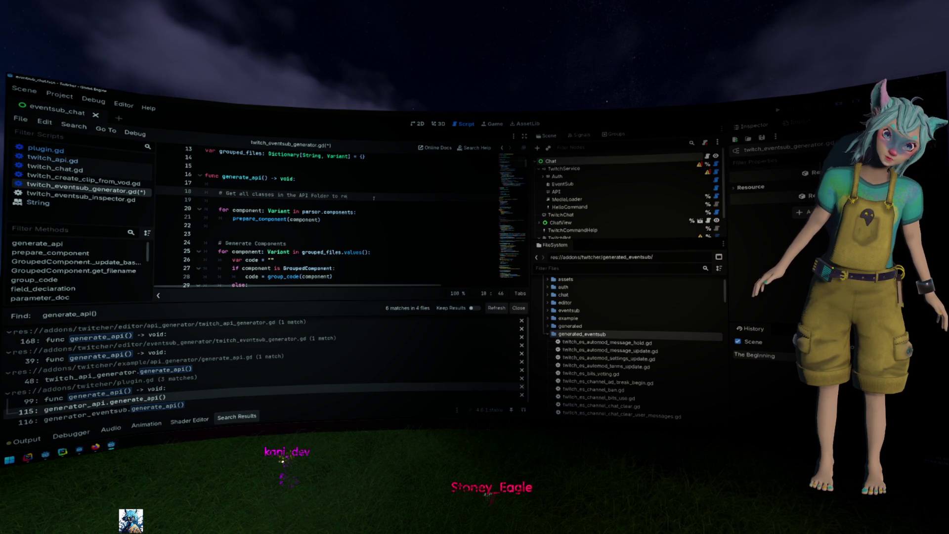
{"action": "type", "text": "move not needed anymore"}
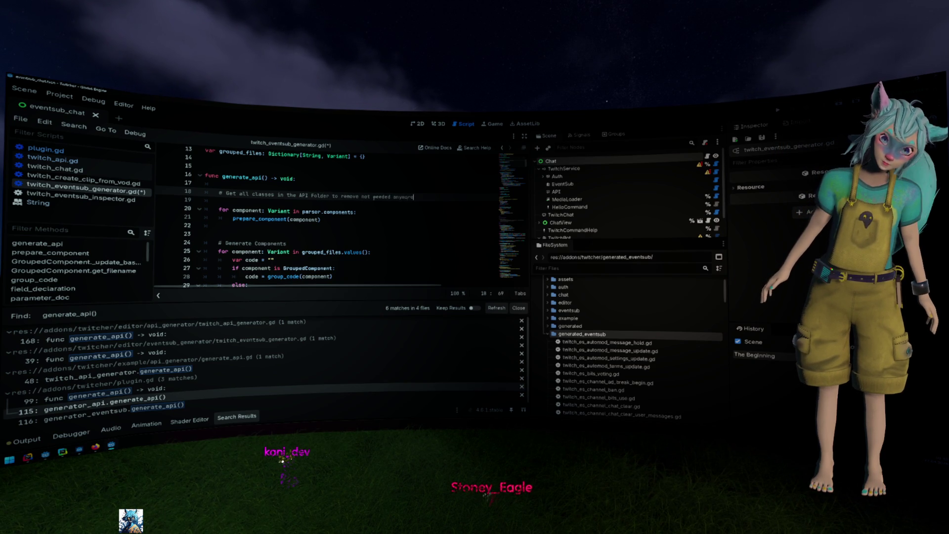
{"action": "key", "text": "alt+Up"}
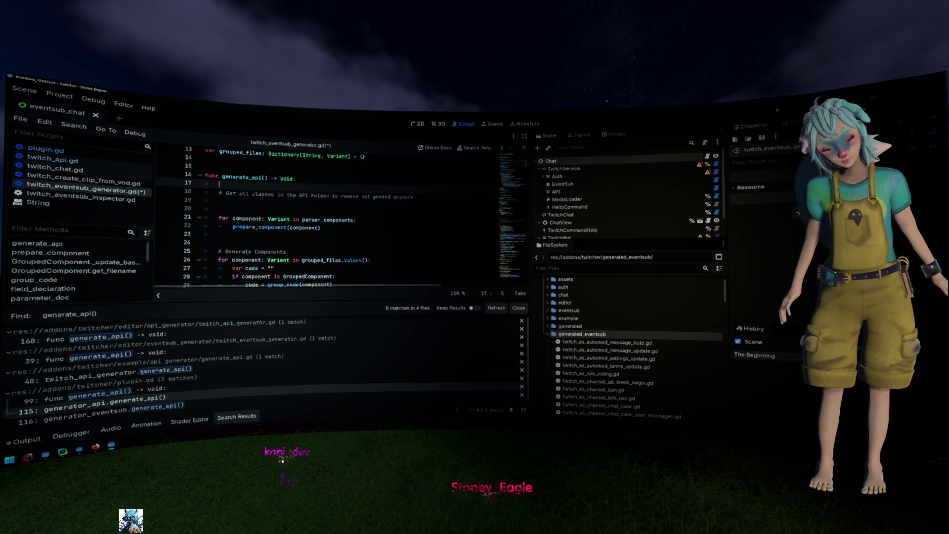
{"action": "key", "text": "Up"}
{"action": "key", "text": "Down"}
{"action": "key", "text": "Down"}
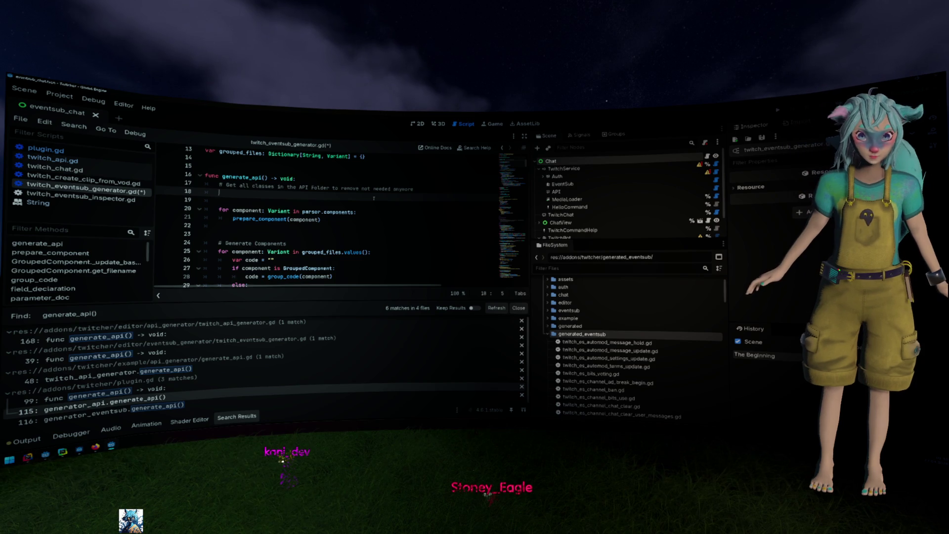
- Declare var existing_classes: Array[String] = get_all_classes(api_output_path) below the comment
{"action": "key", "text": "BackSpace"}
{"action": "type", "text": "var all_"}
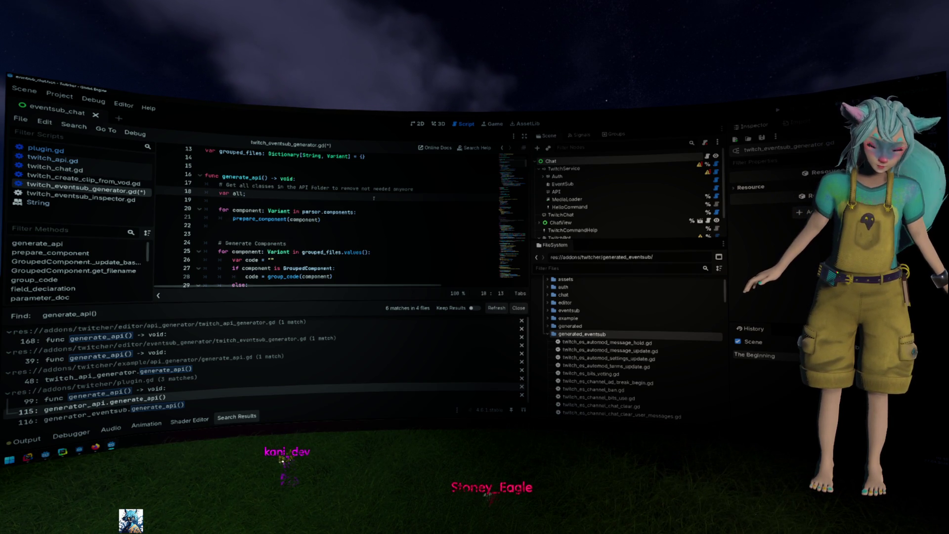
{"action": "type", "text": "class"}
{"action": "key", "text": "ctrl+BackSpace"}
{"action": "type", "text": "ex"}
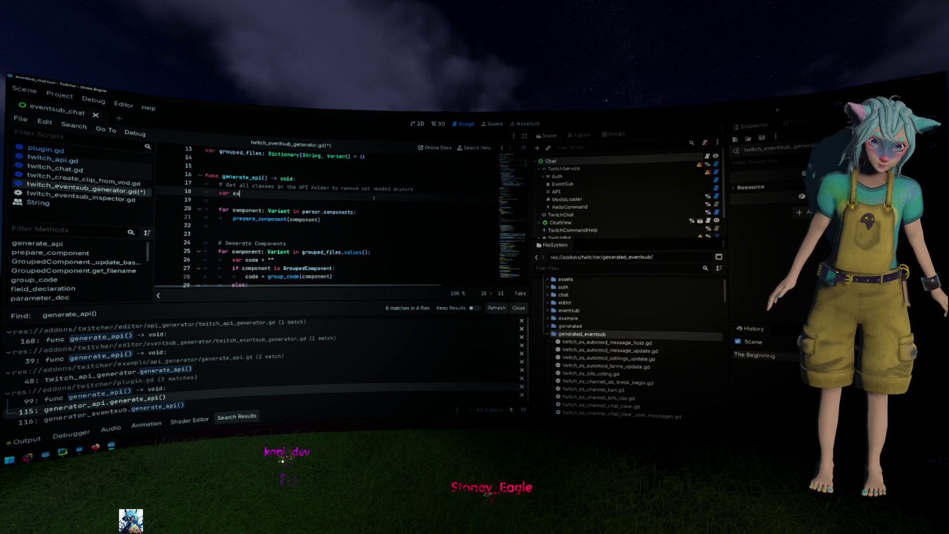
{"action": "type", "text": "isting_classes:"}
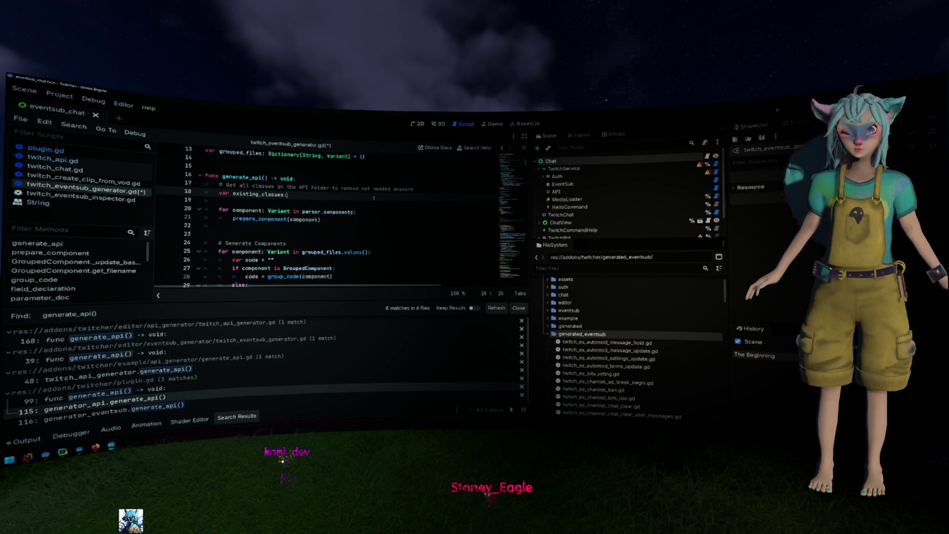
{"action": "type", "text": "y"}
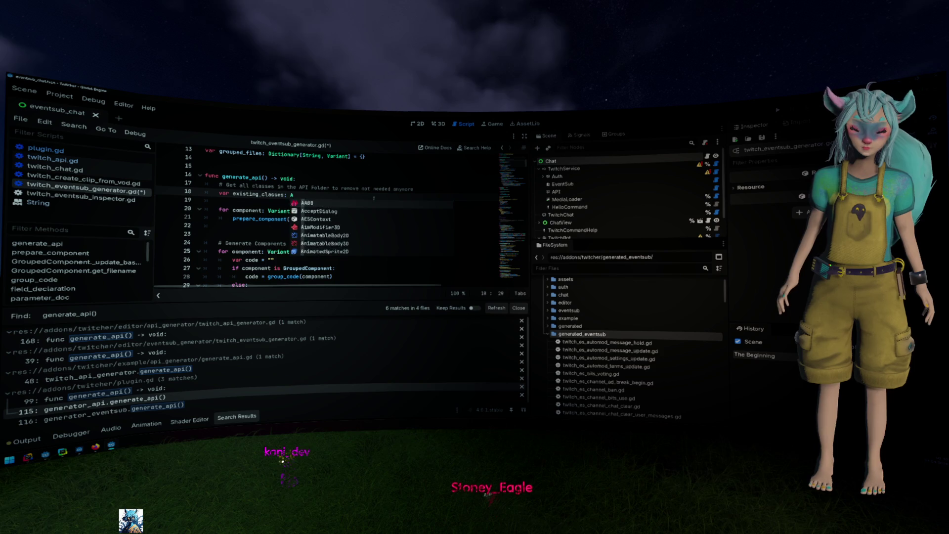
{"action": "key", "text": "ctrl+BackSpace"}
{"action": "type", "text": "ay[String] = get"}
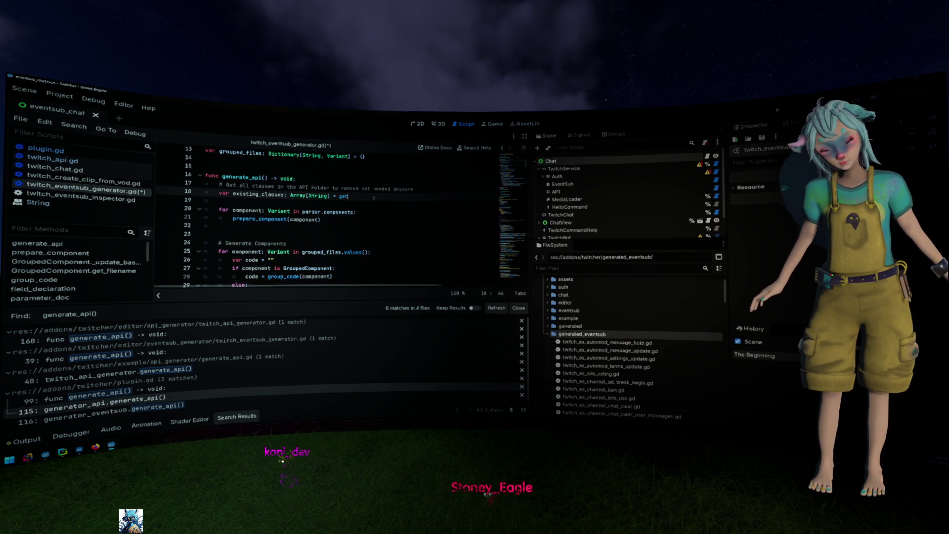
{"action": "type", "text": "_all_"}
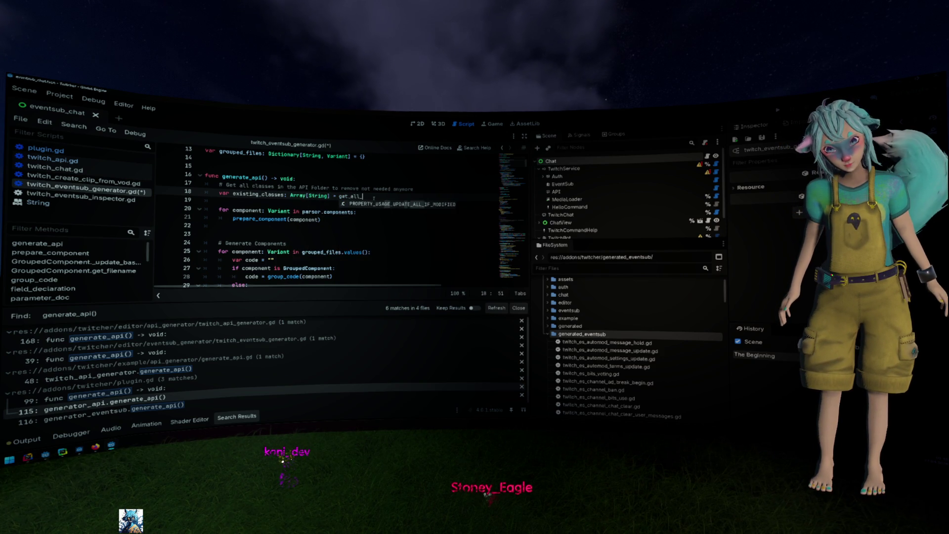
{"action": "type", "text": "classes("}
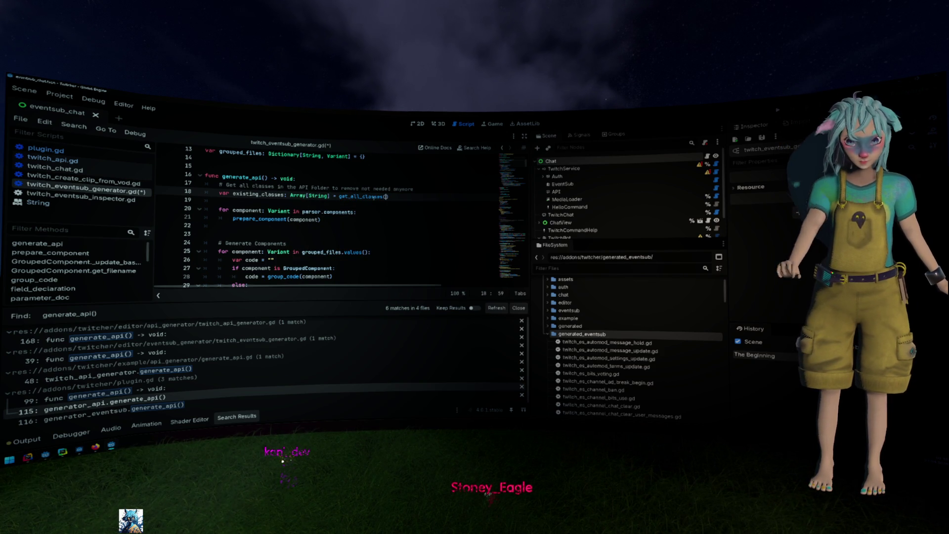
{"action": "scroll", "coordinate": [376, 202], "scroll_direction": "down", "scroll_amount": 5}
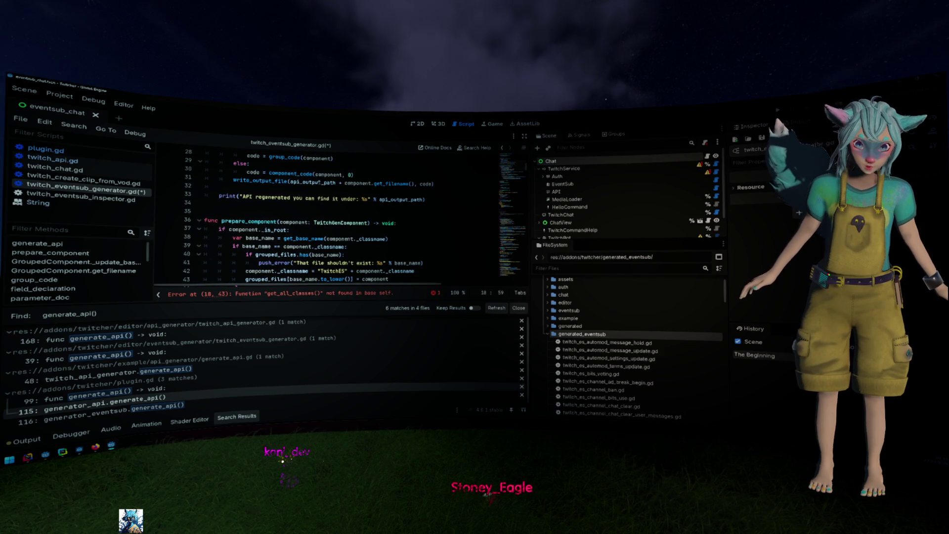
{"action": "scroll", "coordinate": [347, 196], "scroll_direction": "up", "scroll_amount": 5}
{"action": "type", "text": "api_output_path"}
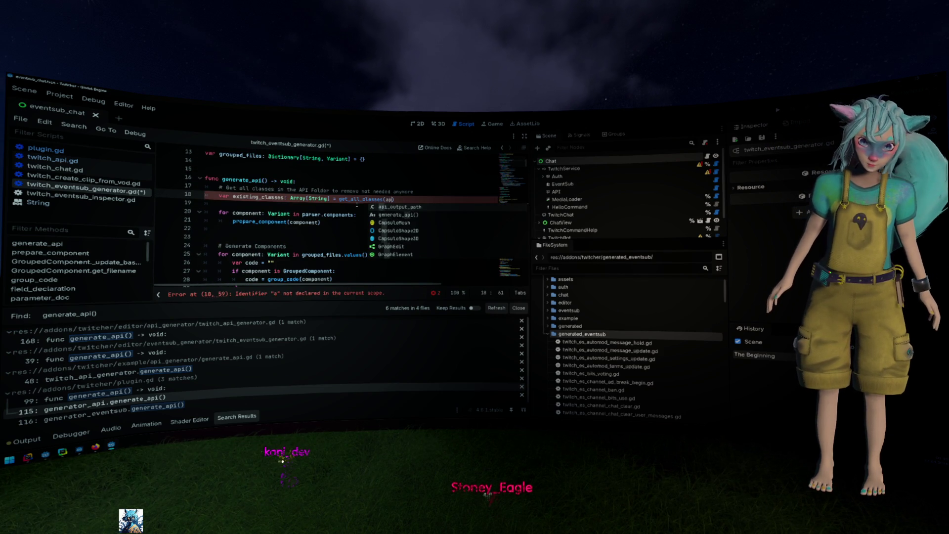
{"action": "double_click", "coordinate": [358, 199]}
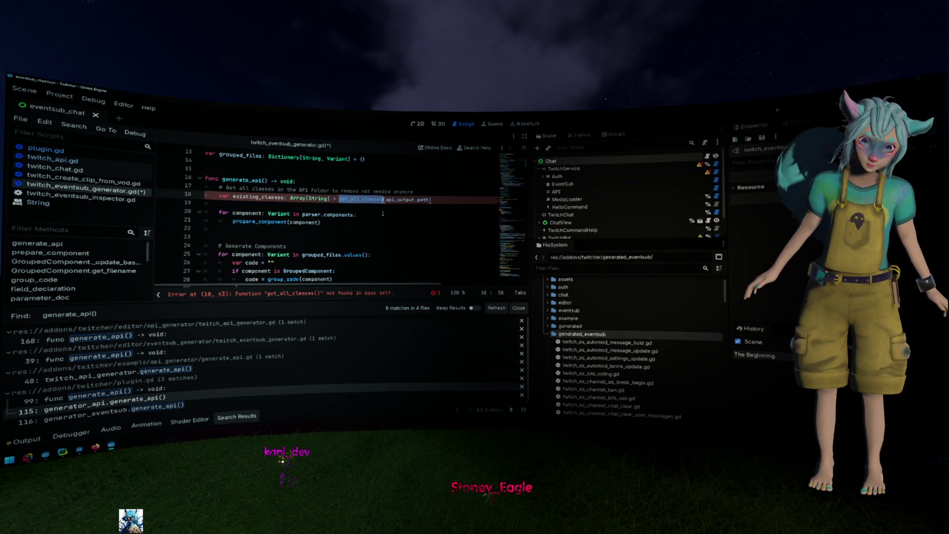
{"action": "scroll", "coordinate": [372, 212], "scroll_direction": "down", "scroll_amount": 13}
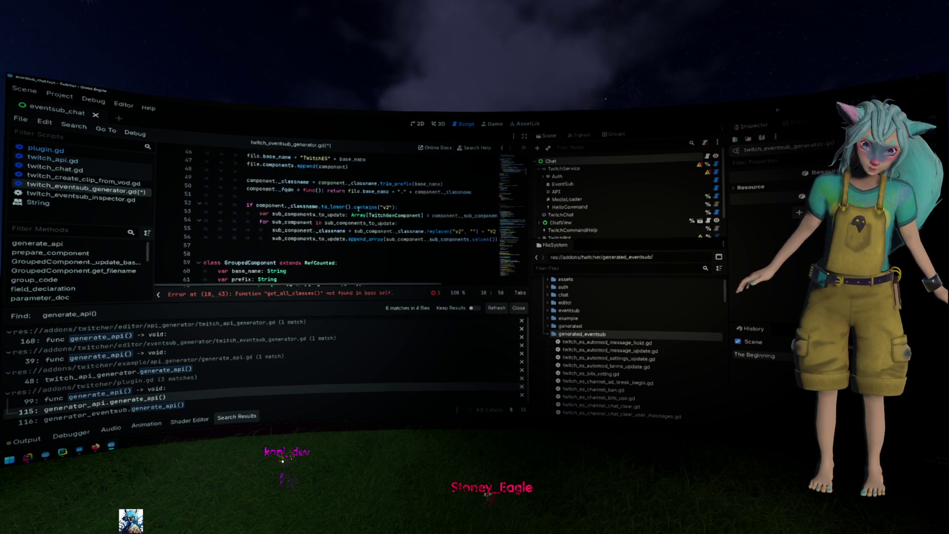
{"action": "left_click", "coordinate": [277, 207]}
- Declare func get_all_classes(folder: String) -> Array[String] above the GroupedComponent class
{"action": "key", "text": "Return"}
{"action": "key", "text": "Return"}
{"action": "key", "text": "Up"}
{"action": "type", "text": "func v"}
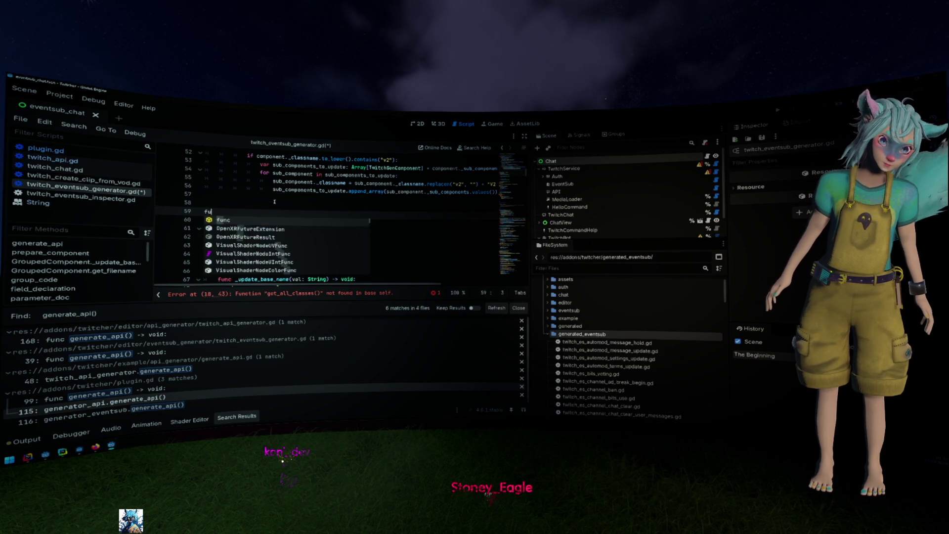
{"action": "key", "text": "BackSpace"}
{"action": "type", "text": "get_all_classes(v"}
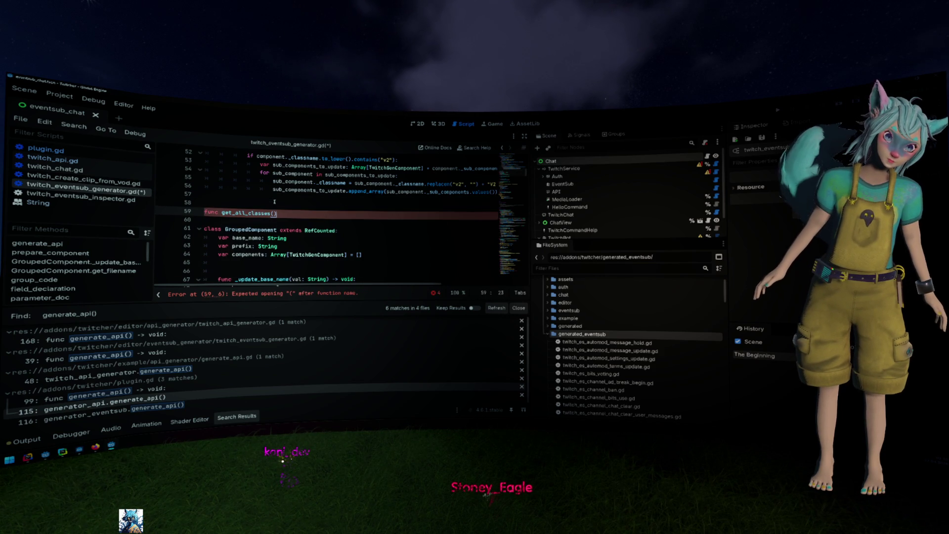
{"action": "type", "text": "lded"}
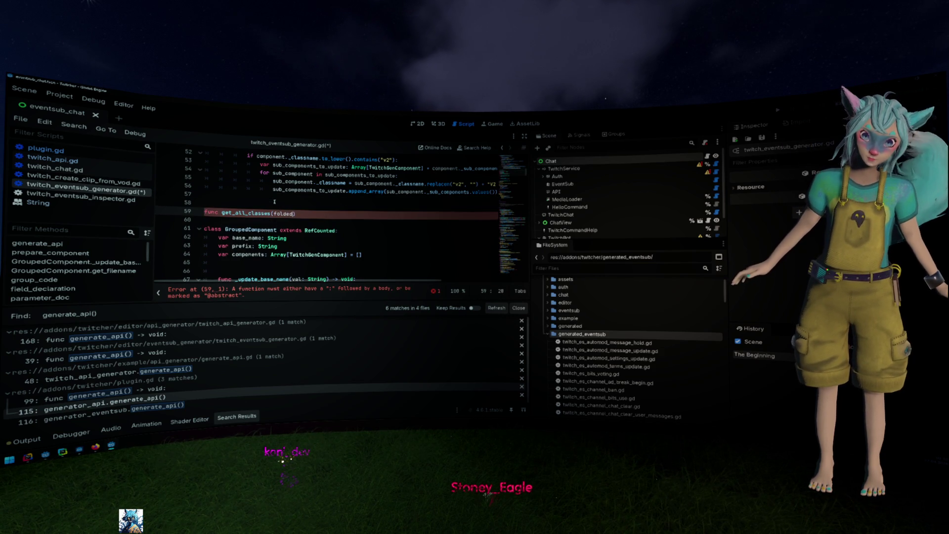
{"action": "key", "text": "BackSpace"}
{"action": "type", "text": "r: String) "}
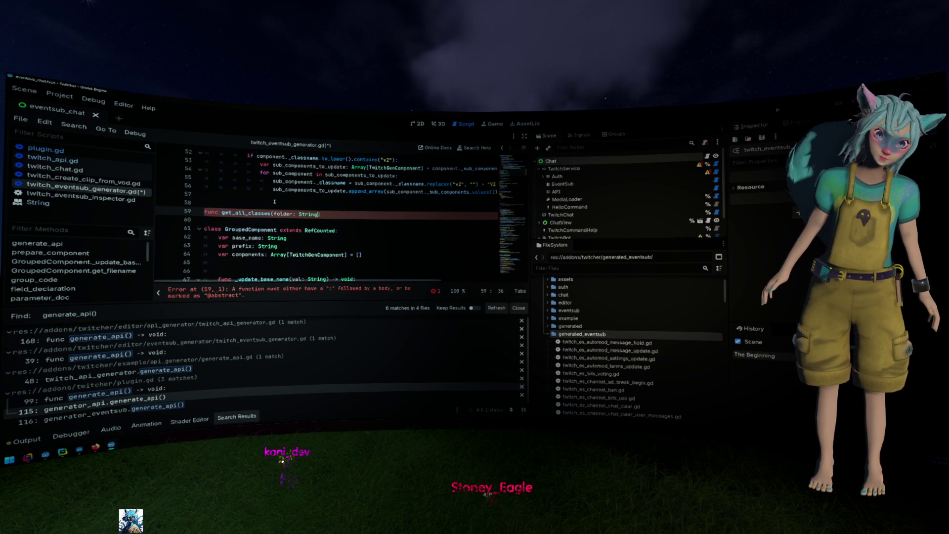
{"action": "type", "text": "-> Arra"}
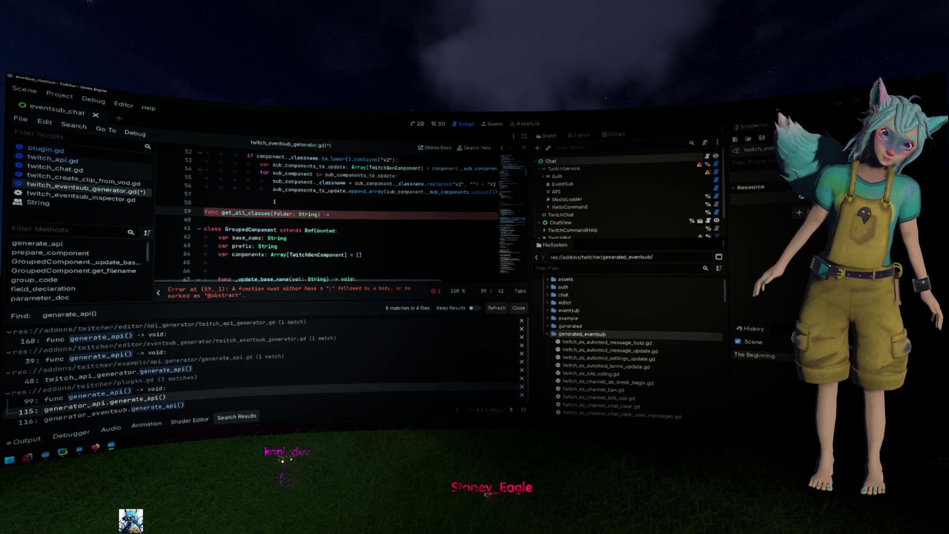
{"action": "type", "text": "y[String"}
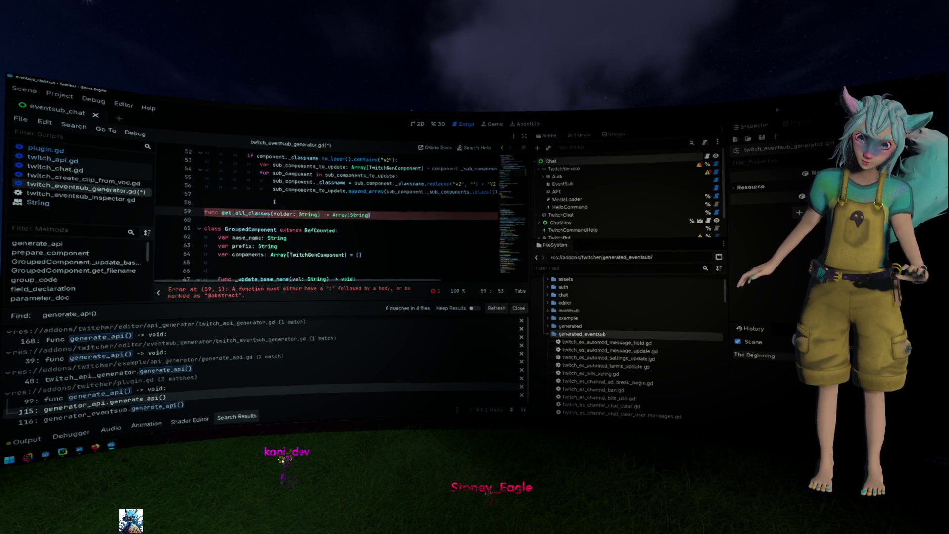
{"action": "type", "text": "Array[T"}
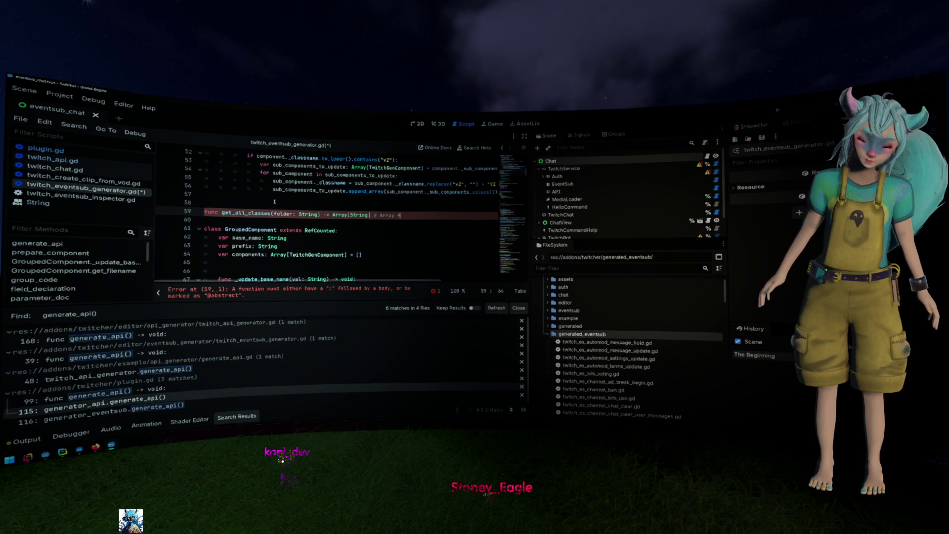
{"action": "type", "text": "names"}
{"action": "key", "text": "Return"}
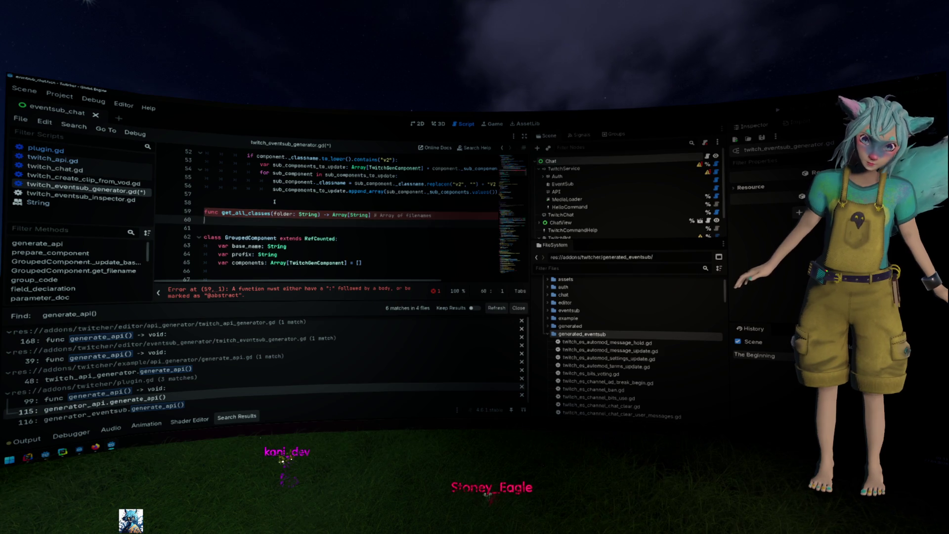
{"action": "key", "text": "Left"}
{"action": "key", "text": "ctrl+shift+Left"}
{"action": "key", "text": "ctrl+shift+Left"}
{"action": "key", "text": "ctrl+shift+Left"}
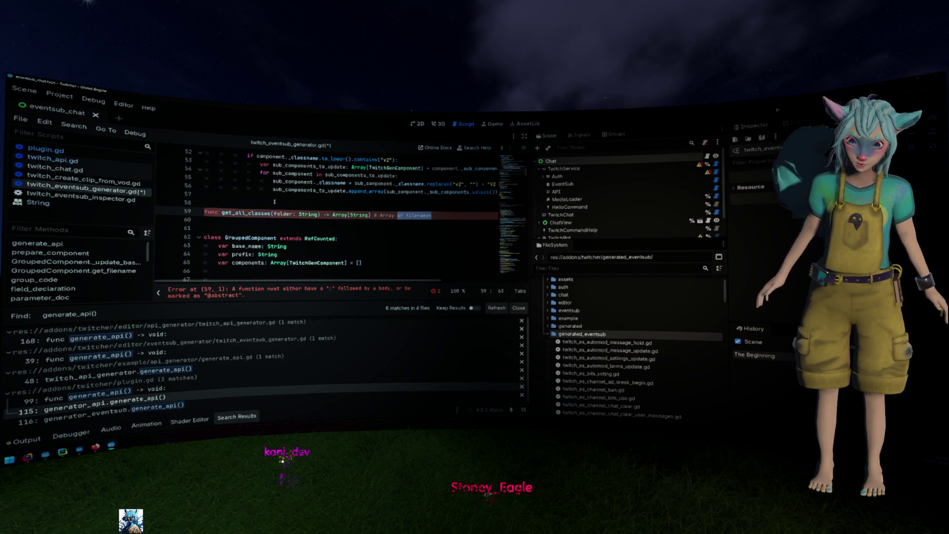
{"action": "key", "text": "ctrl+shift+Left"}
- Add a ## doc comment above get_all_classes and indent into its body
{"action": "key", "text": "BackSpace"}
{"action": "key", "text": "Up"}
{"action": "type", "text": "## Re"}
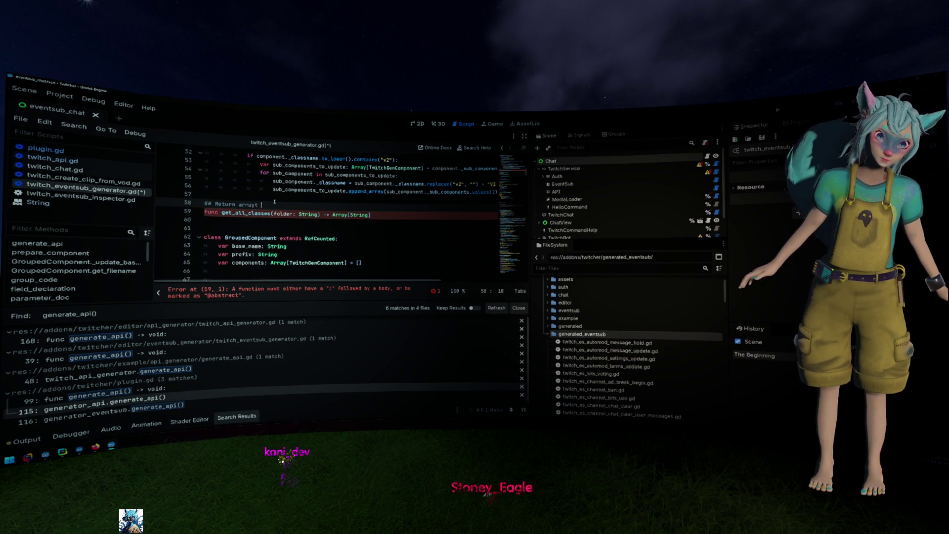
{"action": "type", "text": "the filenames in"}
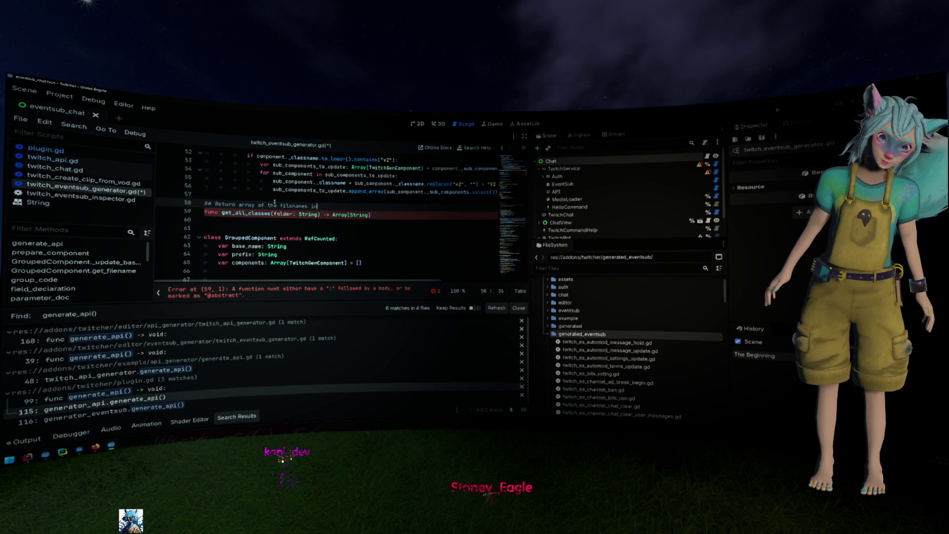
{"action": "type", "text": "folder"}
{"action": "key", "text": "Down"}
{"action": "key", "text": "Down"}
{"action": "key", "text": "Tab"}
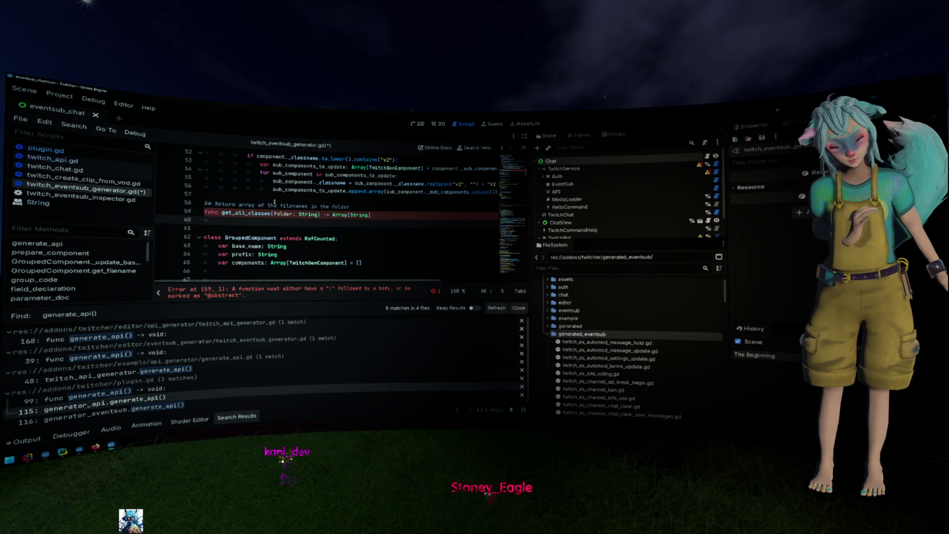
{"action": "key", "text": "Up"}
{"action": "key", "text": "Up"}
{"action": "key", "text": "Home"}
{"action": "key", "text": "Return"}
{"action": "key", "text": "Down"}
{"action": "key", "text": "Down"}
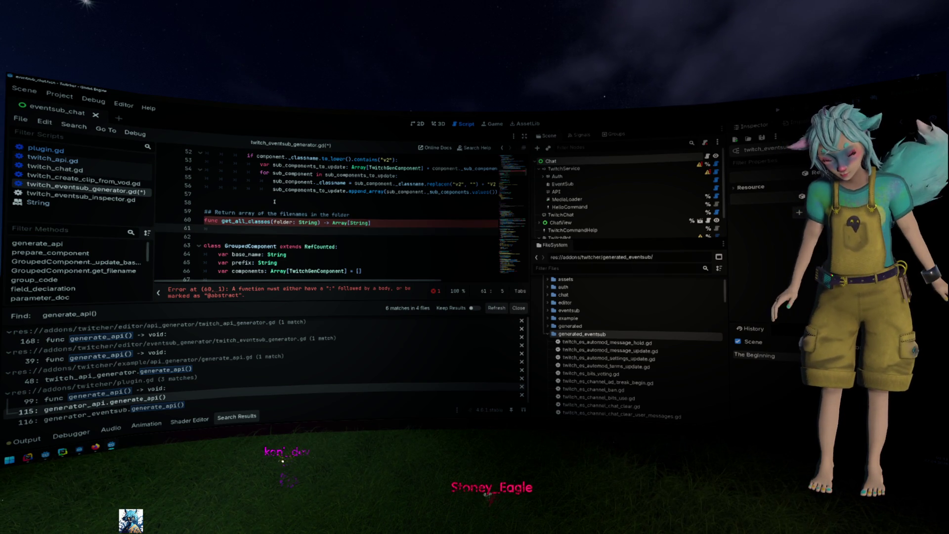
- Clear the partial word on line 61 and search the help docs for 'Directi'
{"action": "type", "text": "Dict"}
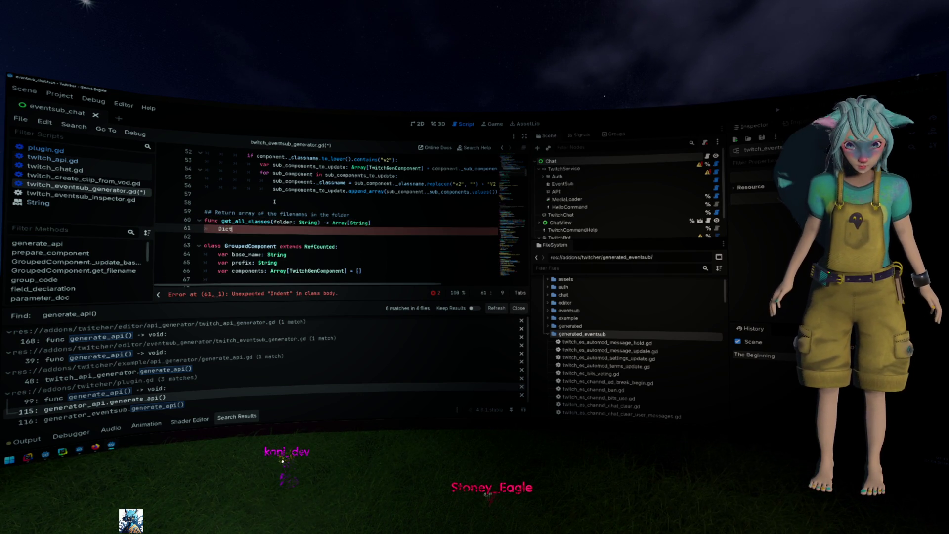
{"action": "key", "text": "BackSpace"}
{"action": "key", "text": "BackSpace"}
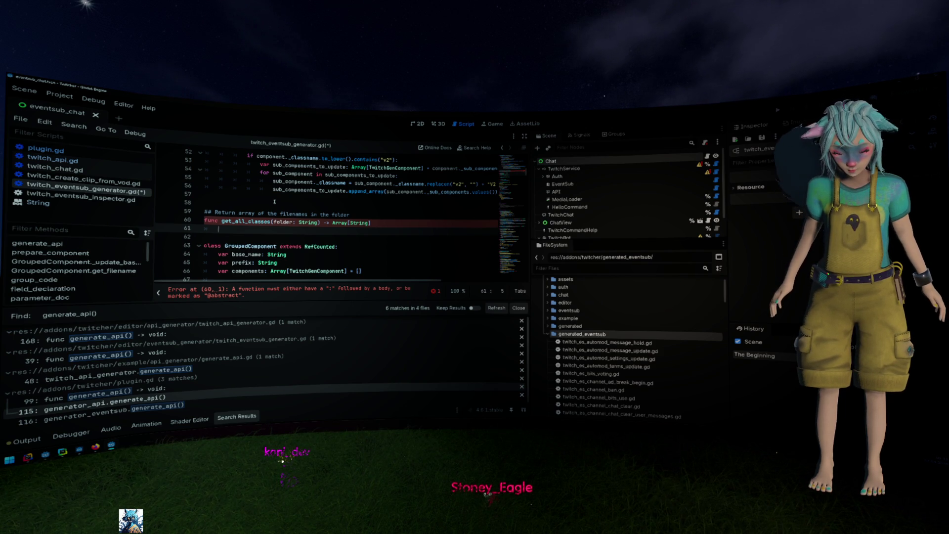
{"action": "type", "text": "Direc"}
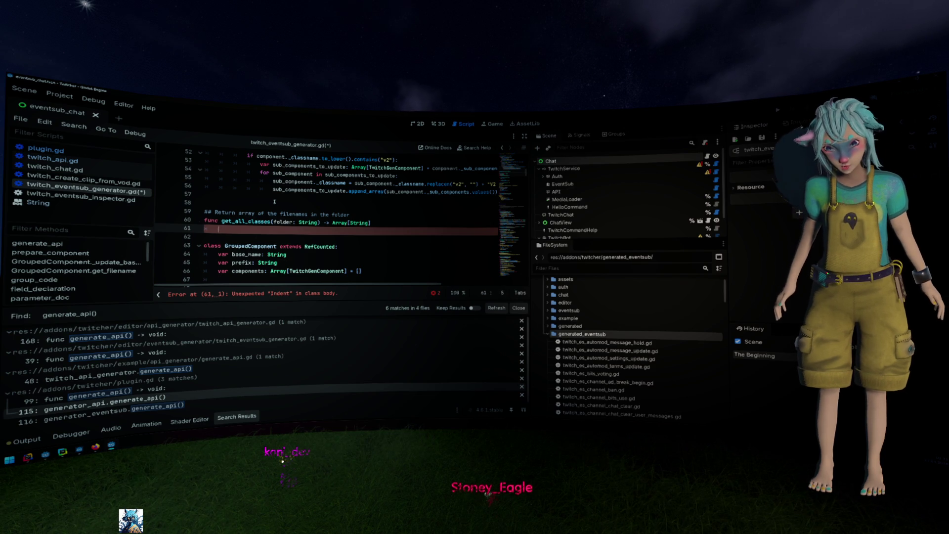
{"action": "key", "text": "ctrl+BackSpace"}
{"action": "key", "text": "F1"}
{"action": "type", "text": "Direct"}
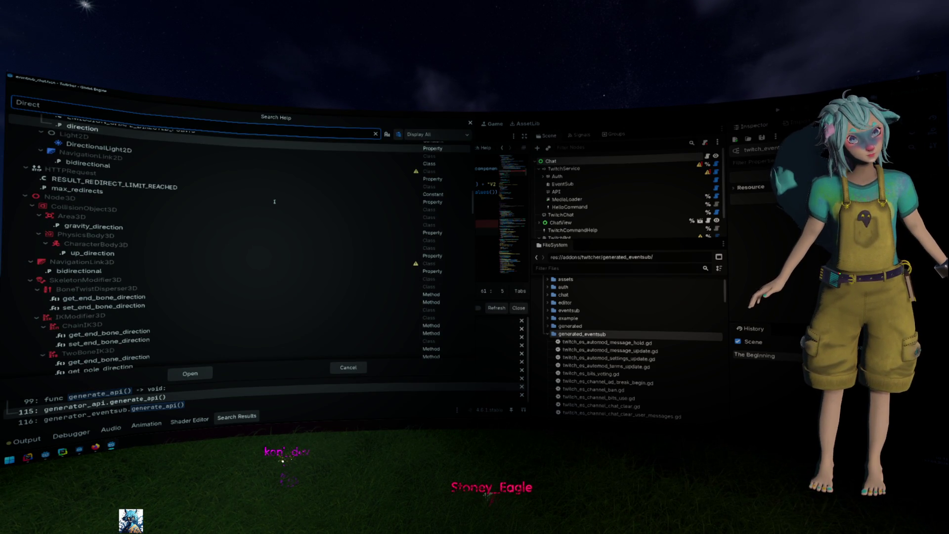
{"action": "type", "text": "i"}
- Look up 'FileAc' in help, read the FileAccess class reference, then start a new help search
{"action": "key", "text": "BackSpace"}
{"action": "key", "text": "BackSpace"}
{"action": "key", "text": "BackSpace"}
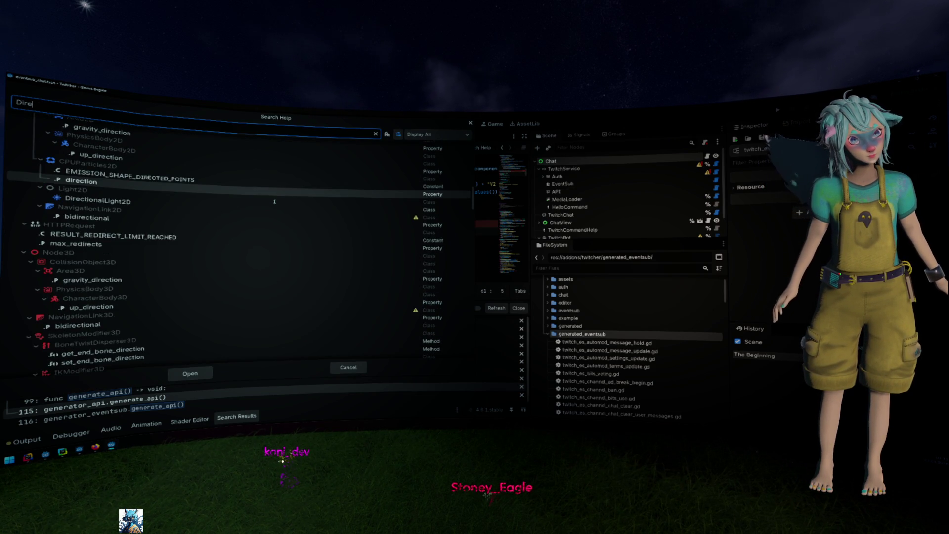
{"action": "key", "text": "BackSpace"}
{"action": "key", "text": "BackSpace"}
{"action": "key", "text": "BackSpace"}
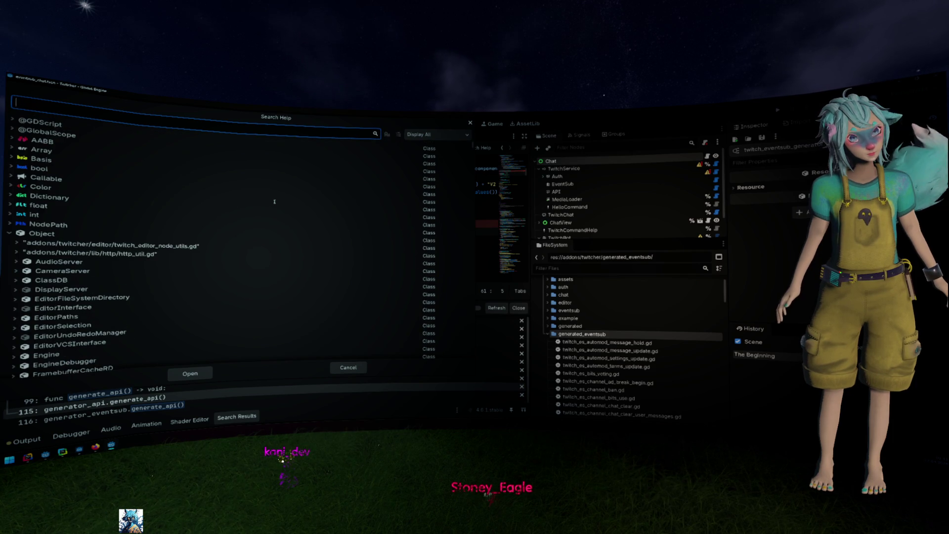
{"action": "type", "text": "FileAc"}
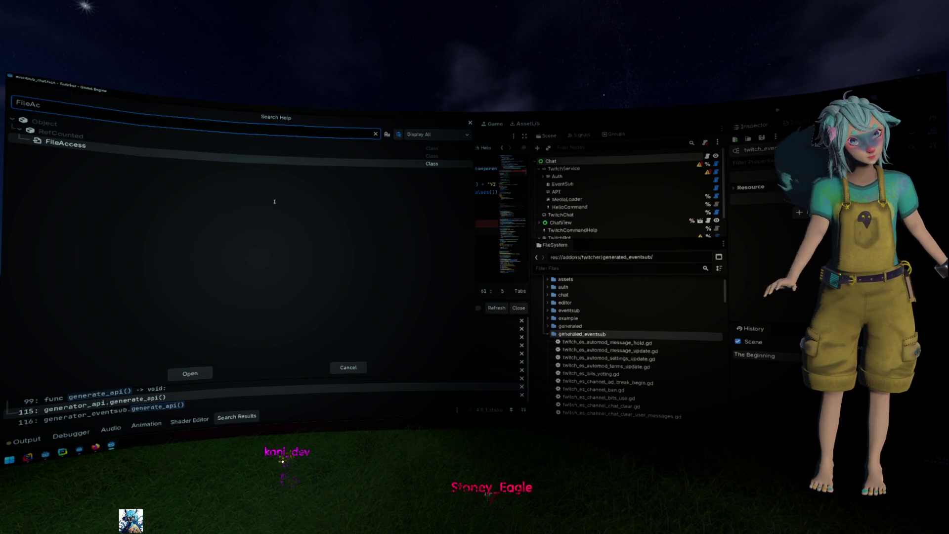
{"action": "key", "text": "Return"}
{"action": "scroll", "coordinate": [274, 202], "scroll_direction": "down", "scroll_amount": 3}
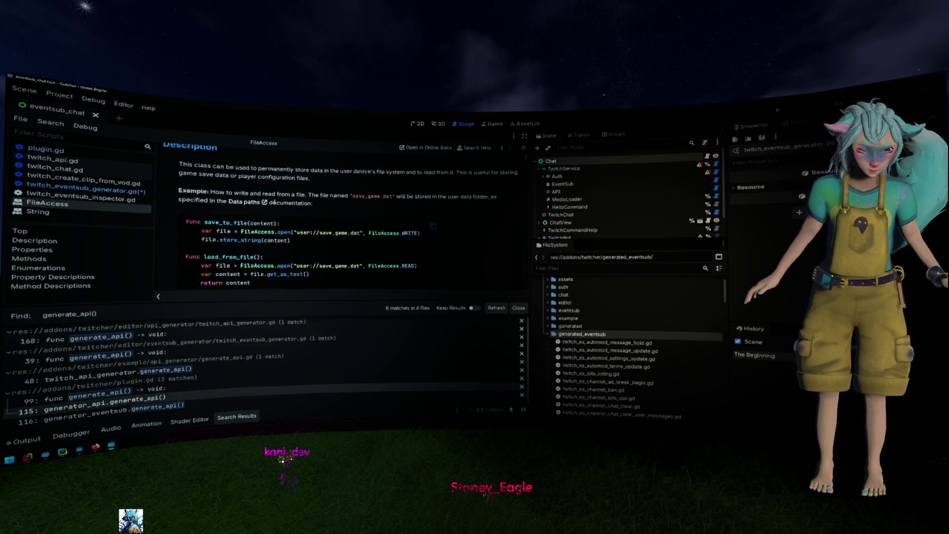
{"action": "scroll", "coordinate": [273, 201], "scroll_direction": "down", "scroll_amount": 4}
{"action": "scroll", "coordinate": [274, 203], "scroll_direction": "down", "scroll_amount": 5}
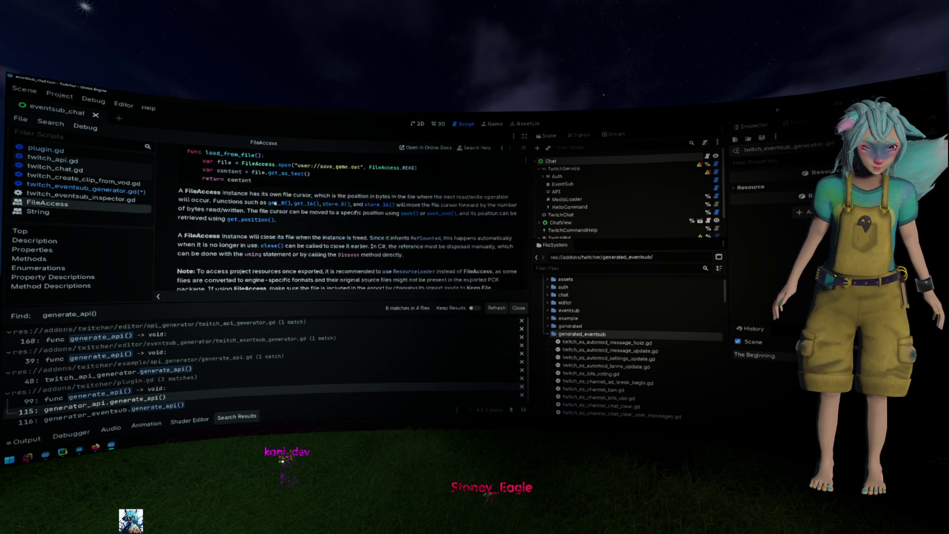
{"action": "key", "text": "F1"}
- Browse help results for 'Access', reopen FileAccess, and go back to twitch_eventsub_generator.gd
{"action": "type", "text": "Access"}
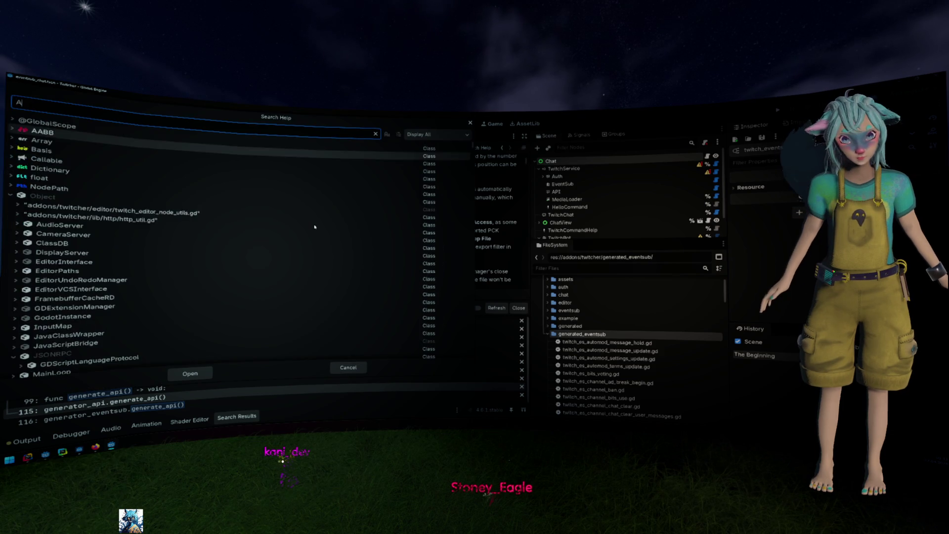
{"action": "scroll", "coordinate": [314, 227], "scroll_direction": "up", "scroll_amount": 10}
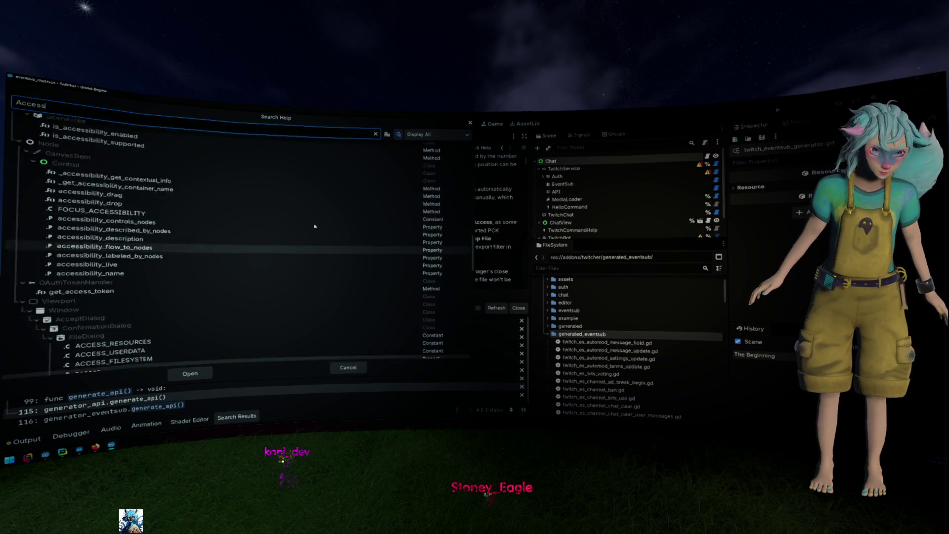
{"action": "scroll", "coordinate": [313, 236], "scroll_direction": "down", "scroll_amount": 10}
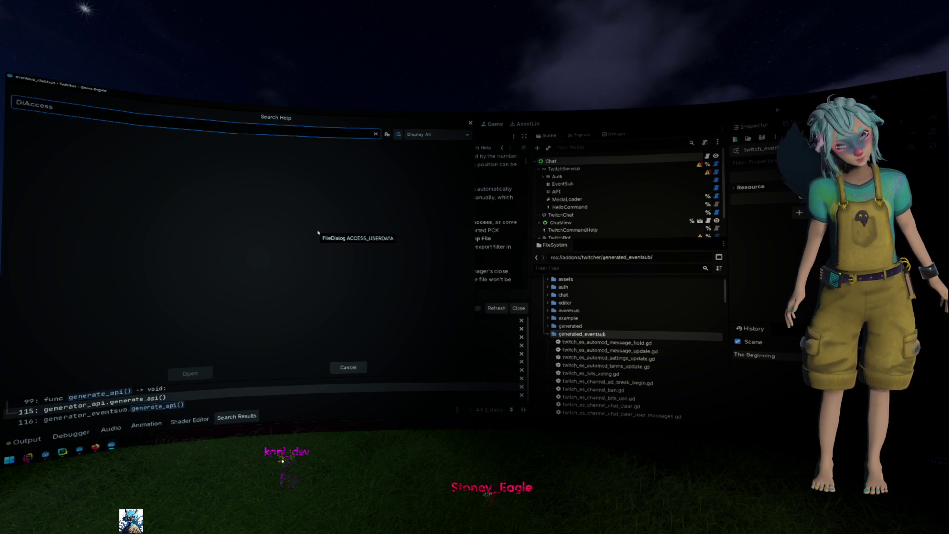
{"action": "scroll", "coordinate": [318, 233], "scroll_direction": "down", "scroll_amount": 5}
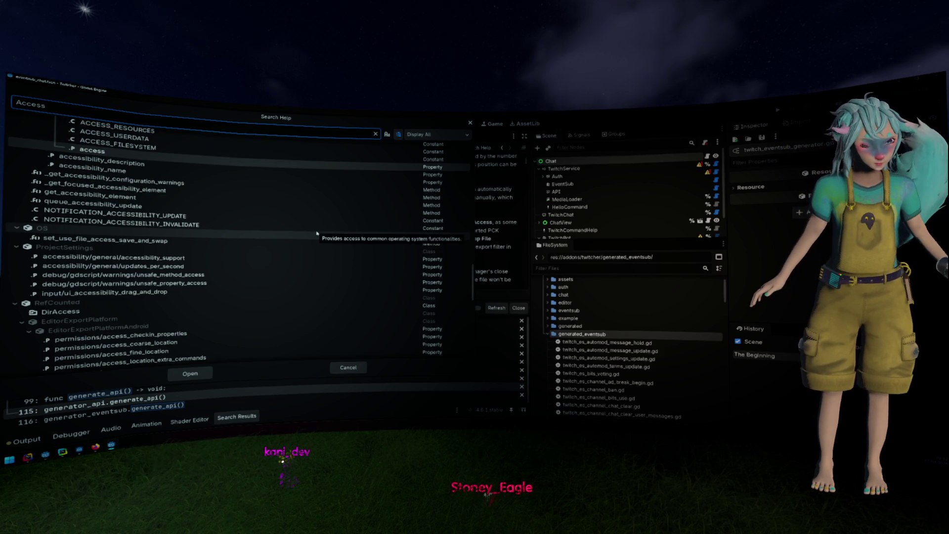
{"action": "scroll", "coordinate": [316, 235], "scroll_direction": "down", "scroll_amount": 10}
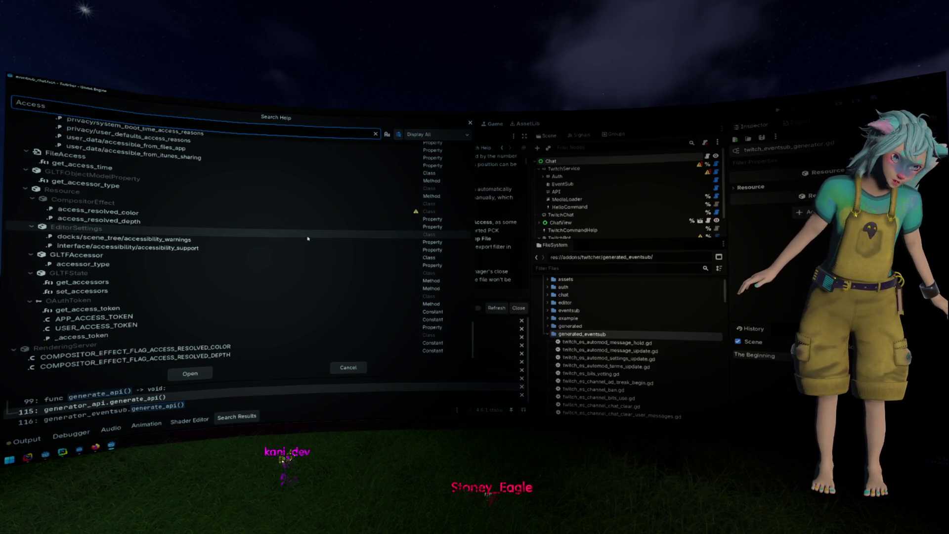
{"action": "scroll", "coordinate": [285, 269], "scroll_direction": "up", "scroll_amount": 1}
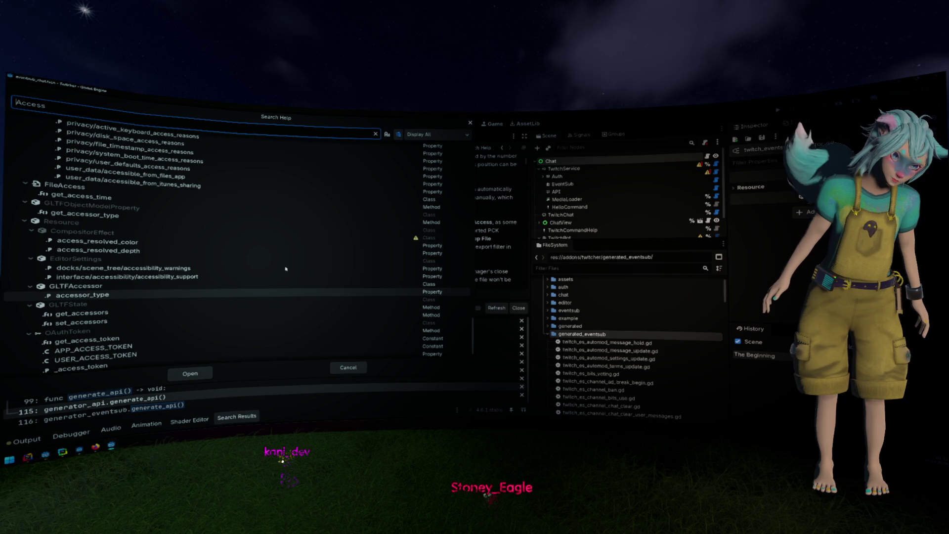
{"action": "left_click", "coordinate": [203, 198]}
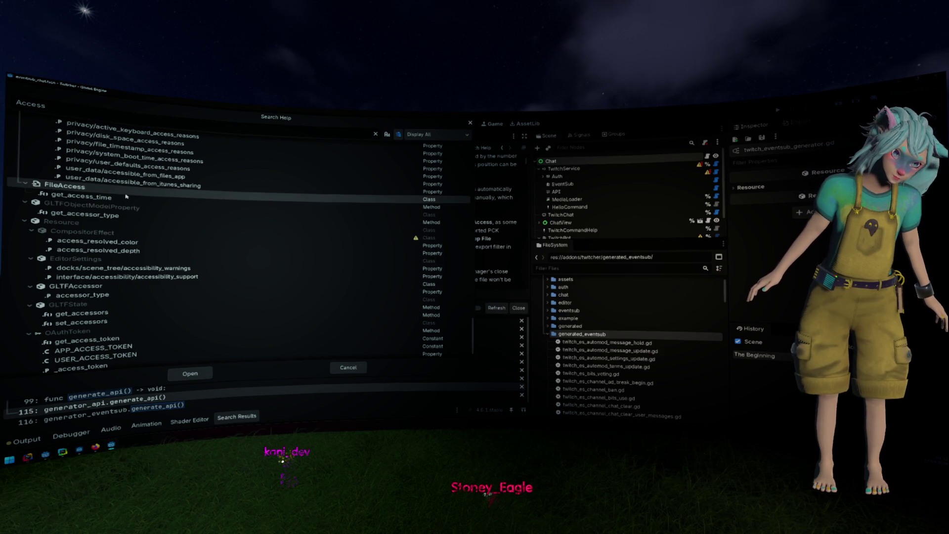
{"action": "scroll", "coordinate": [208, 230], "scroll_direction": "up", "scroll_amount": 6}
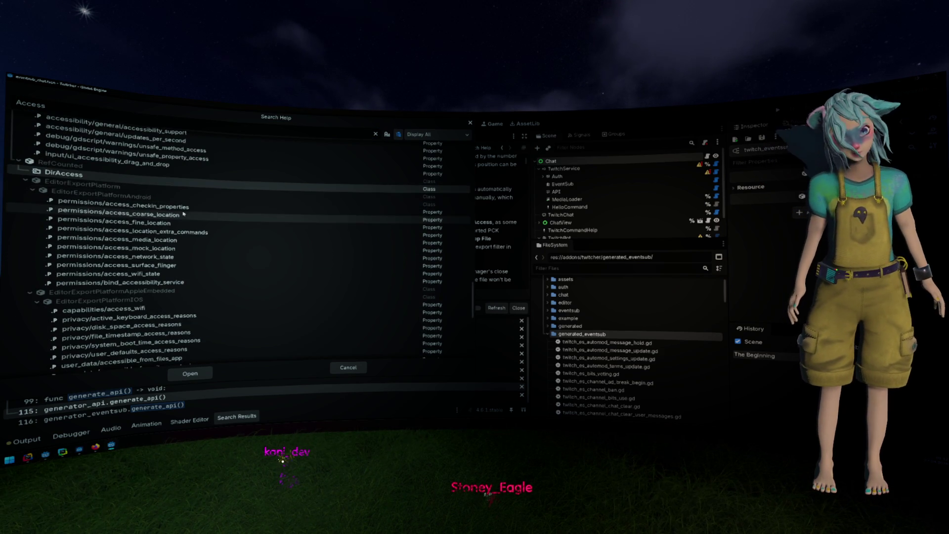
{"action": "key", "text": "Return"}
{"action": "key", "text": "alt+Left"}
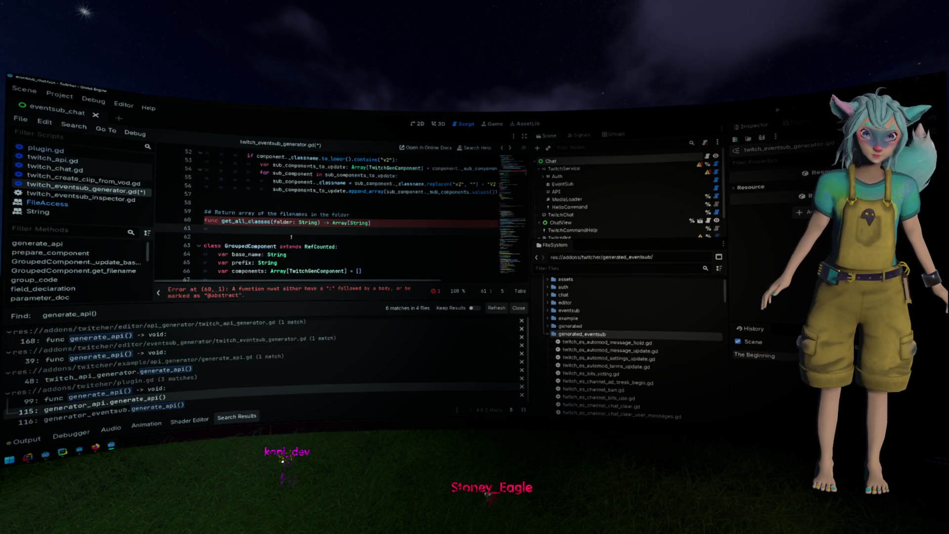
- Write DirAccess.get_files_at(folder) on line 61 and bring up the get_files_at reference page
{"action": "type", "text": "DirAccess."}
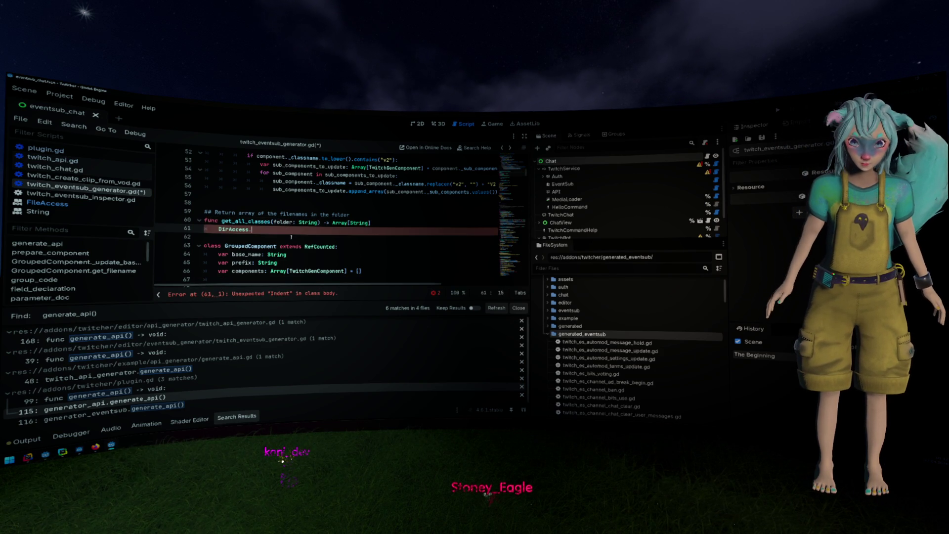
{"action": "left_click", "coordinate": [394, 220]}
{"action": "type", "text": ":"}
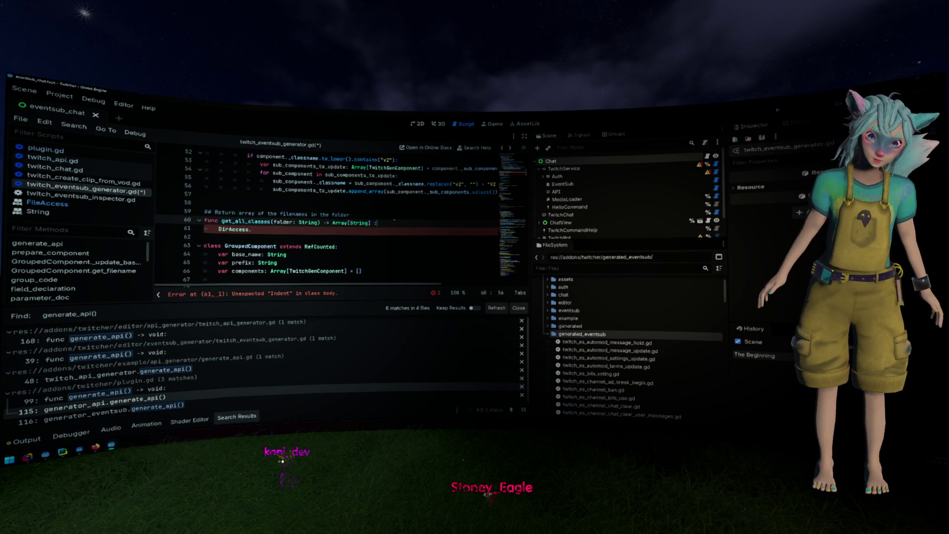
{"action": "key", "text": "Down"}
{"action": "type", "text": "."}
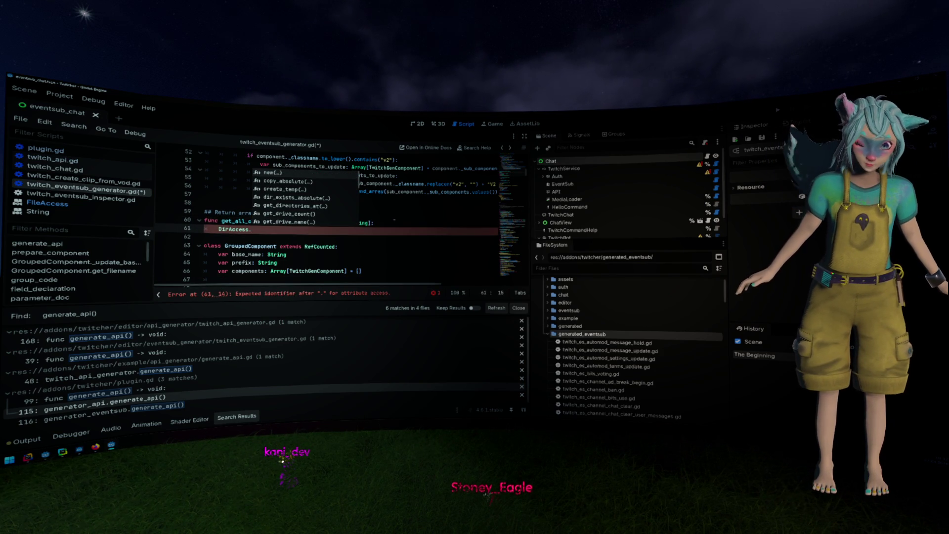
{"action": "type", "text": "get"}
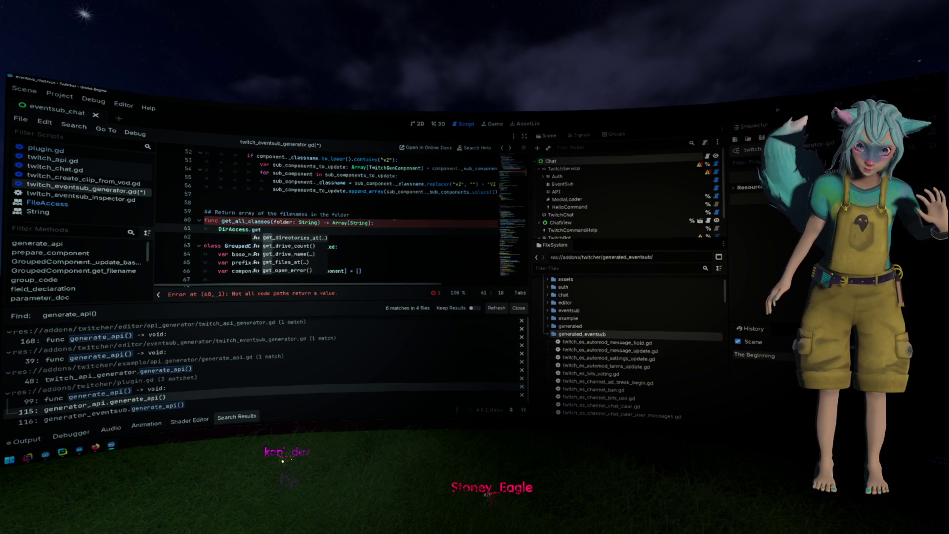
{"action": "key", "text": "Down"}
{"action": "key", "text": "Down"}
{"action": "key", "text": "Down"}
{"action": "key", "text": "Return"}
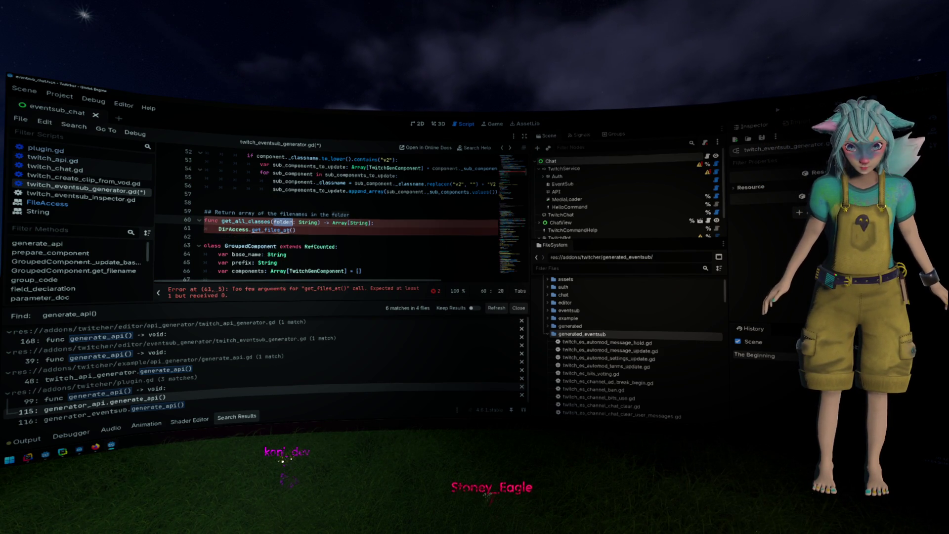
{"action": "type", "text": "folder"}
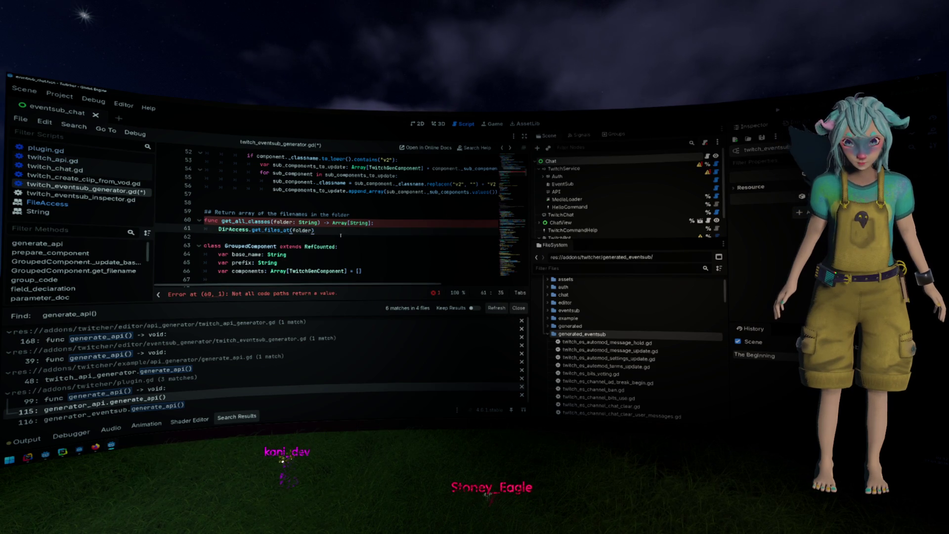
{"action": "left_click", "coordinate": [277, 230], "text": "ctrl"}
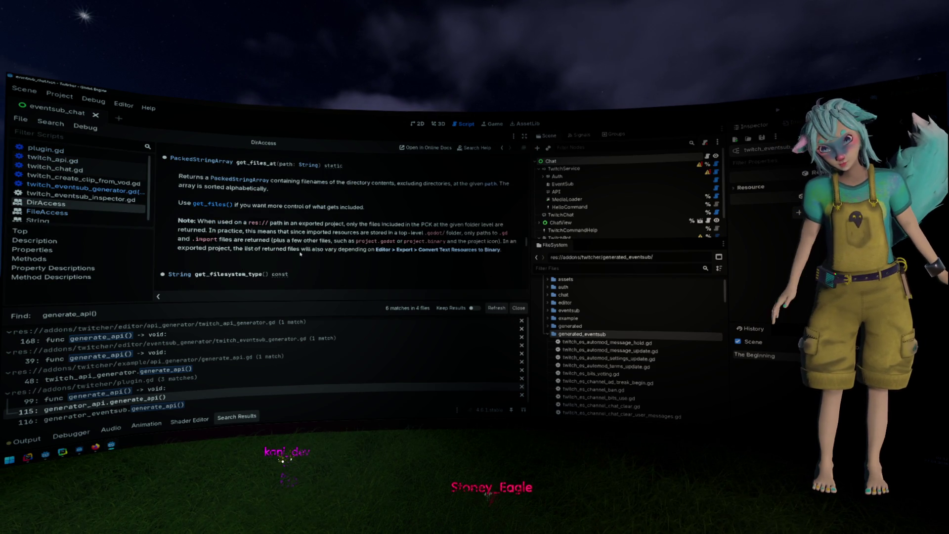
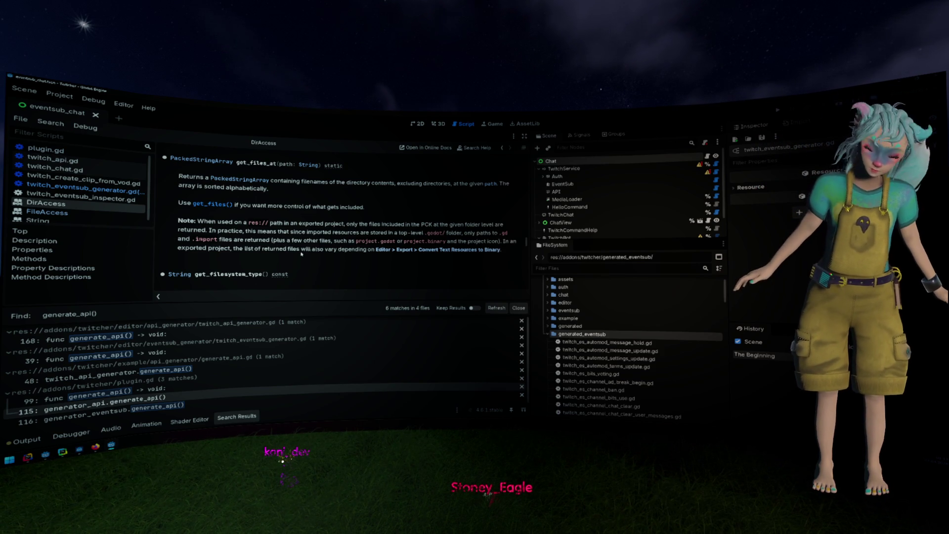
- Make get_all_classes return DirAccess.get_files_at(folder) and begin retyping its return as PackedStringArray
{"action": "key", "text": "alt+Left"}
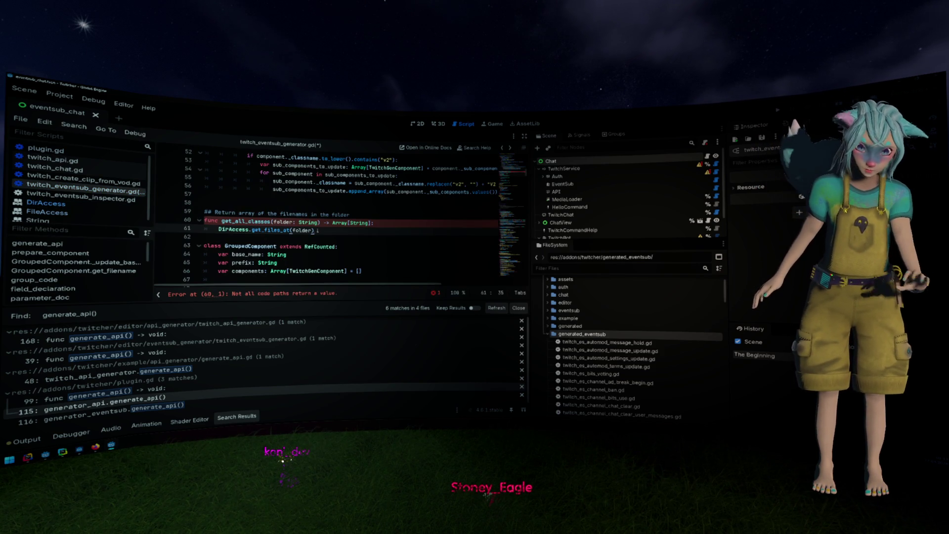
{"action": "type", "text": "return"}
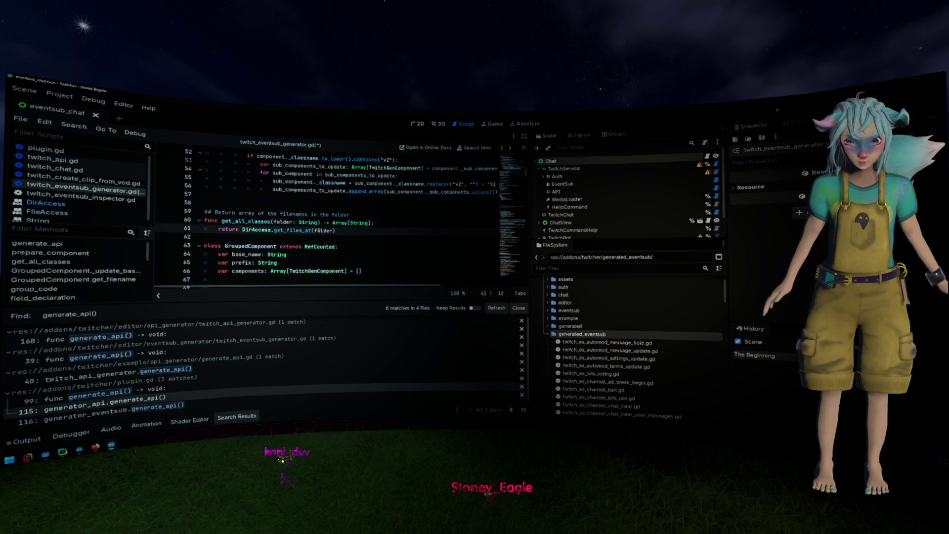
{"action": "left_click_drag", "start_coordinate": [333, 223], "coordinate": [373, 223]}
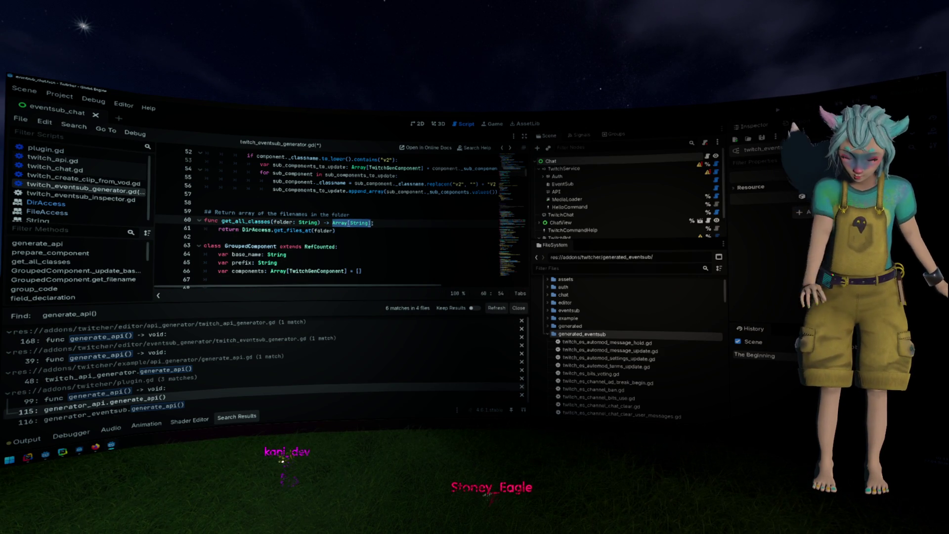
{"action": "type", "text": "Pack"}
{"action": "type", "text": "edStringArray"}
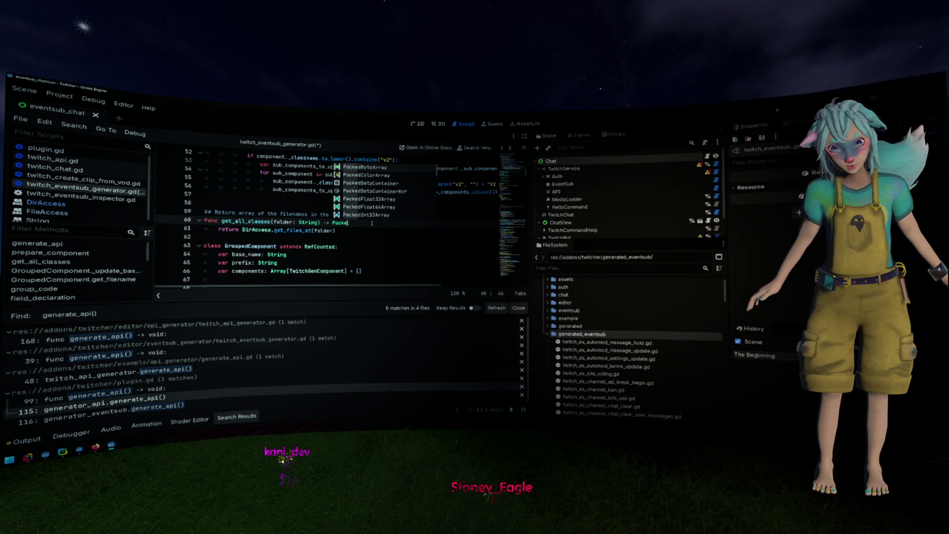
{"action": "scroll", "coordinate": [372, 223], "scroll_direction": "up", "scroll_amount": 12}
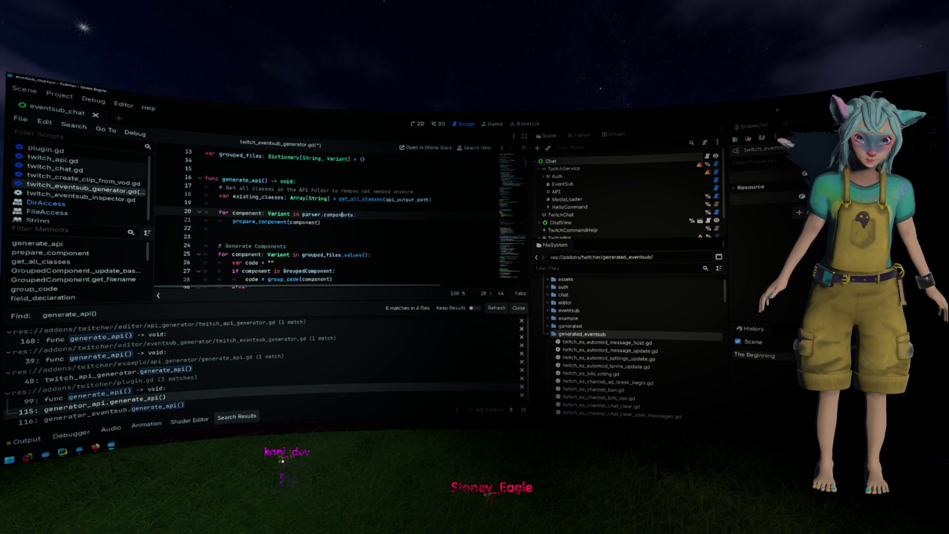
- Add an existing_classes.erase() call on a new line after write_output_file
{"action": "left_click", "coordinate": [320, 204]}
{"action": "scroll", "coordinate": [307, 207], "scroll_direction": "down", "scroll_amount": 4}
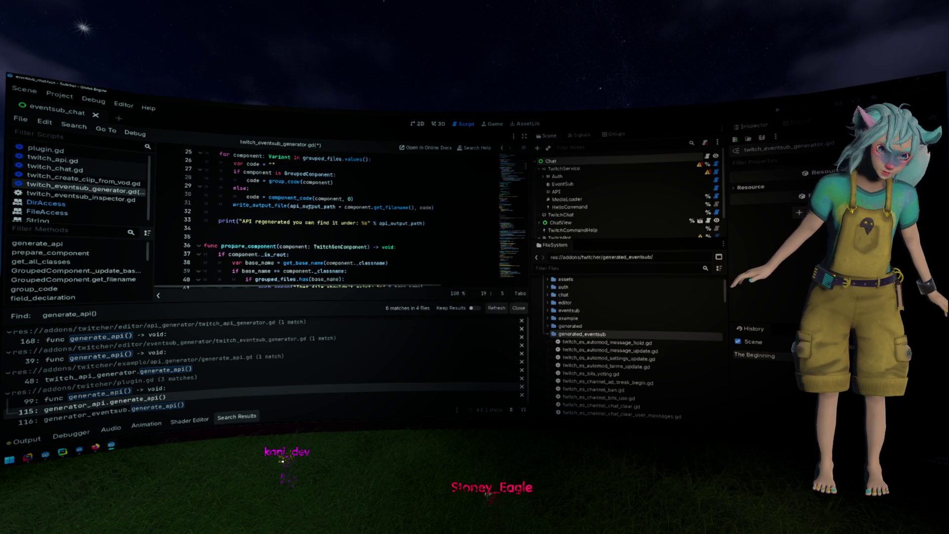
{"action": "left_click", "coordinate": [285, 205]}
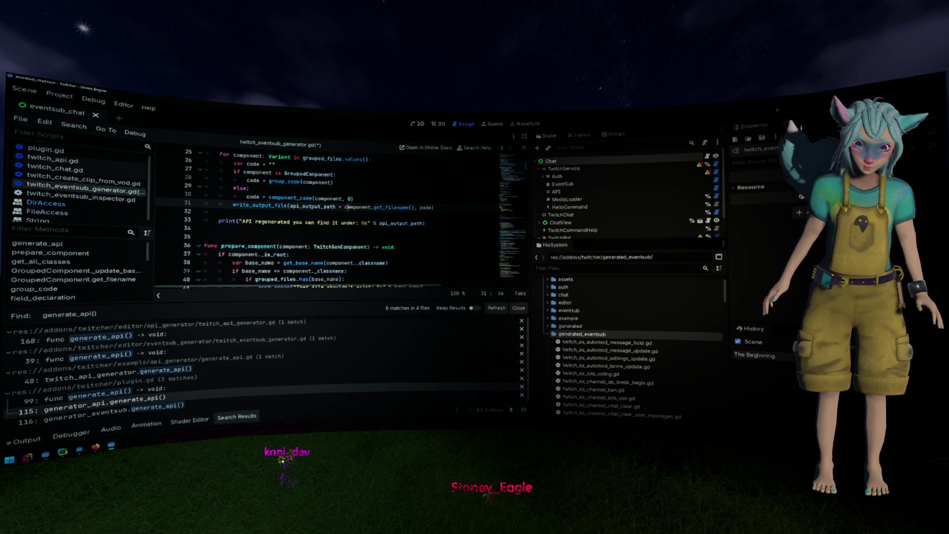
{"action": "scroll", "coordinate": [325, 205], "scroll_direction": "up", "scroll_amount": 4}
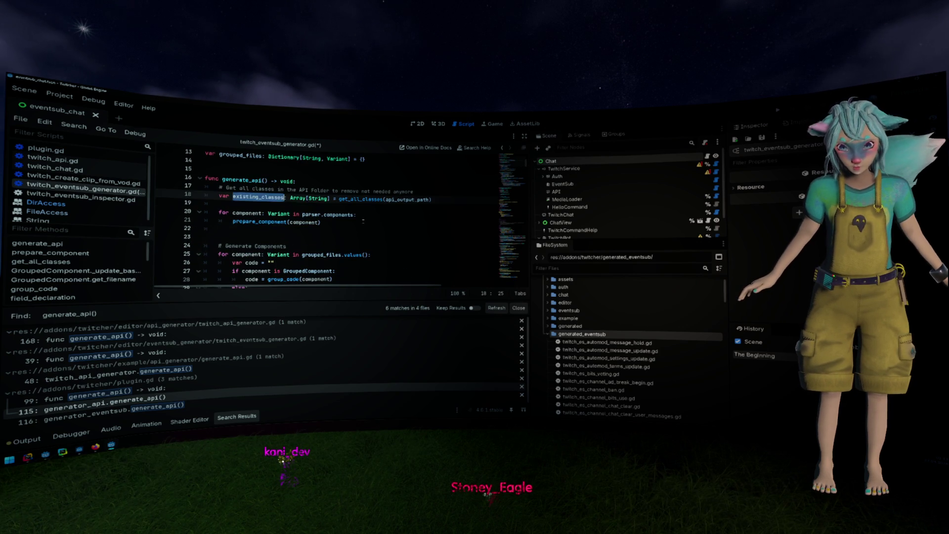
{"action": "scroll", "coordinate": [403, 231], "scroll_direction": "down", "scroll_amount": 3}
{"action": "left_click", "coordinate": [403, 231]}
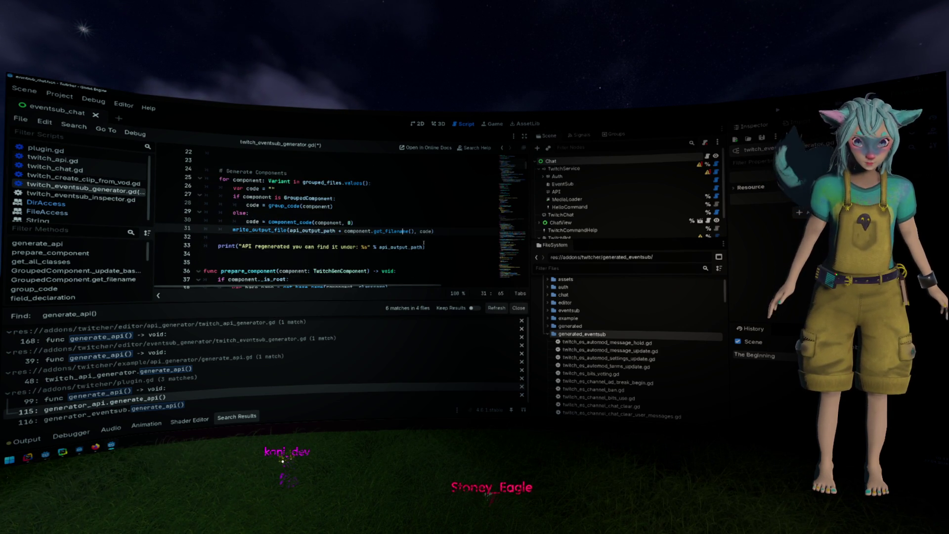
{"action": "key", "text": "End"}
{"action": "key", "text": "Return"}
{"action": "type", "text": "existing_classes.rem"}
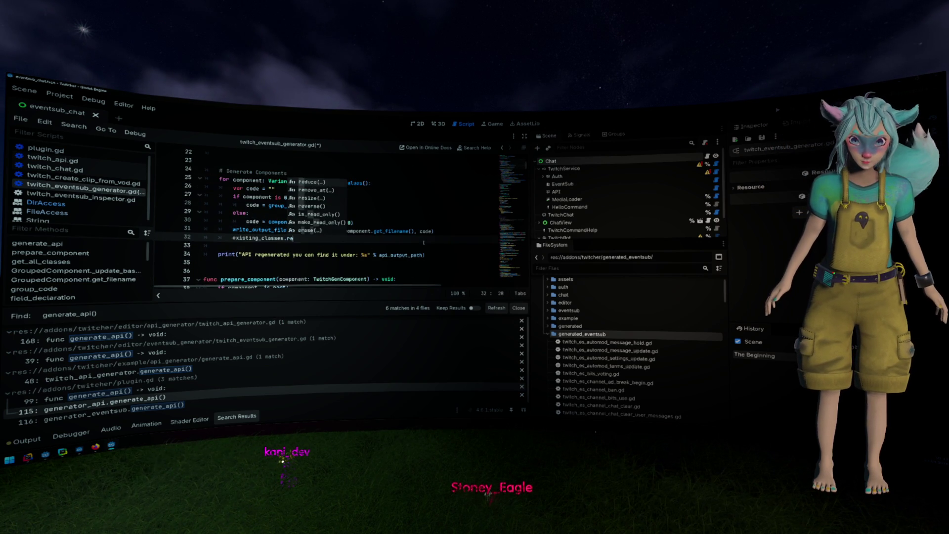
{"action": "key", "text": "BackSpace"}
{"action": "key", "text": "BackSpace"}
{"action": "key", "text": "BackSpace"}
{"action": "type", "text": "er"}
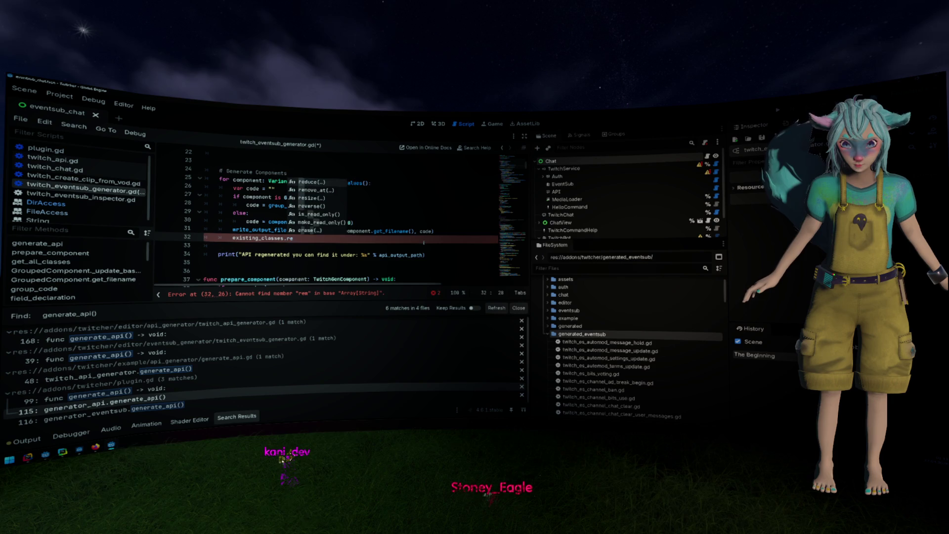
{"action": "key", "text": "Return"}
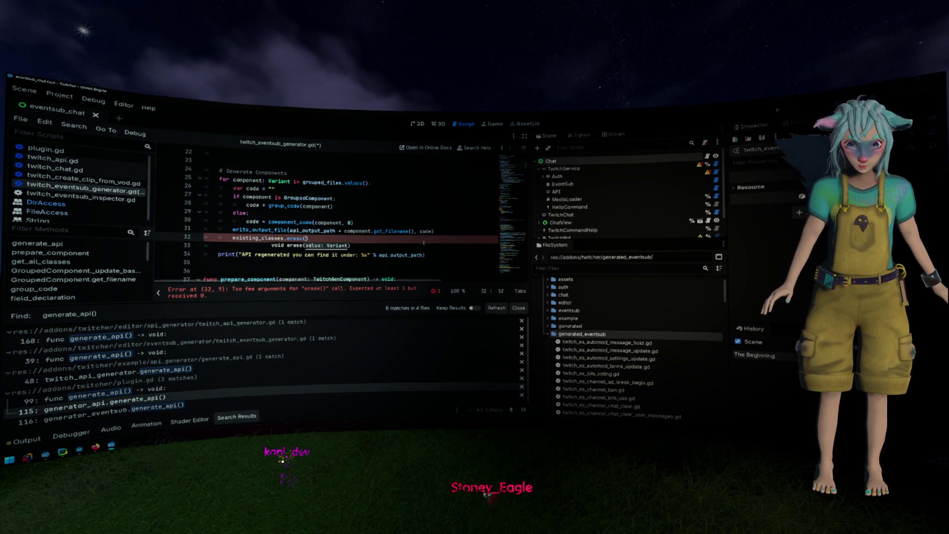
- Pass component.get_filename(), copied from line 31, into the erase call
{"action": "left_click_drag", "start_coordinate": [343, 231], "coordinate": [415, 231]}
{"action": "key", "text": "ctrl+c"}
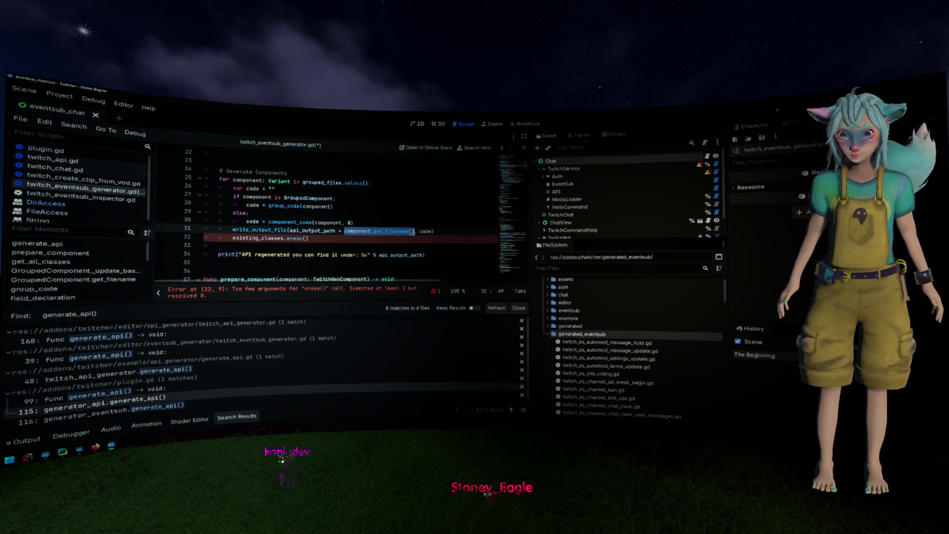
{"action": "left_click", "coordinate": [306, 238]}
{"action": "key", "text": "ctrl+v"}
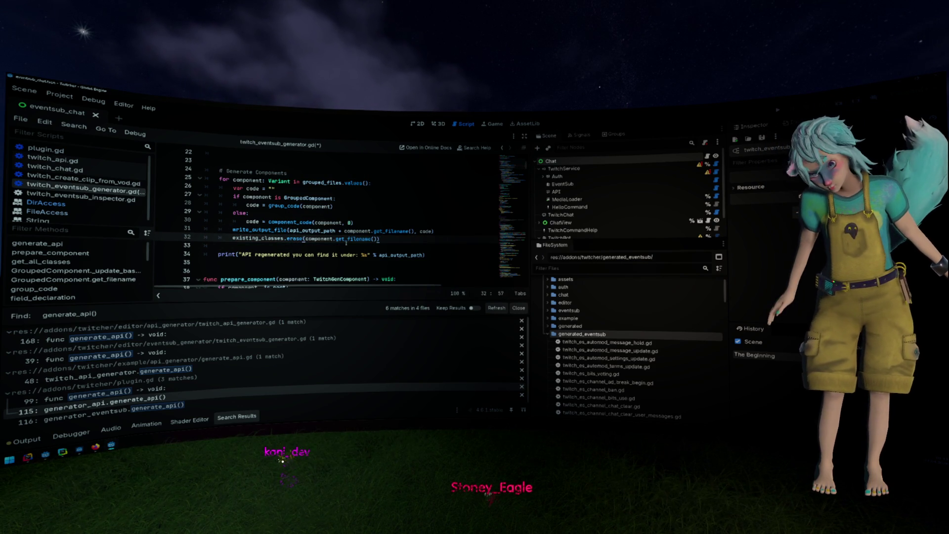
{"action": "left_click", "coordinate": [258, 255]}
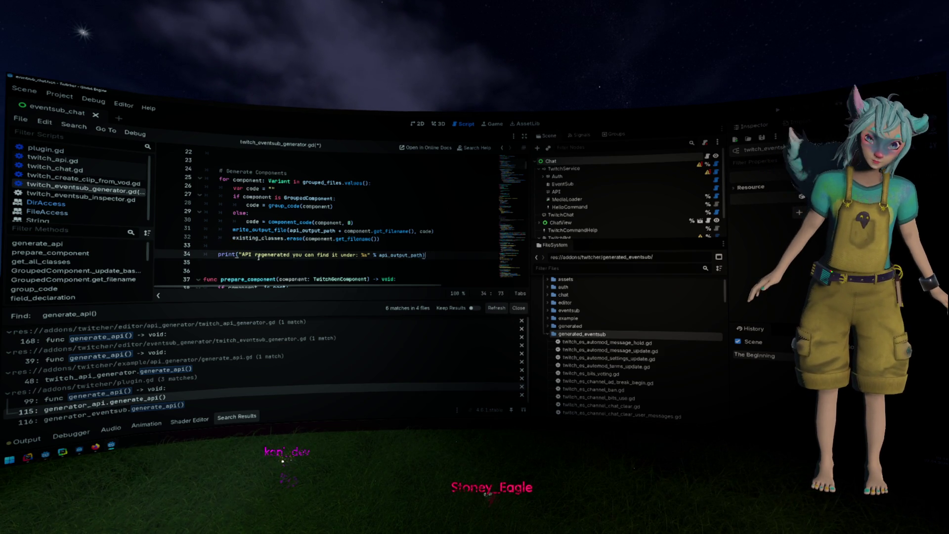
- Add a loop over existing_classes that prints "- got deleted" followed by each cls
{"action": "key", "text": "Return"}
{"action": "type", "text": "for "}
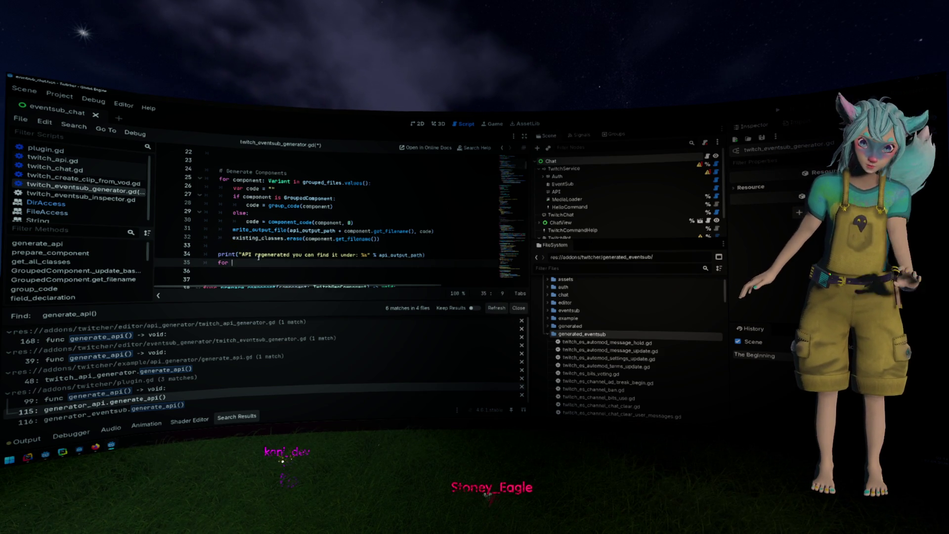
{"action": "type", "text": "cls in existing_classes:"}
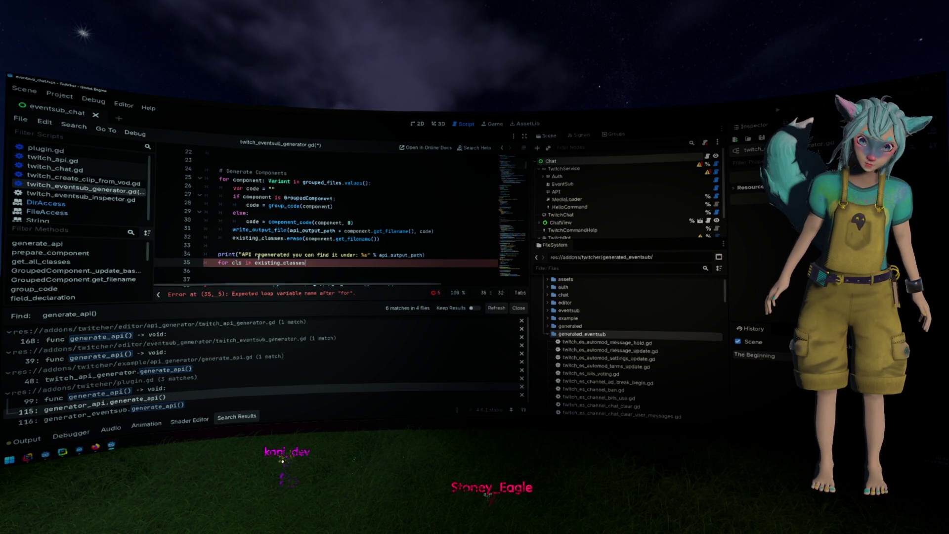
{"action": "key", "text": "Return"}
{"action": "type", "text": "print(\"- "}
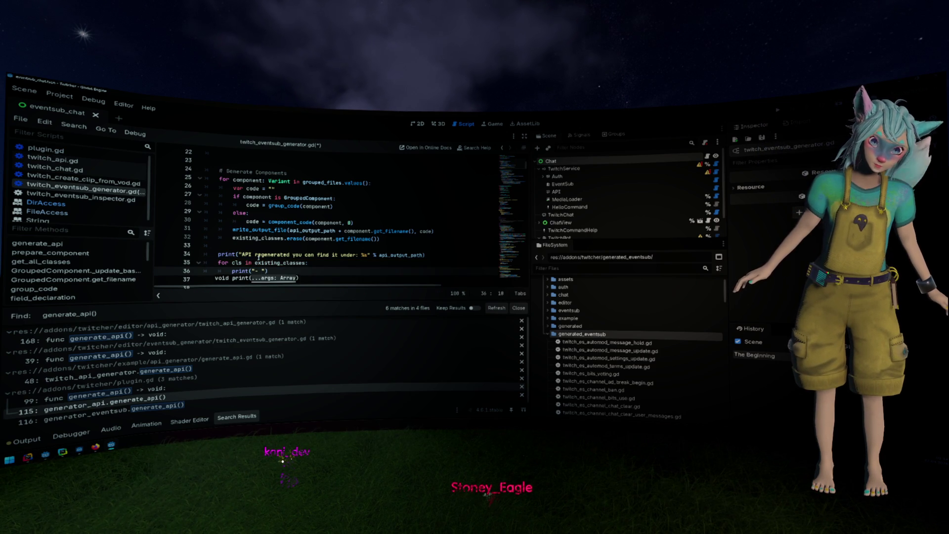
{"action": "type", "text": "Got dele"}
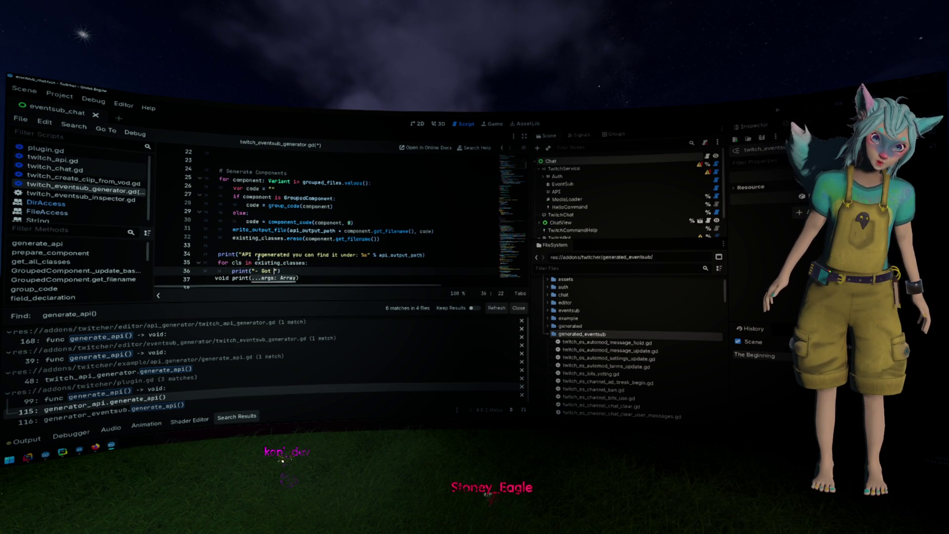
{"action": "type", "text": "ted"}
{"action": "key", "text": "Left"}
{"action": "key", "text": "Left"}
{"action": "key", "text": "Left"}
{"action": "key", "text": "Delete"}
{"action": "type", "text": "g"}
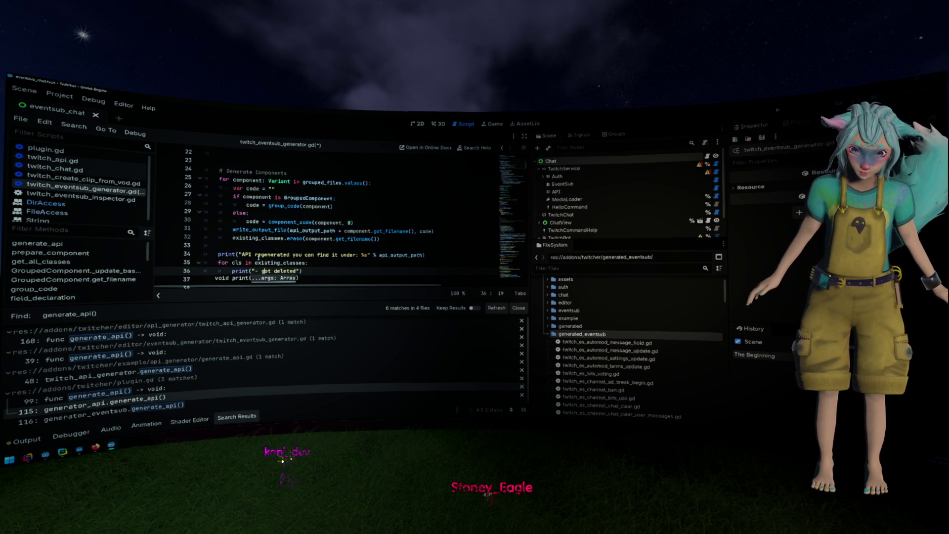
{"action": "key", "text": "Up"}
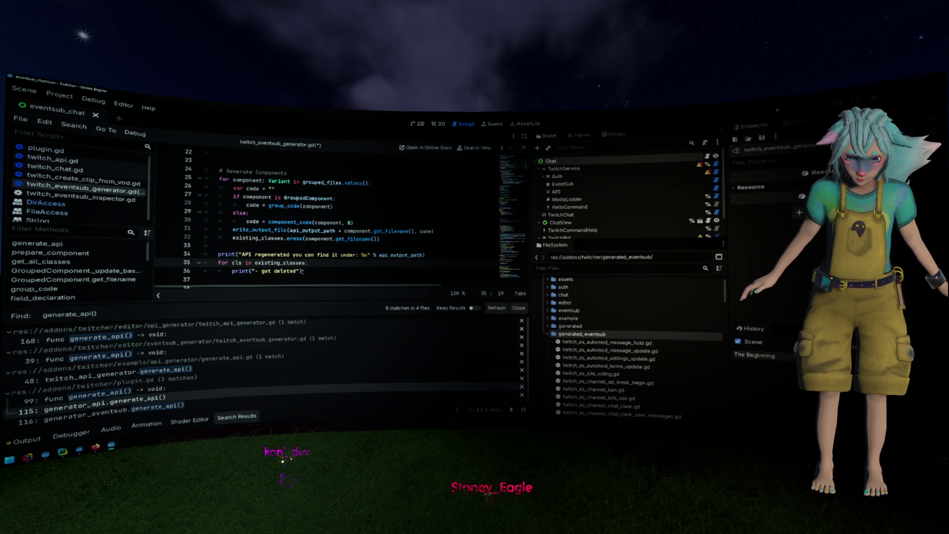
{"action": "key", "text": "Down"}
{"action": "key", "text": "End"}
{"action": "key", "text": "Left"}
{"action": "type", "text": ", c"}
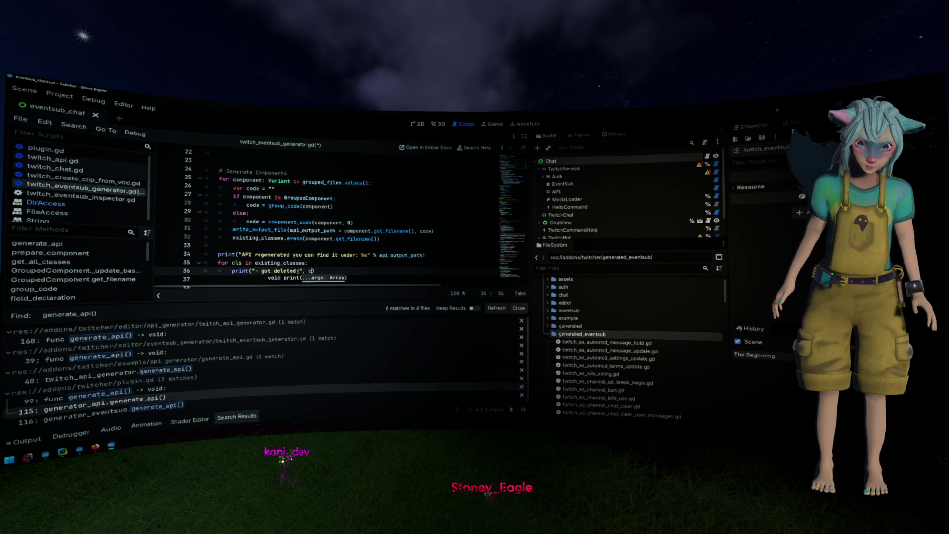
{"action": "type", "text": "las"}
{"action": "key", "text": "Left"}
{"action": "key", "text": "BackSpace"}
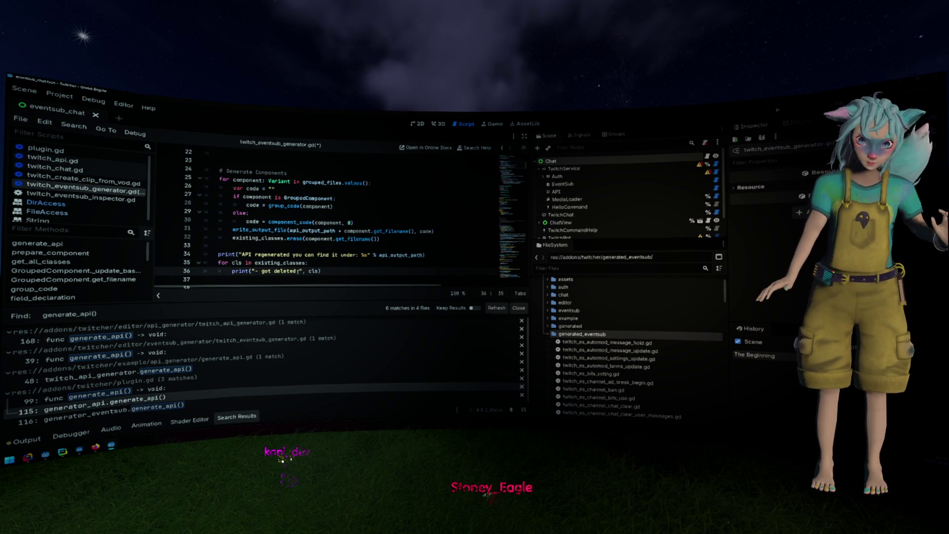
- Add a space after 'deleted' in the print message and save the script
{"action": "left_click", "coordinate": [298, 271]}
{"action": "left_click", "coordinate": [324, 262]}
{"action": "scroll", "coordinate": [325, 259], "scroll_direction": "down", "scroll_amount": 1}
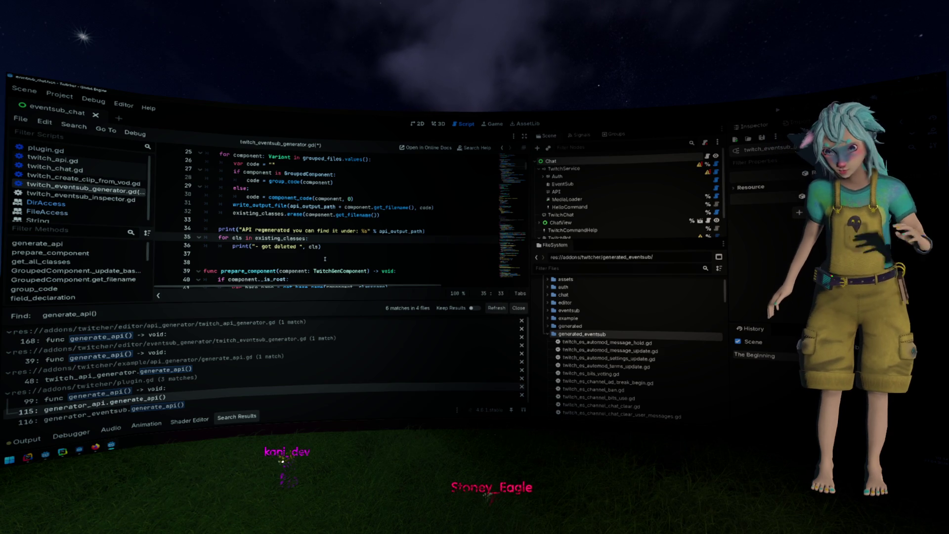
{"action": "left_click", "coordinate": [329, 253]}
{"action": "key", "text": "ctrl+s"}
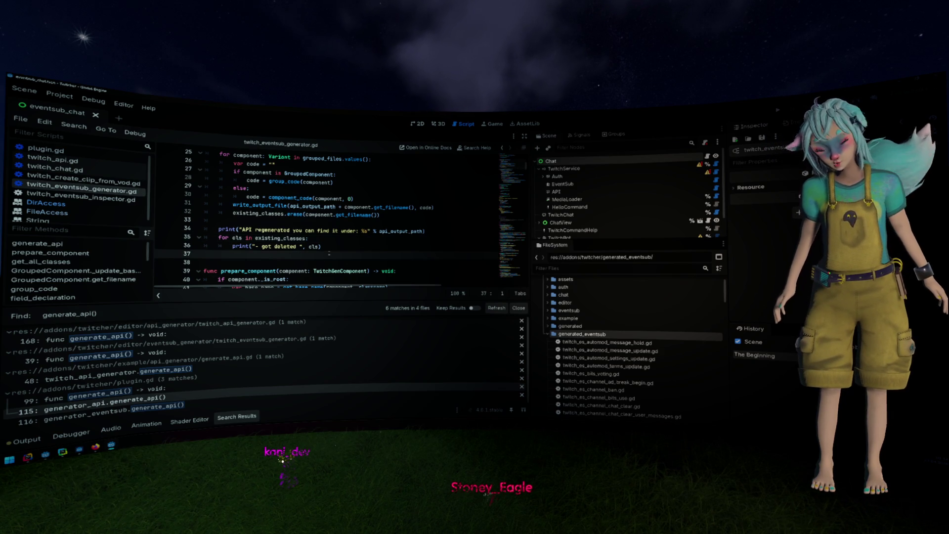
- Remove the extra blank line in generate_api, save again, and show the empty Output log
{"action": "scroll", "coordinate": [329, 253], "scroll_direction": "up", "scroll_amount": 1}
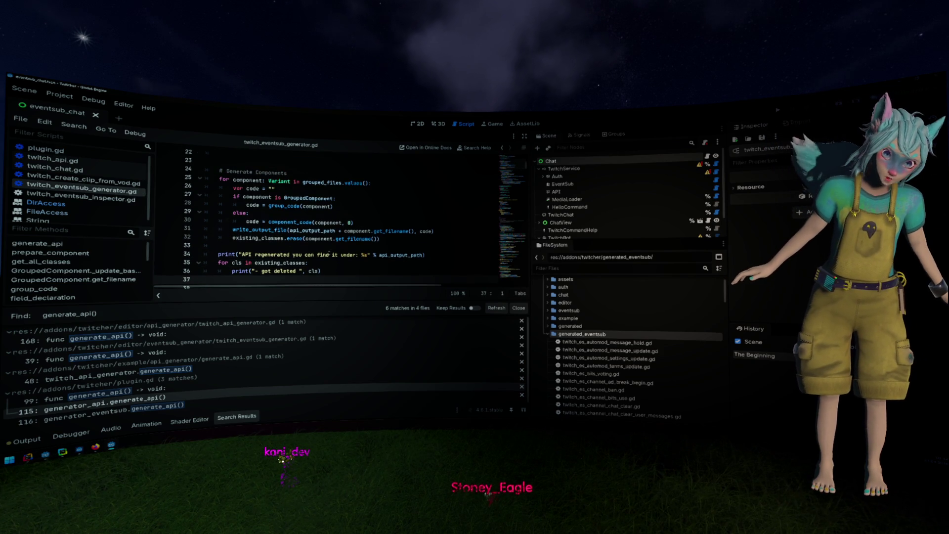
{"action": "scroll", "coordinate": [329, 252], "scroll_direction": "up", "scroll_amount": 3}
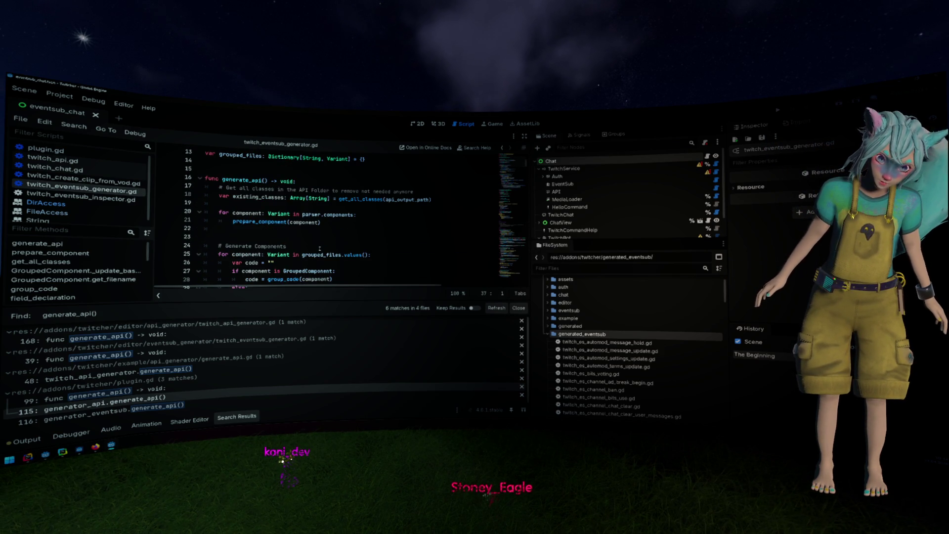
{"action": "left_click", "coordinate": [309, 236]}
{"action": "key", "text": "BackSpace"}
{"action": "key", "text": "BackSpace"}
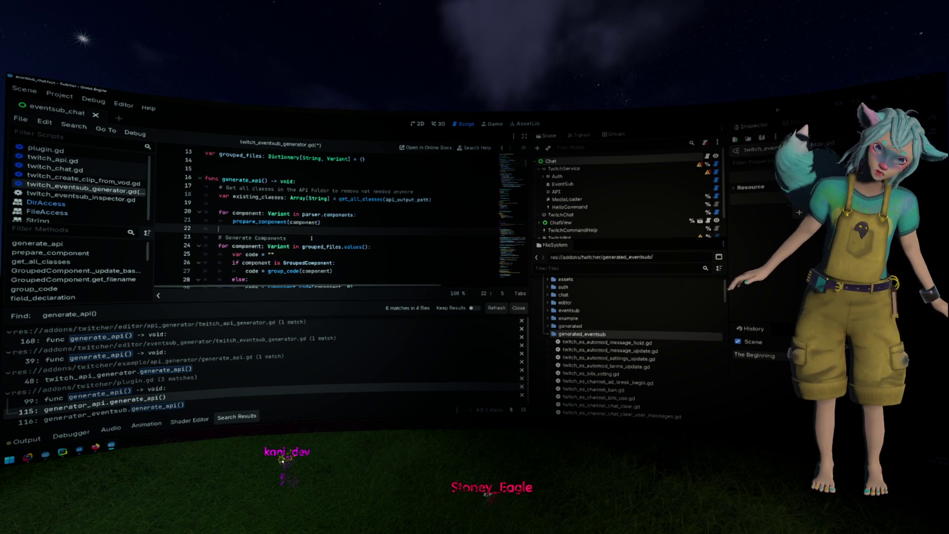
{"action": "scroll", "coordinate": [311, 239], "scroll_direction": "down", "scroll_amount": 1}
{"action": "left_click", "coordinate": [336, 239]}
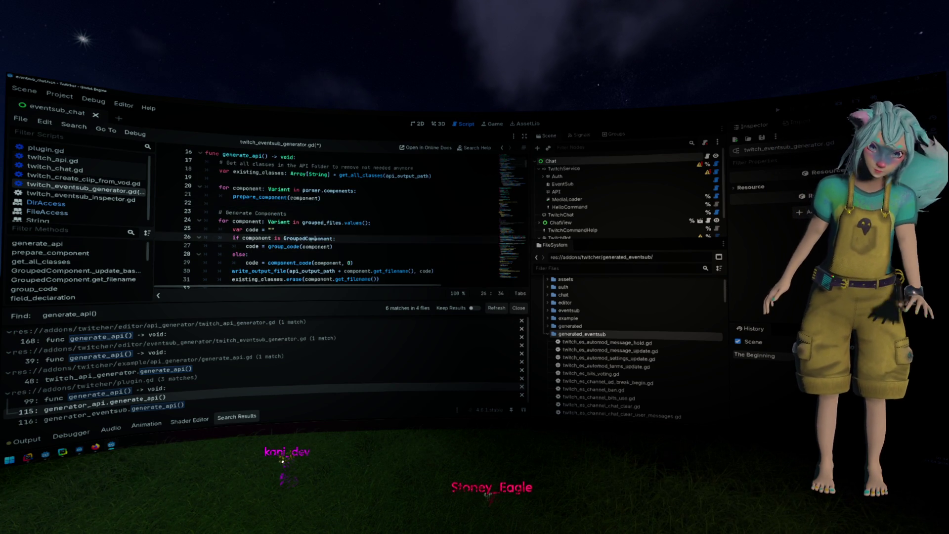
{"action": "key", "text": "ctrl+s"}
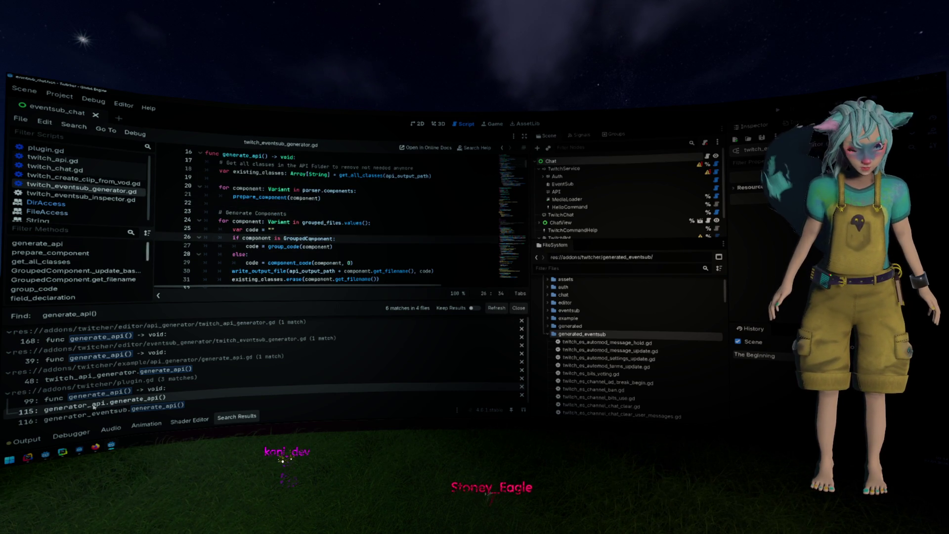
{"action": "left_click", "coordinate": [514, 332]}
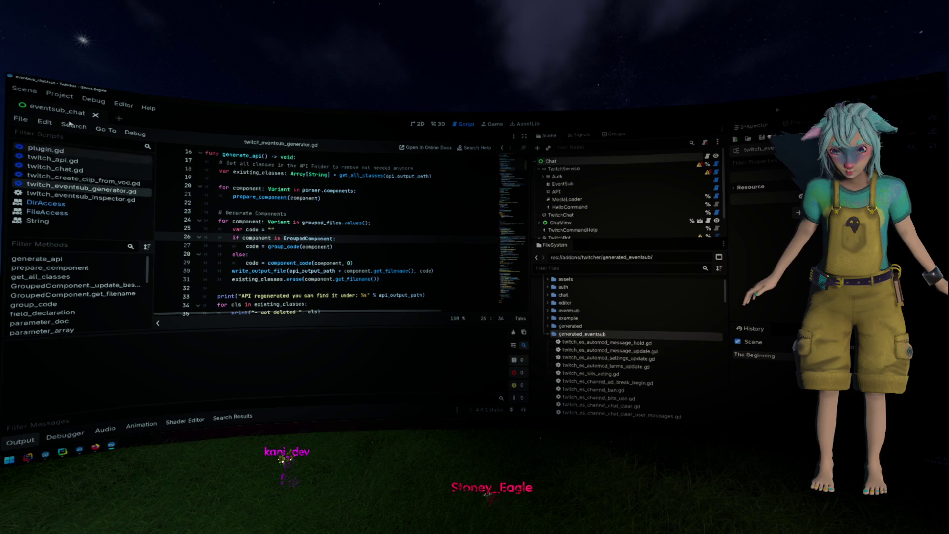
- Run Project > Tools > Regenerate Twitch Api
{"action": "left_click", "coordinate": [59, 95]}
{"action": "mouse_move", "coordinate": [99, 188]}
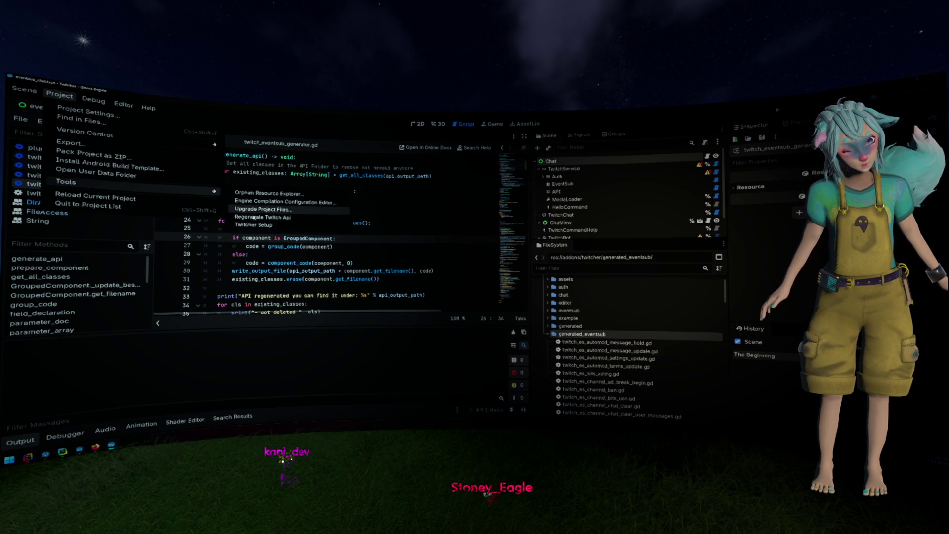
{"action": "left_click", "coordinate": [254, 219]}
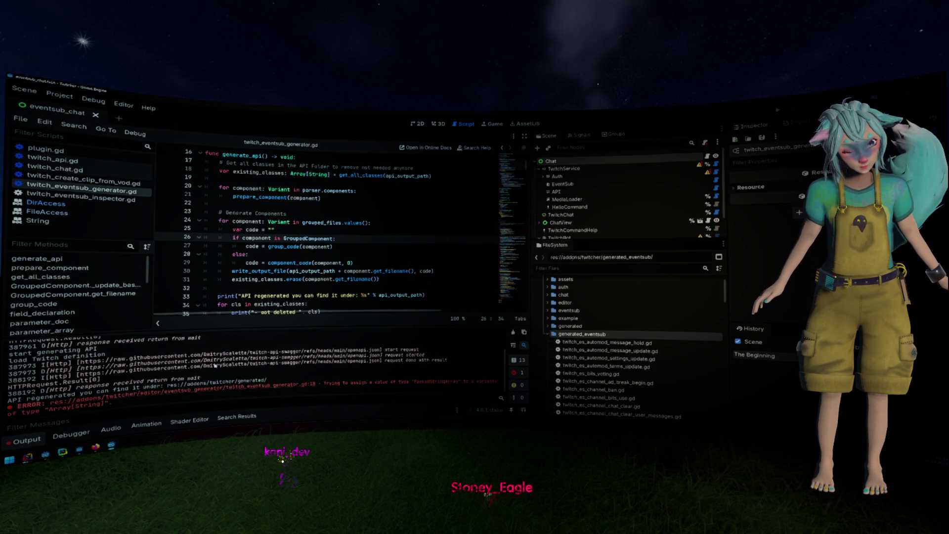
- Replace Array[String] on line 18 with PackedStringArray copied from the error message
{"action": "double_click", "coordinate": [428, 383]}
{"action": "key", "text": "ctrl+c"}
{"action": "left_click", "coordinate": [307, 254]}
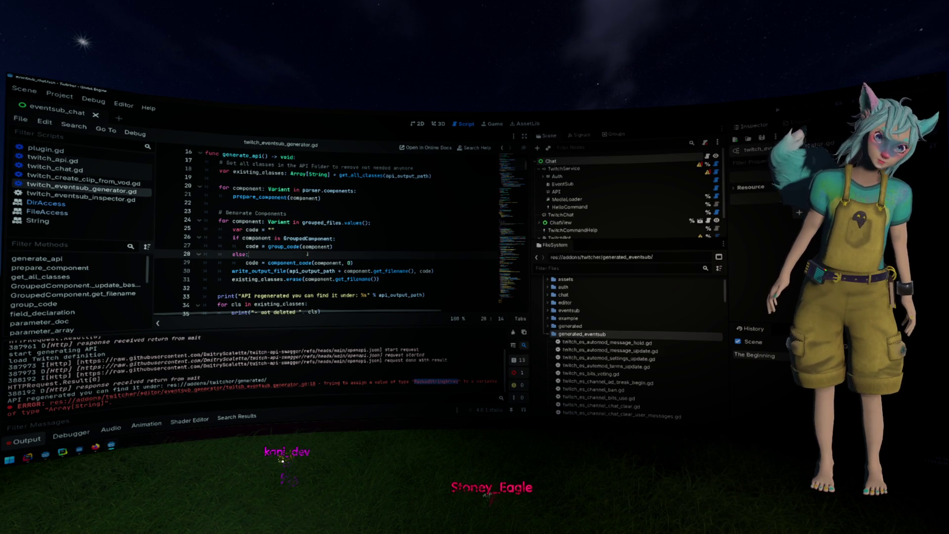
{"action": "scroll", "coordinate": [305, 252], "scroll_direction": "up", "scroll_amount": 2}
{"action": "left_click_drag", "start_coordinate": [291, 223], "coordinate": [330, 223]}
{"action": "key", "text": "ctrl+v"}
{"action": "scroll", "coordinate": [370, 262], "scroll_direction": "down", "scroll_amount": 2}
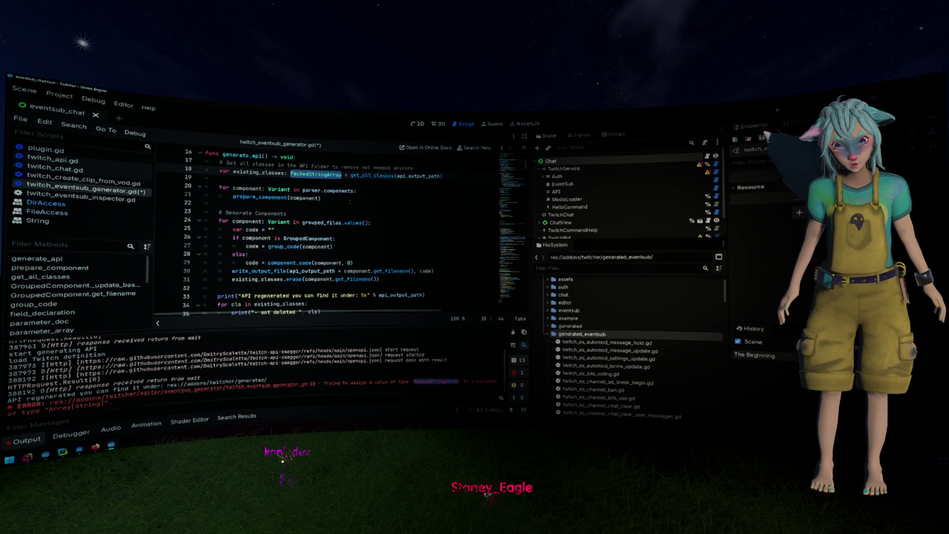
- Check the erase call on line 31 and save the fixed generator script
{"action": "scroll", "coordinate": [318, 176], "scroll_direction": "down", "scroll_amount": 1}
{"action": "left_click", "coordinate": [297, 254]}
{"action": "key", "text": "ctrl+space"}
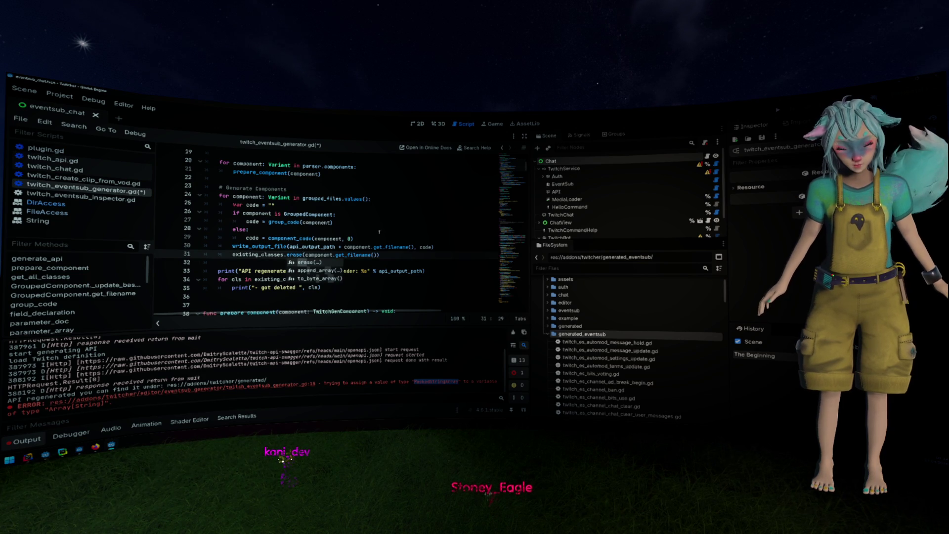
{"action": "left_click", "coordinate": [378, 221]}
{"action": "key", "text": "ctrl+s"}
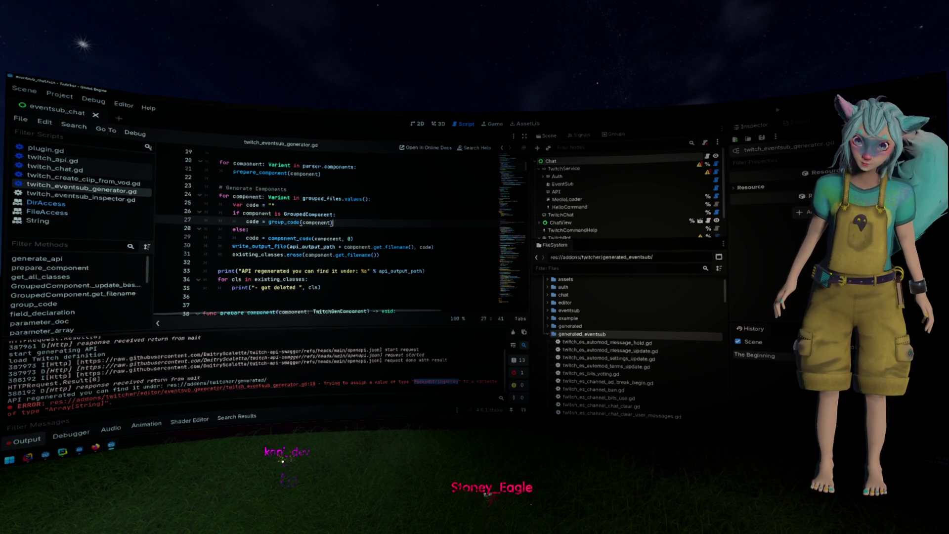
- Rerun Regenerate Twitch Api and review the Output log of deleted .uid files
{"action": "left_click", "coordinate": [59, 95]}
{"action": "mouse_move", "coordinate": [174, 198]}
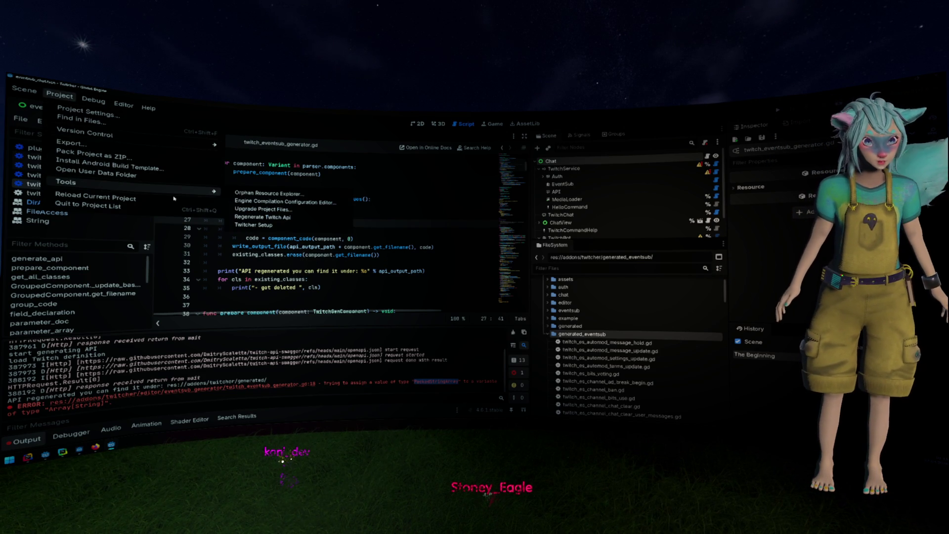
{"action": "left_click", "coordinate": [270, 221]}
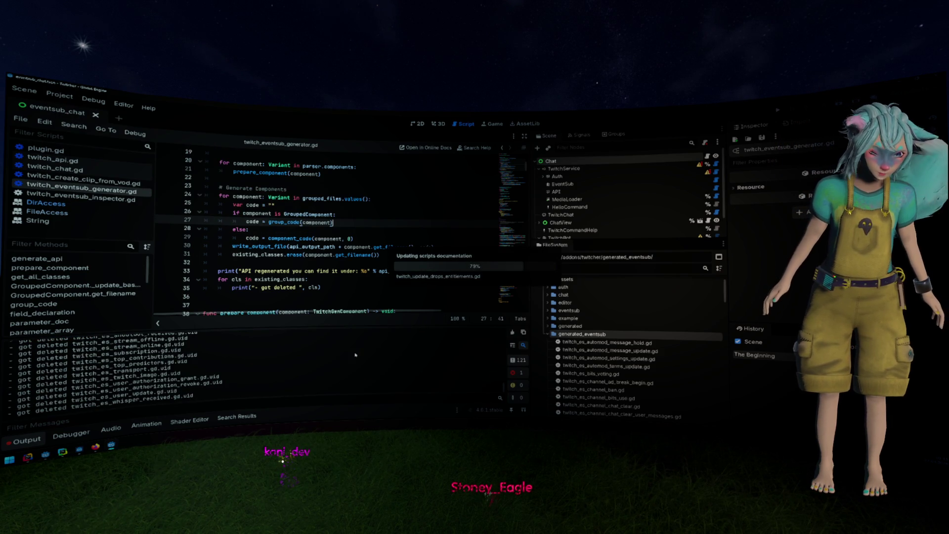
{"action": "scroll", "coordinate": [355, 354], "scroll_direction": "up", "scroll_amount": 15}
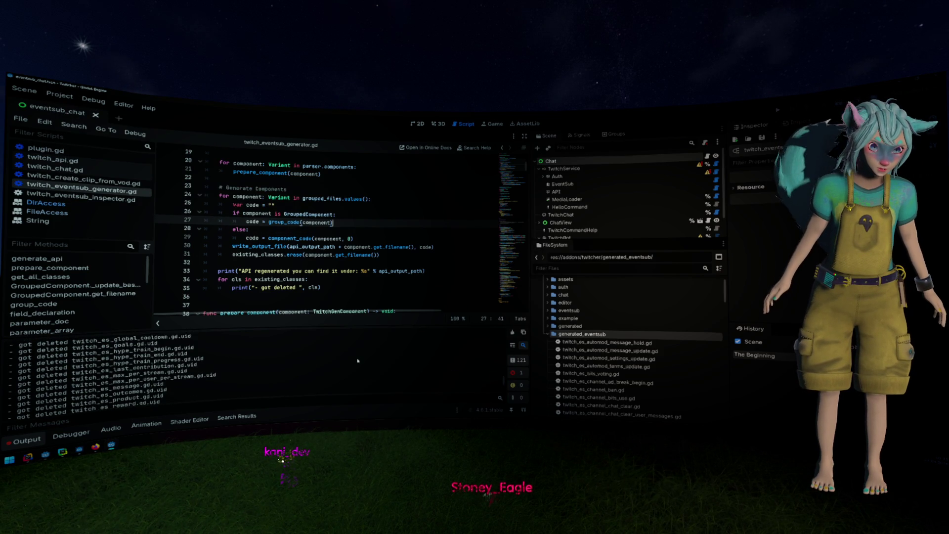
{"action": "scroll", "coordinate": [357, 362], "scroll_direction": "up", "scroll_amount": 10}
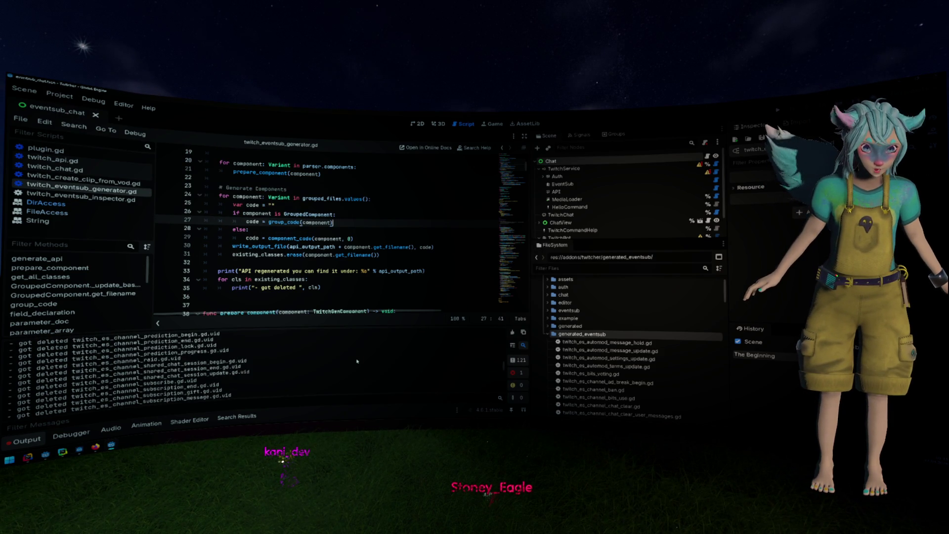
{"action": "scroll", "coordinate": [357, 361], "scroll_direction": "up", "scroll_amount": 10}
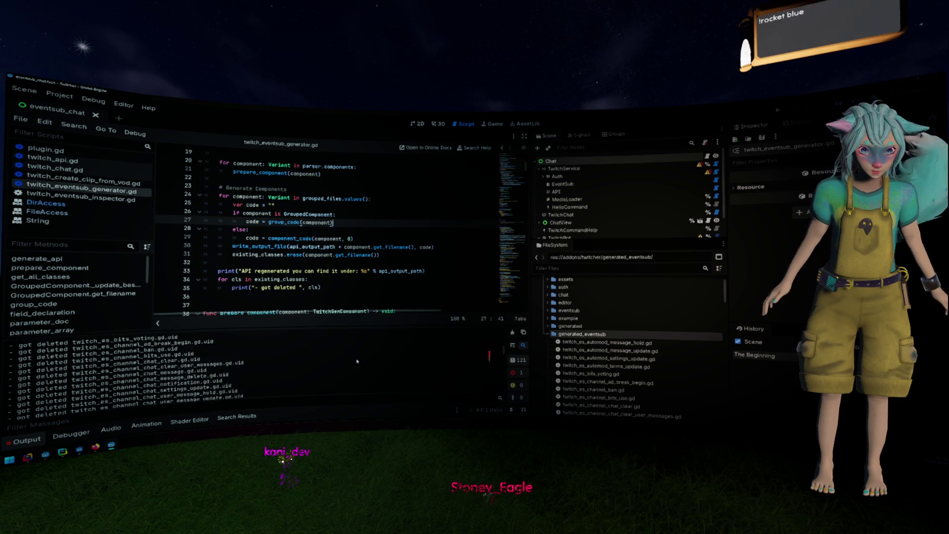
{"action": "scroll", "coordinate": [357, 361], "scroll_direction": "down", "scroll_amount": 1}
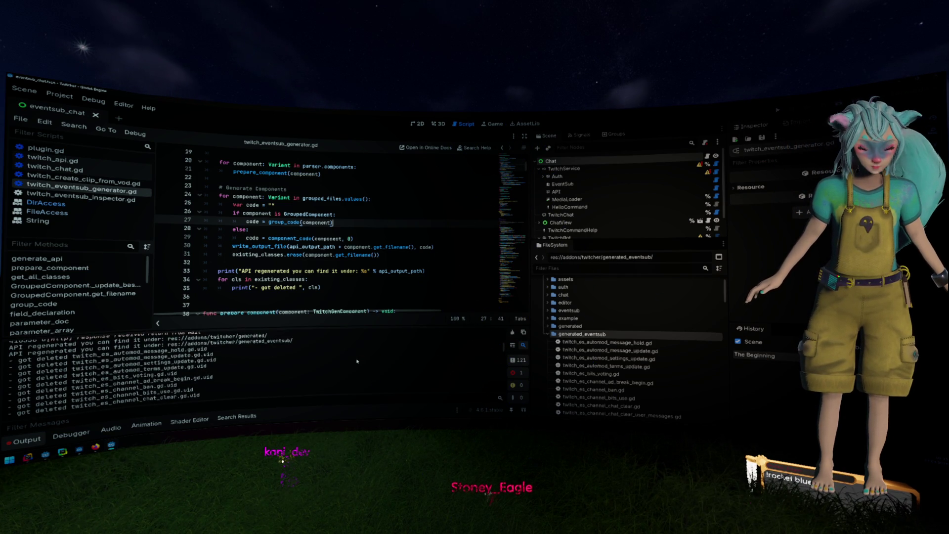
{"action": "scroll", "coordinate": [358, 362], "scroll_direction": "down", "scroll_amount": 3}
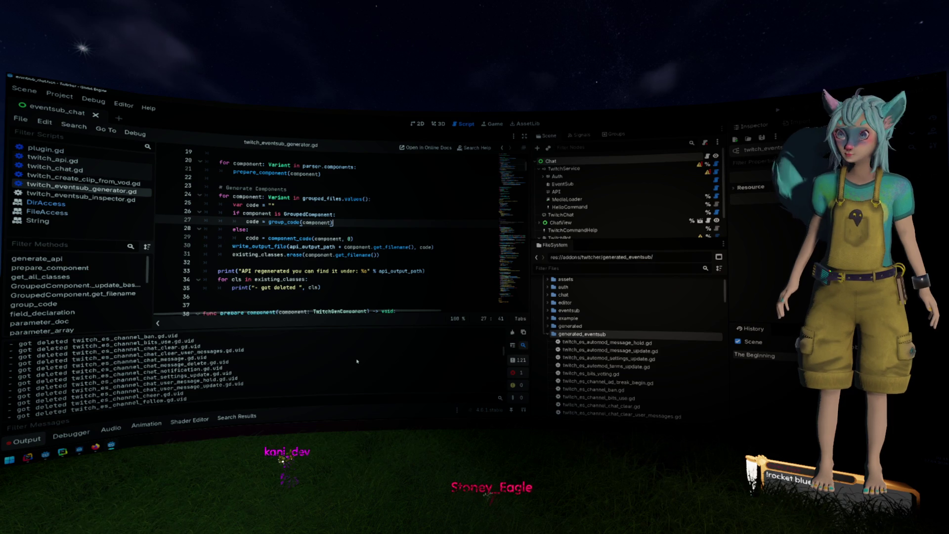
{"action": "scroll", "coordinate": [353, 272], "scroll_direction": "down", "scroll_amount": 3}
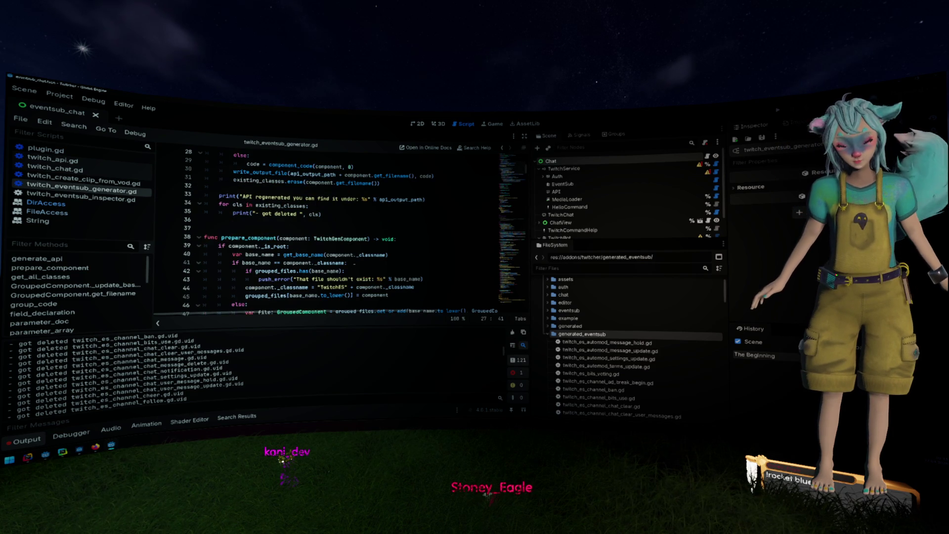
{"action": "scroll", "coordinate": [353, 231], "scroll_direction": "down", "scroll_amount": 3}
{"action": "scroll", "coordinate": [354, 264], "scroll_direction": "down", "scroll_amount": 3}
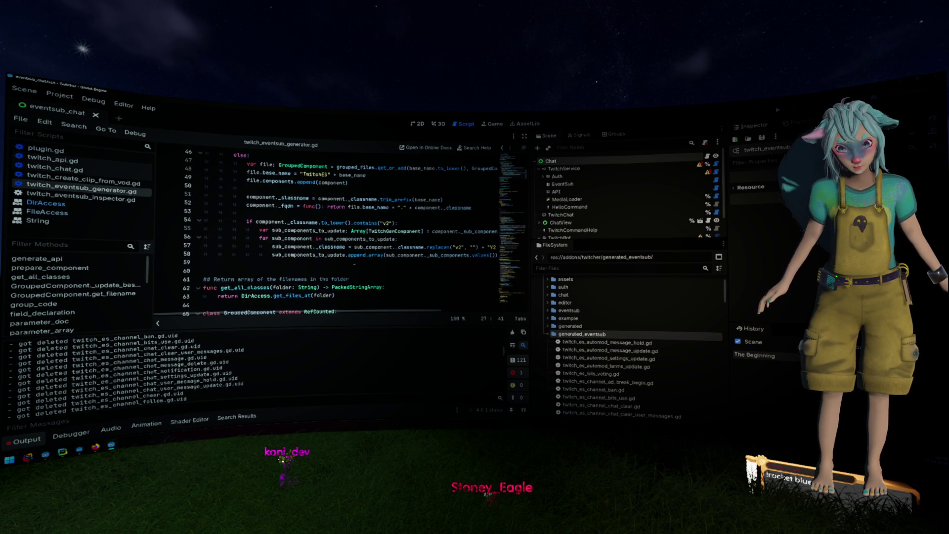
{"action": "scroll", "coordinate": [355, 264], "scroll_direction": "up", "scroll_amount": 8}
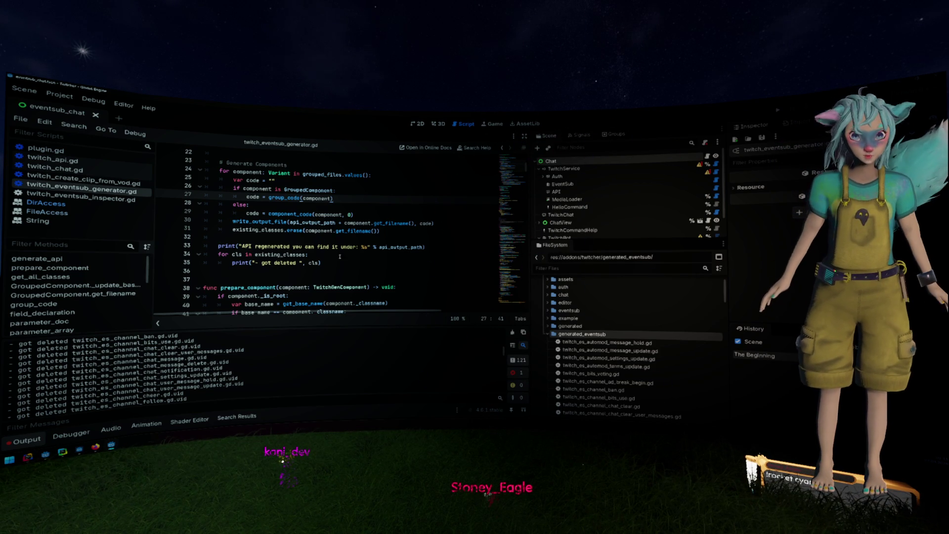
{"action": "scroll", "coordinate": [339, 256], "scroll_direction": "up", "scroll_amount": 2}
{"action": "scroll", "coordinate": [327, 236], "scroll_direction": "down", "scroll_amount": 11}
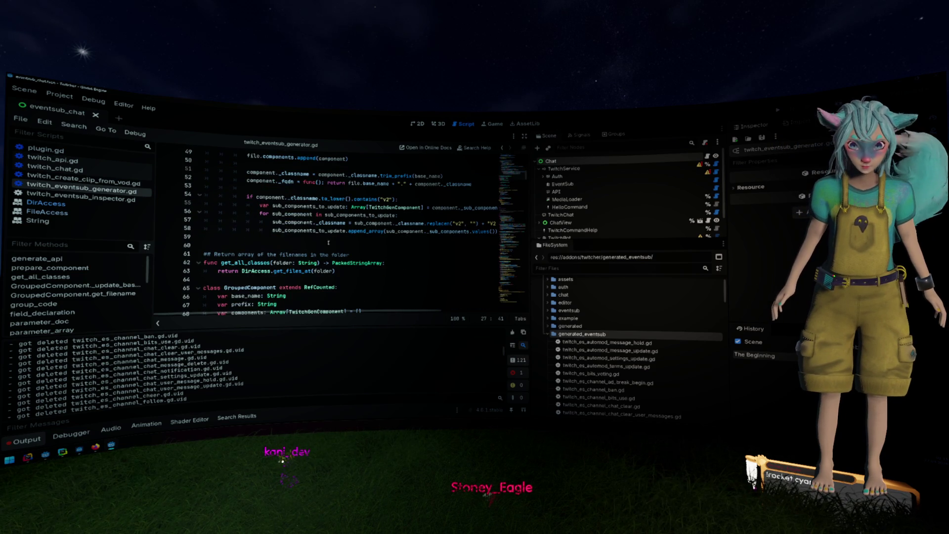
{"action": "left_click", "coordinate": [344, 271]}
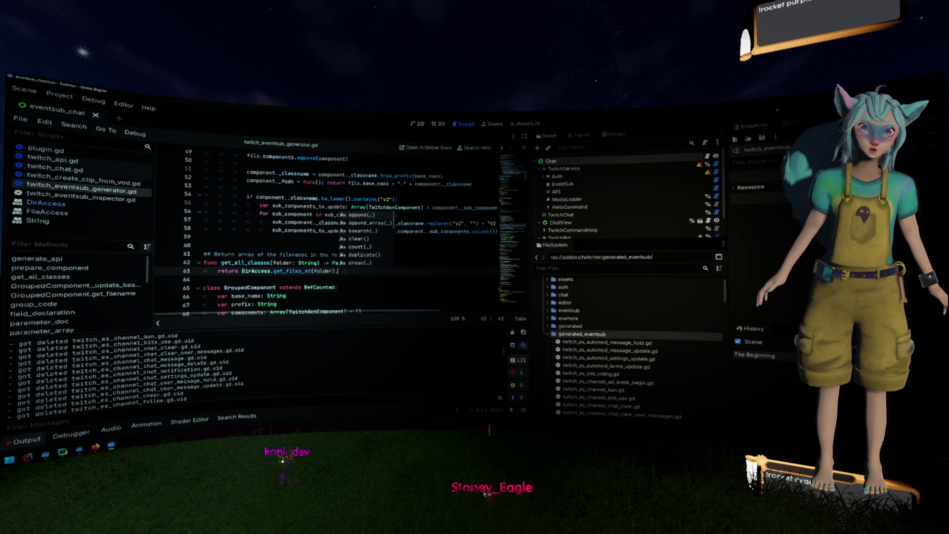
- Try chaining .fill() onto the return statement, then remove it and the trailing line continuation
{"action": "type", "text": "\\"}
{"action": "key", "text": "Return"}
{"action": "type", "text": ".fill("}
{"action": "key", "text": "BackSpace"}
{"action": "key", "text": "BackSpace"}
{"action": "key", "text": "BackSpace"}
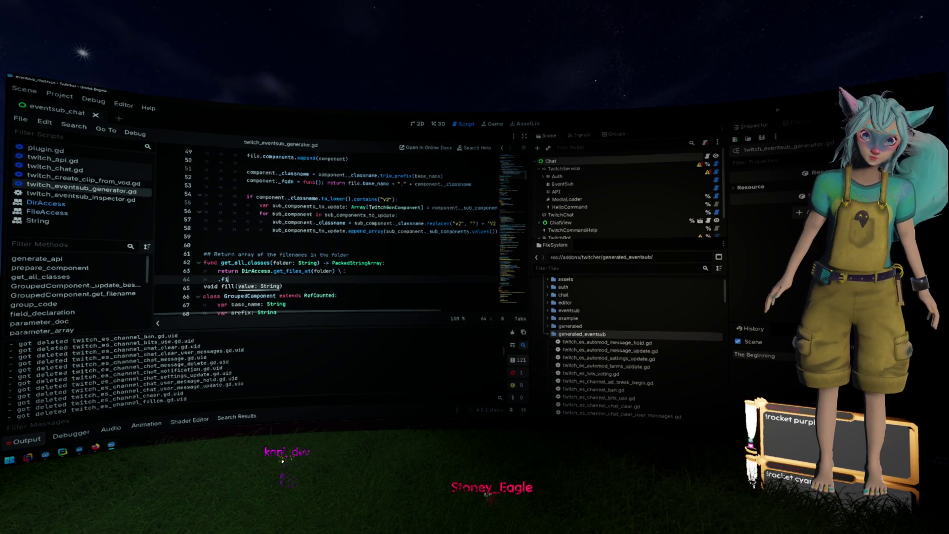
{"action": "key", "text": "Escape"}
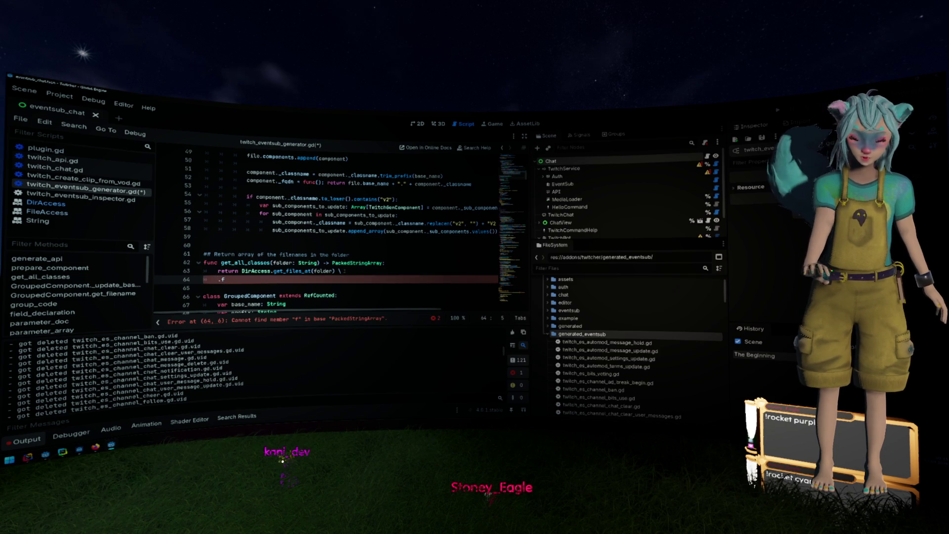
{"action": "left_click", "coordinate": [239, 271]}
{"action": "left_click", "coordinate": [242, 271]}
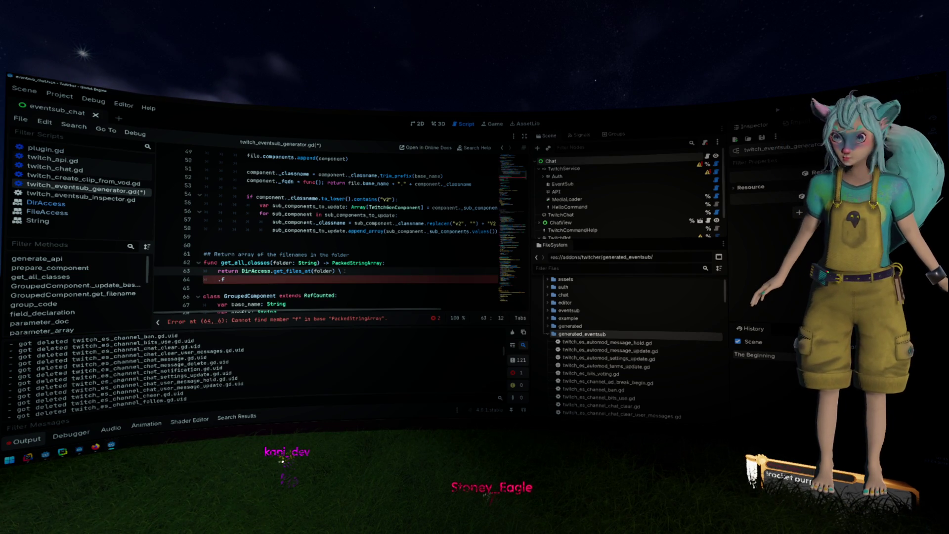
{"action": "key", "text": "Down"}
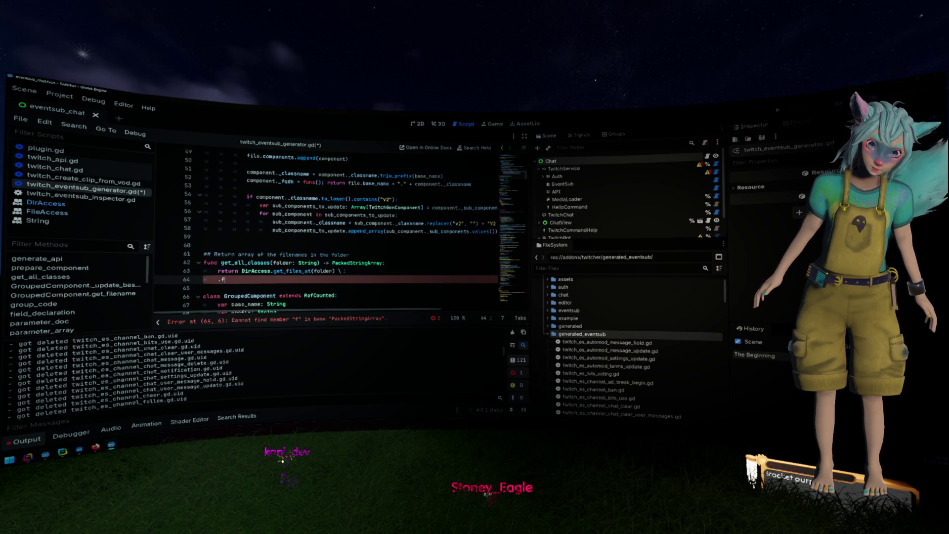
{"action": "key", "text": "BackSpace"}
{"action": "key", "text": "BackSpace"}
{"action": "key", "text": "shift+Up"}
{"action": "key", "text": "shift+End"}
{"action": "key", "text": "shift+Left"}
{"action": "key", "text": "BackSpace"}
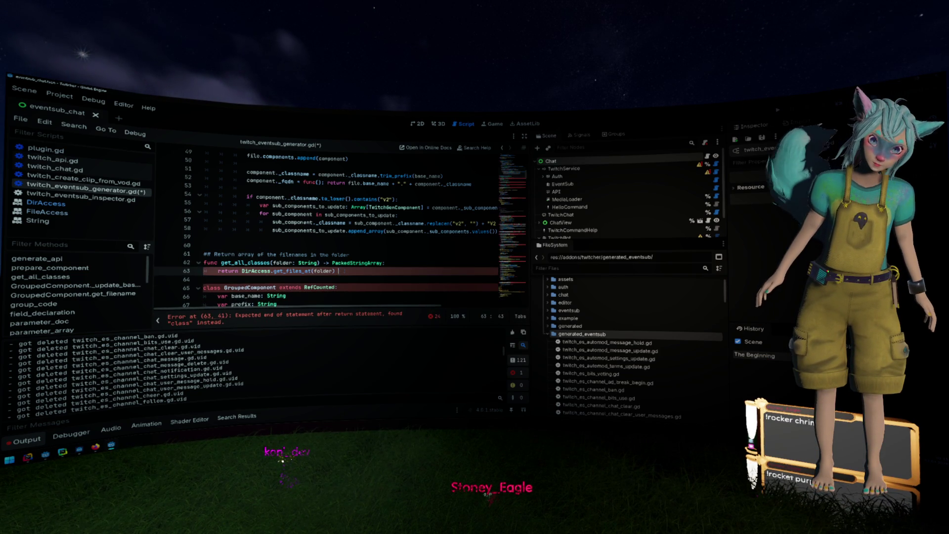
{"action": "key", "text": "Return"}
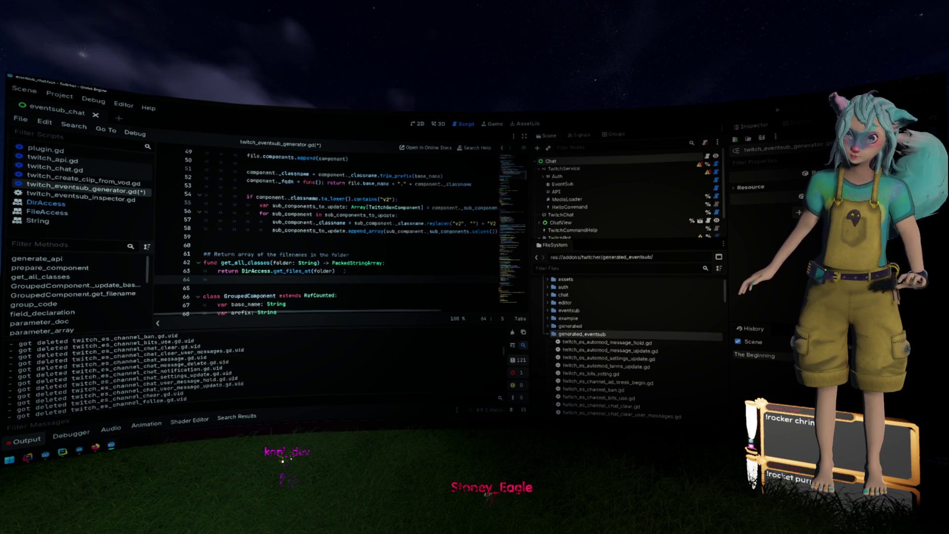
- Cut the DirAccess.get_files_at(folder) call and declare var result: Array[String] above the return
{"action": "key", "text": "Up"}
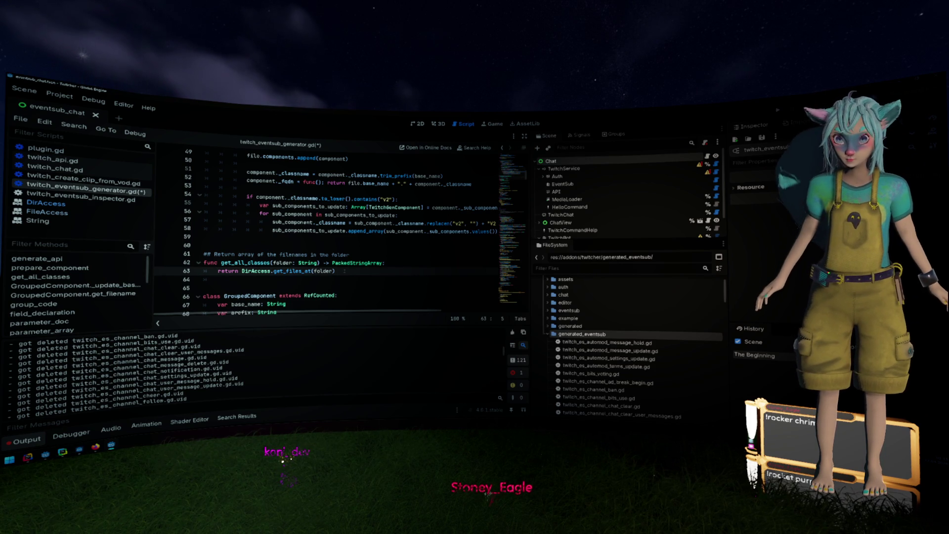
{"action": "key", "text": "Right"}
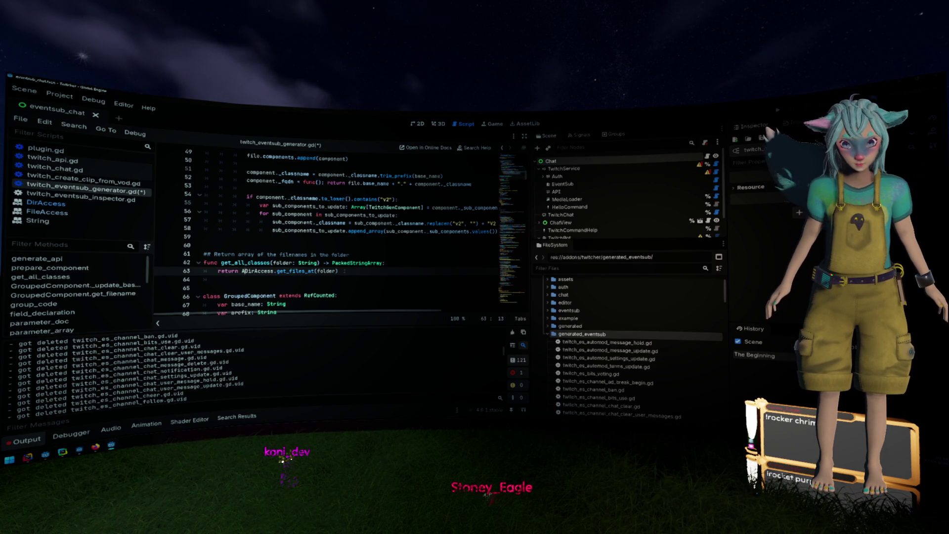
{"action": "key", "text": "ctrl+space"}
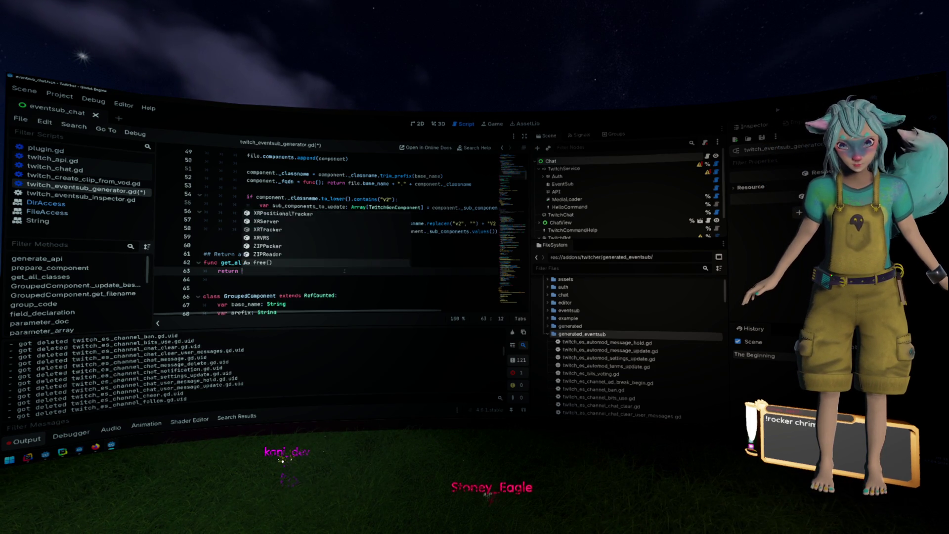
{"action": "key", "text": "Escape"}
{"action": "key", "text": "shift+End"}
{"action": "key", "text": "ctrl+x"}
{"action": "key", "text": "Home"}
{"action": "key", "text": "Return"}
{"action": "key", "text": "Up"}
{"action": "type", "text": "var result"}
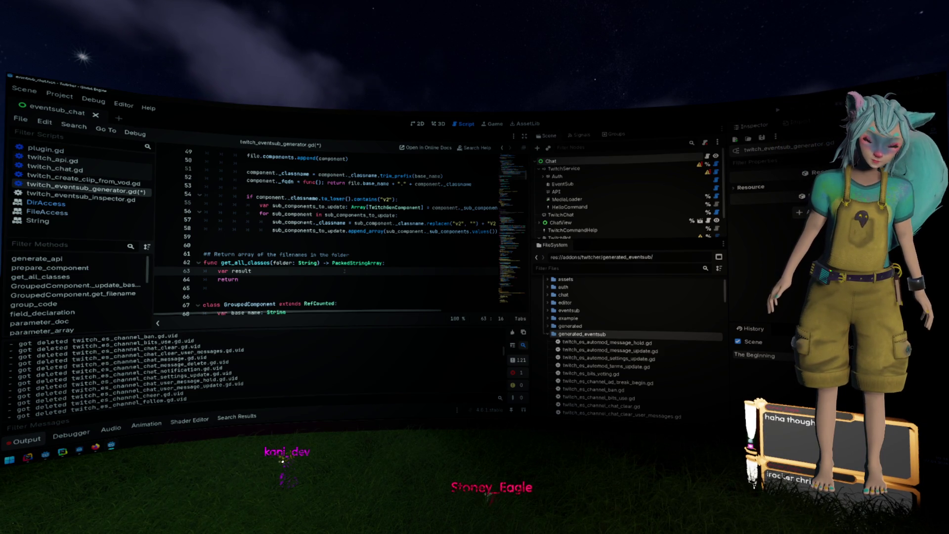
{"action": "key", "text": "BackSpace"}
{"action": "type", "text": ": Array[S"}
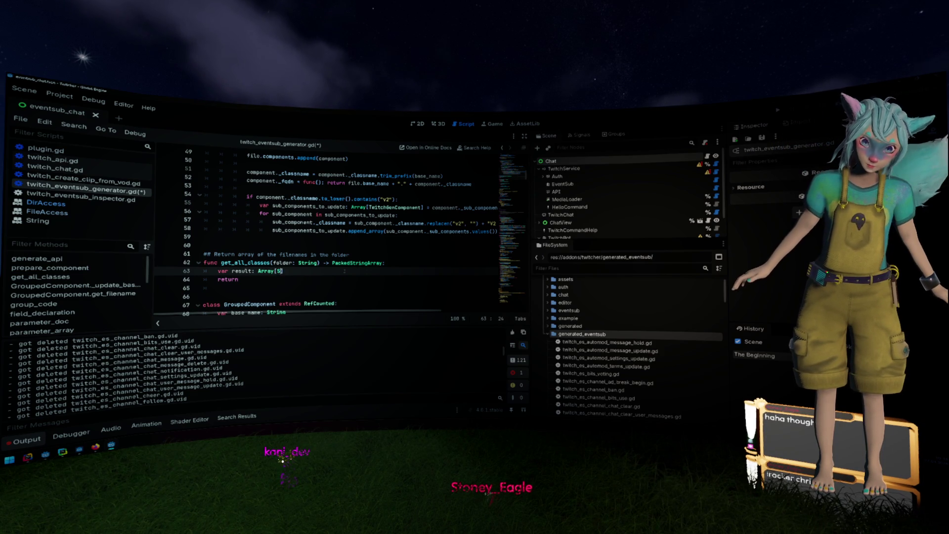
{"action": "type", "text": "ng]"}
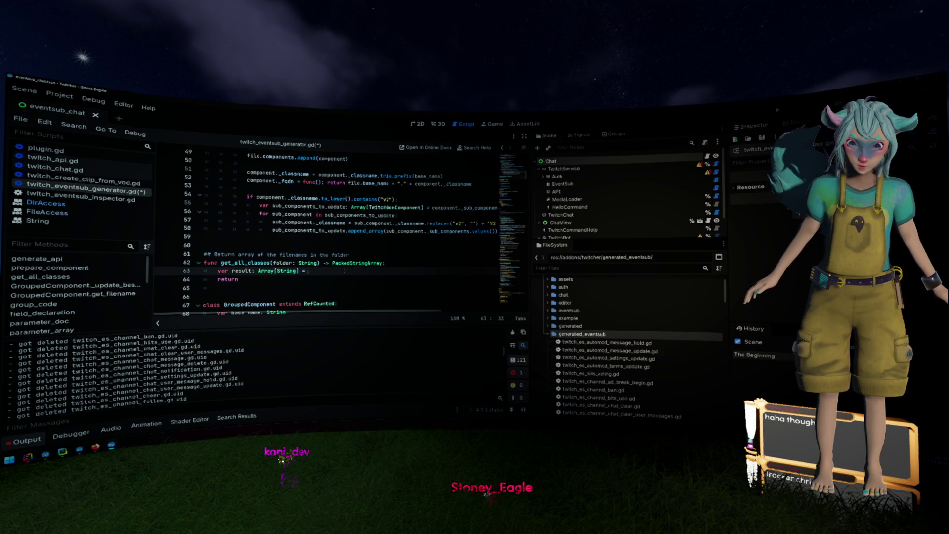
{"action": "key", "text": "BackSpace"}
{"action": "key", "text": "BackSpace"}
{"action": "key", "text": "BackSpace"}
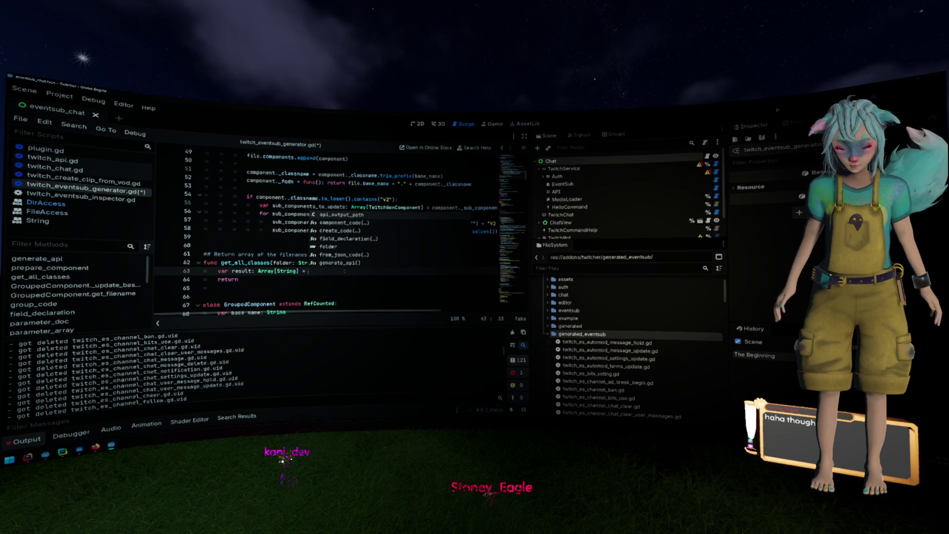
{"action": "type", "text": "[]"}
{"action": "key", "text": "Return"}
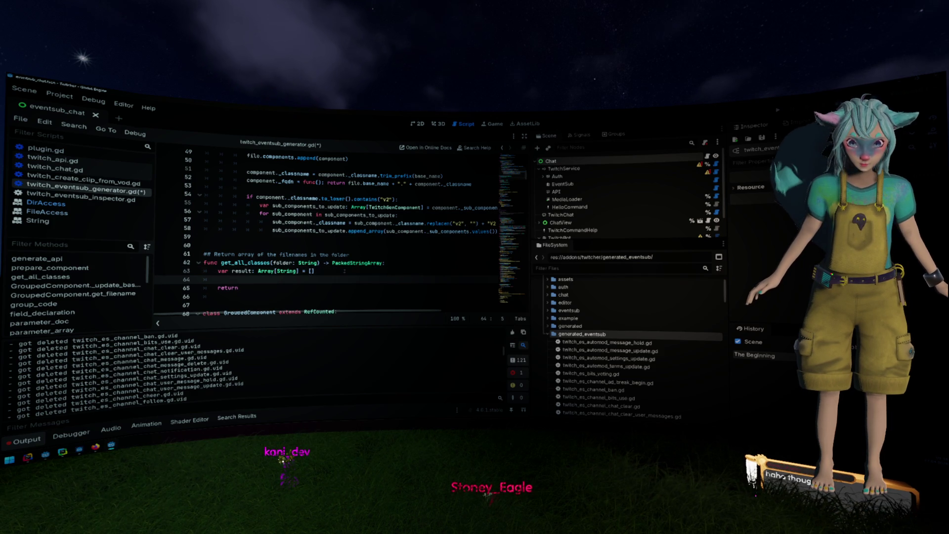
- Fill result via result.assign() with the folder's file listing and return result
{"action": "type", "text": "result.assign(DirAccess.get_files_at(folder"}
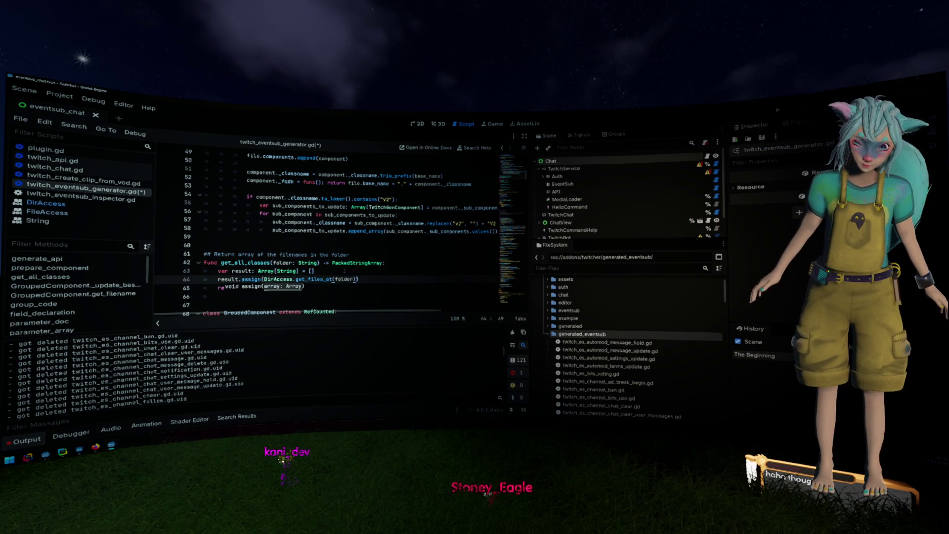
{"action": "key", "text": "Down"}
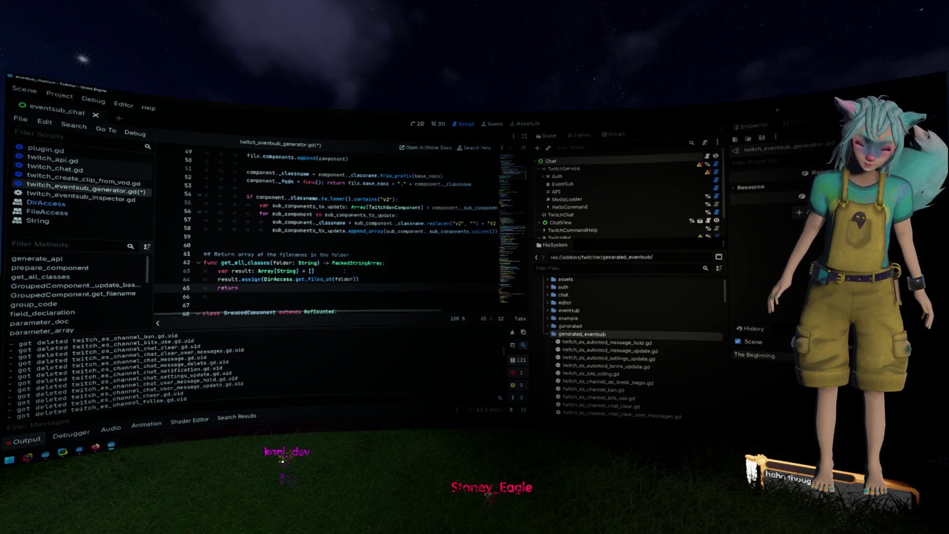
{"action": "type", "text": "result"}
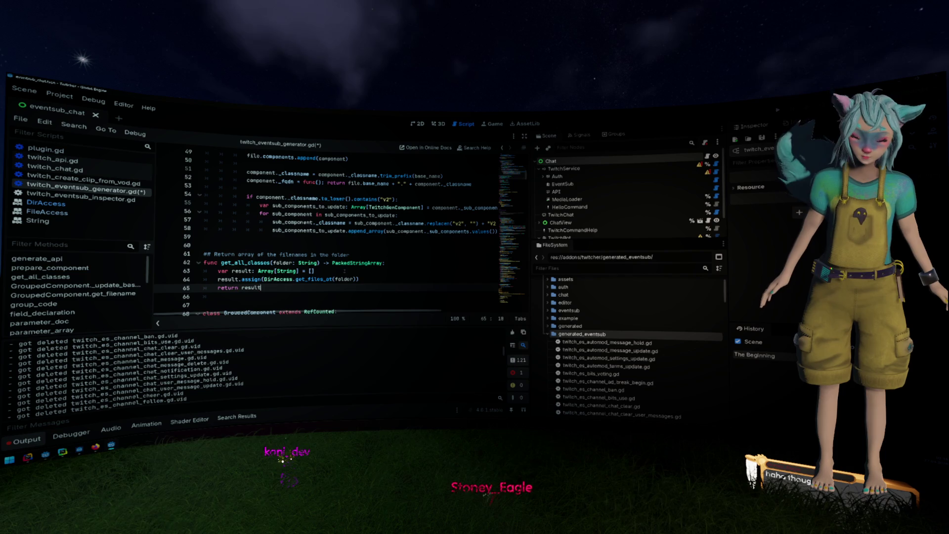
{"action": "left_click", "coordinate": [358, 263]}
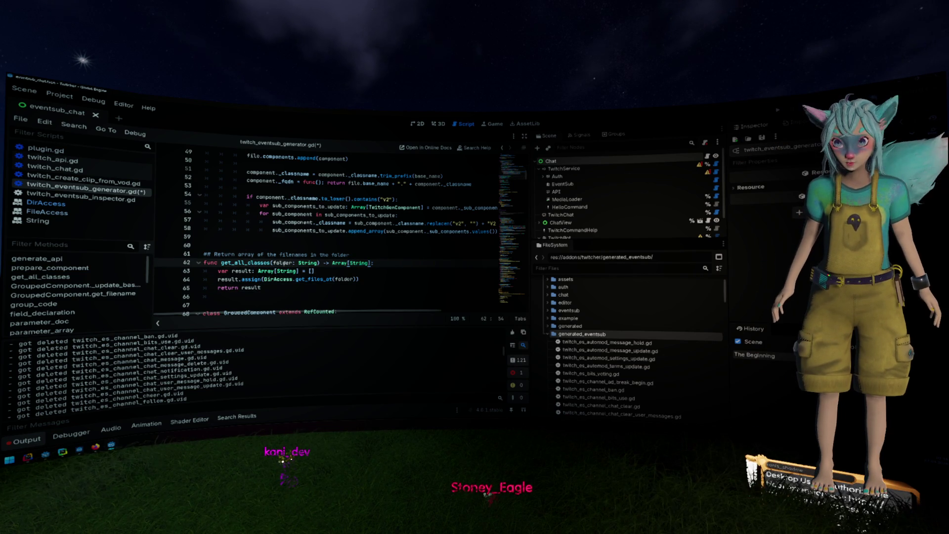
{"action": "scroll", "coordinate": [284, 265], "scroll_direction": "up", "scroll_amount": 4}
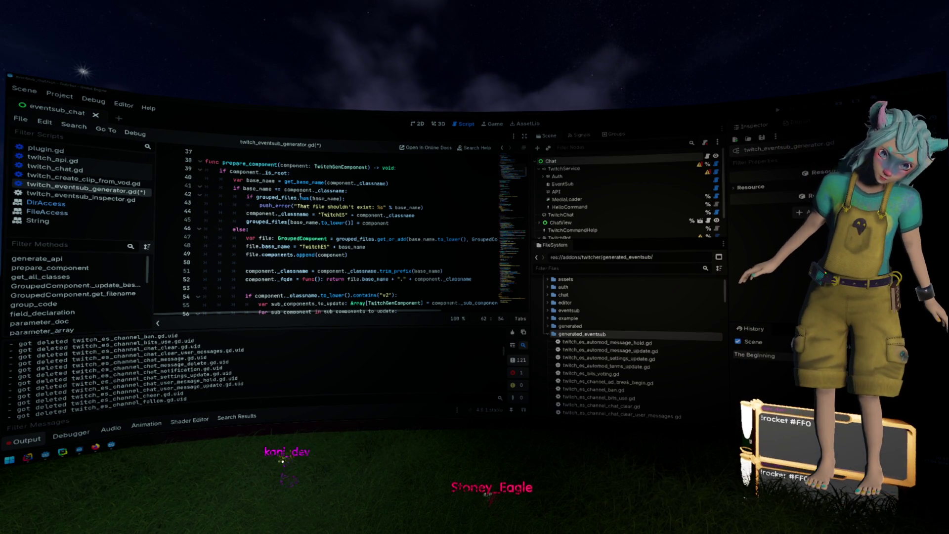
{"action": "mouse_move", "coordinate": [299, 198]}
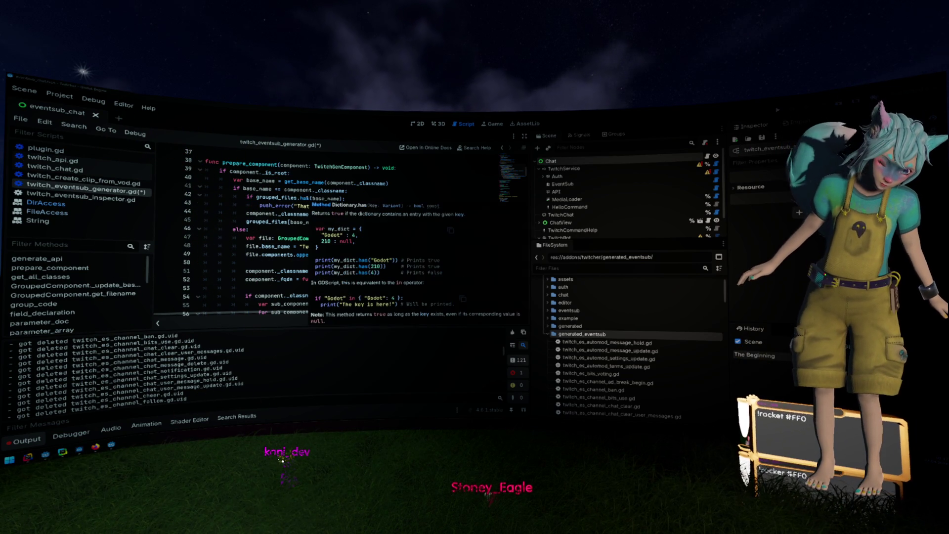
- Close the Dictionary.has docs and place the caret at the 'for cls in existing_classes' loop header
{"action": "left_click", "coordinate": [298, 232]}
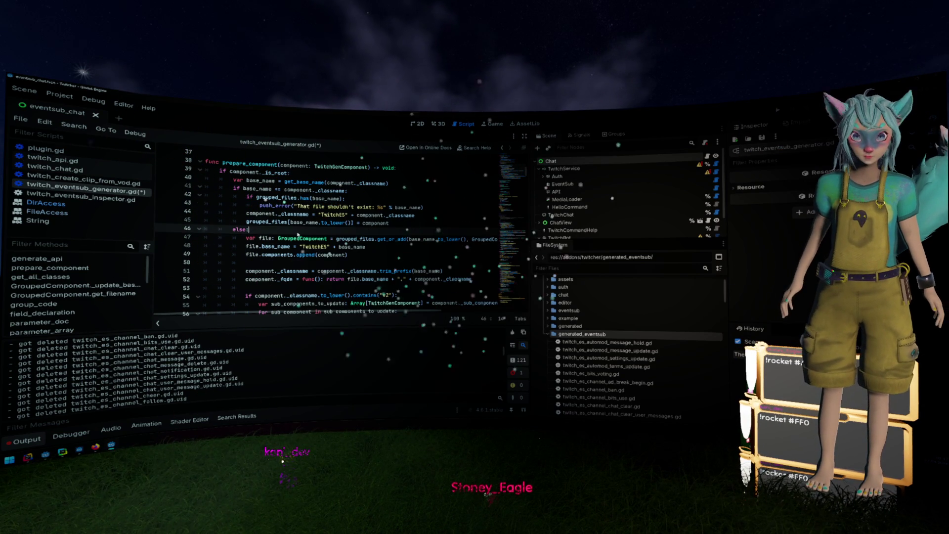
{"action": "scroll", "coordinate": [298, 233], "scroll_direction": "up", "scroll_amount": 1}
{"action": "mouse_move", "coordinate": [296, 222]}
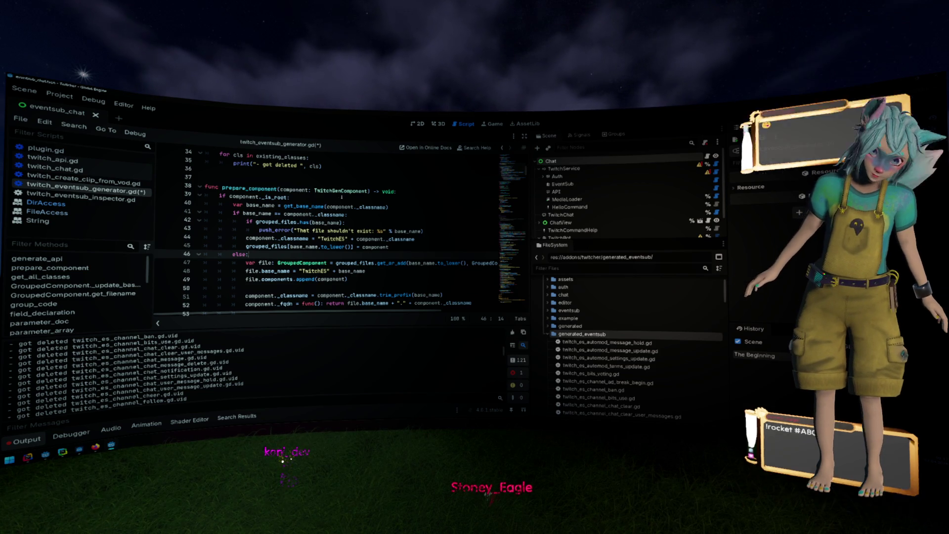
{"action": "scroll", "coordinate": [343, 199], "scroll_direction": "down", "scroll_amount": 1}
{"action": "scroll", "coordinate": [342, 198], "scroll_direction": "down", "scroll_amount": 3}
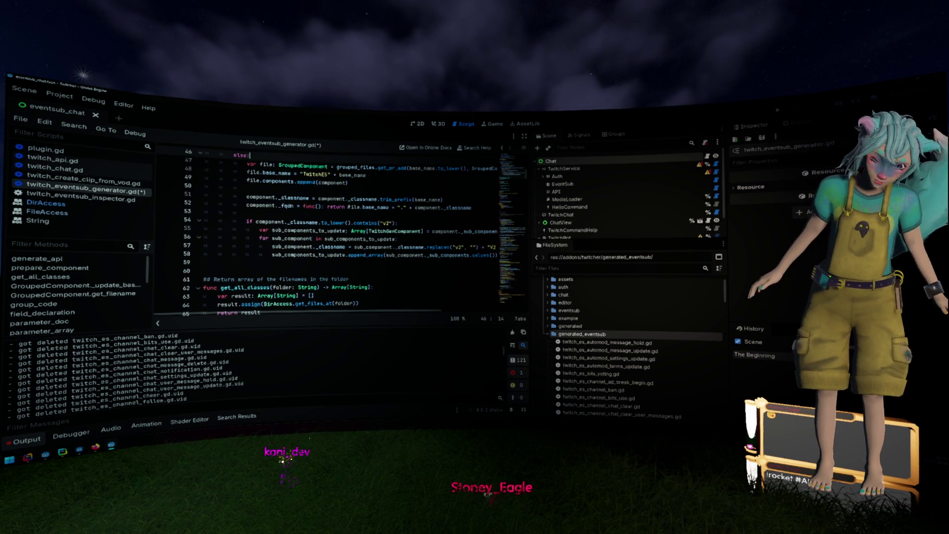
{"action": "left_click", "coordinate": [351, 208]}
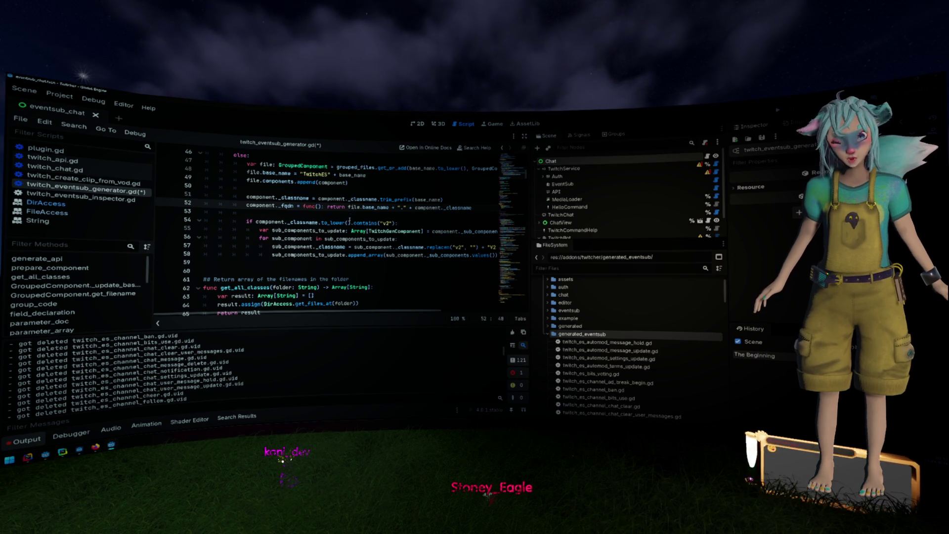
{"action": "scroll", "coordinate": [351, 214], "scroll_direction": "up", "scroll_amount": 8}
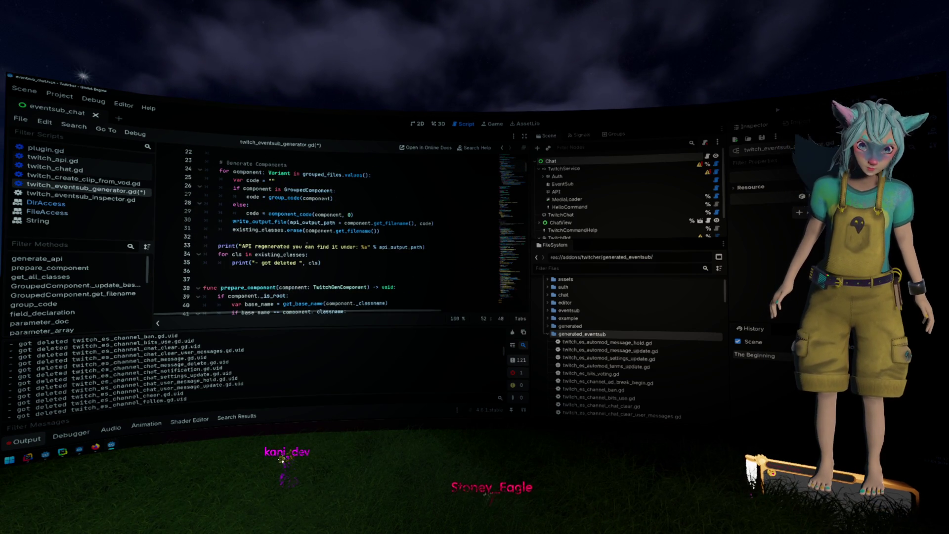
{"action": "left_click", "coordinate": [324, 256]}
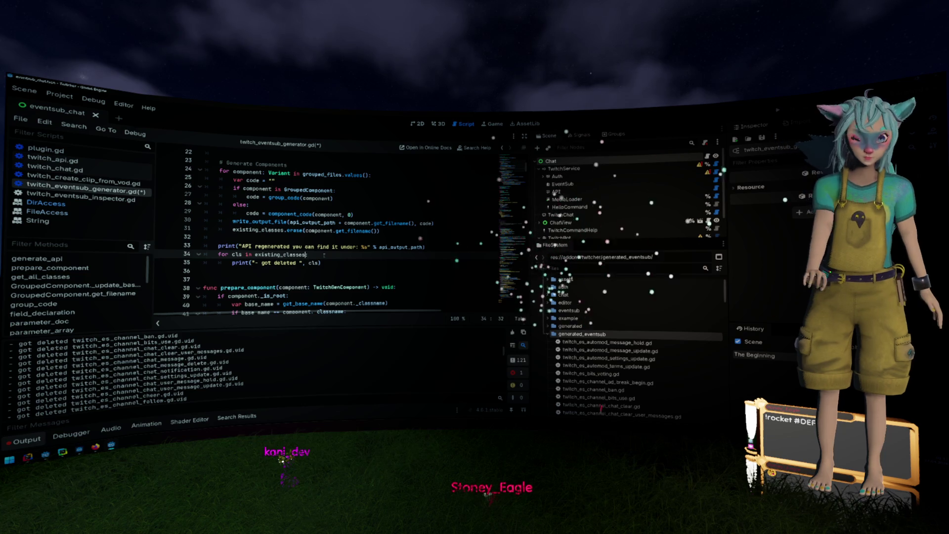
{"action": "type", "text": ".f"}
{"action": "key", "text": "Left"}
- Try chaining a filter call onto existing_classes in the loop header, then revert it
{"action": "type", "text": ".fi"}
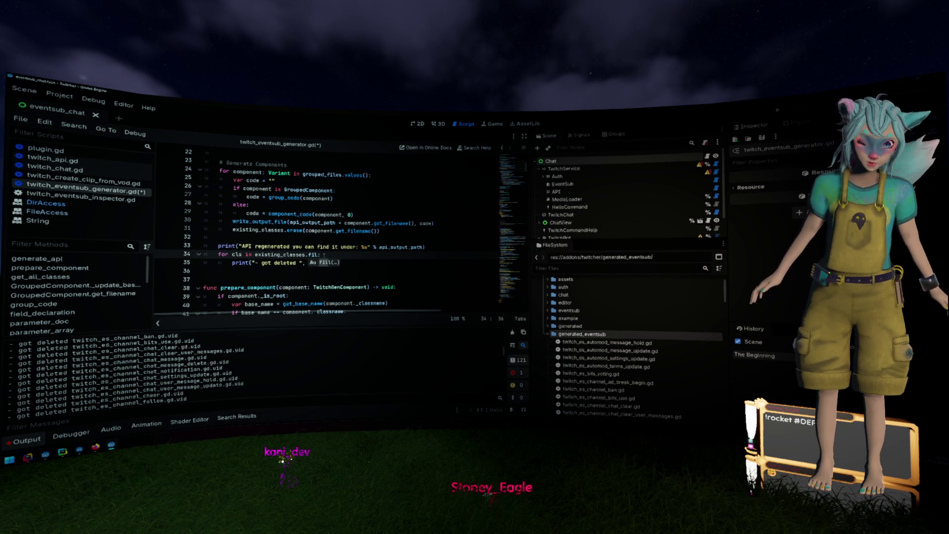
{"action": "key", "text": "BackSpace"}
{"action": "key", "text": "BackSpace"}
{"action": "key", "text": "BackSpace"}
{"action": "scroll", "coordinate": [324, 255], "scroll_direction": "up", "scroll_amount": 3}
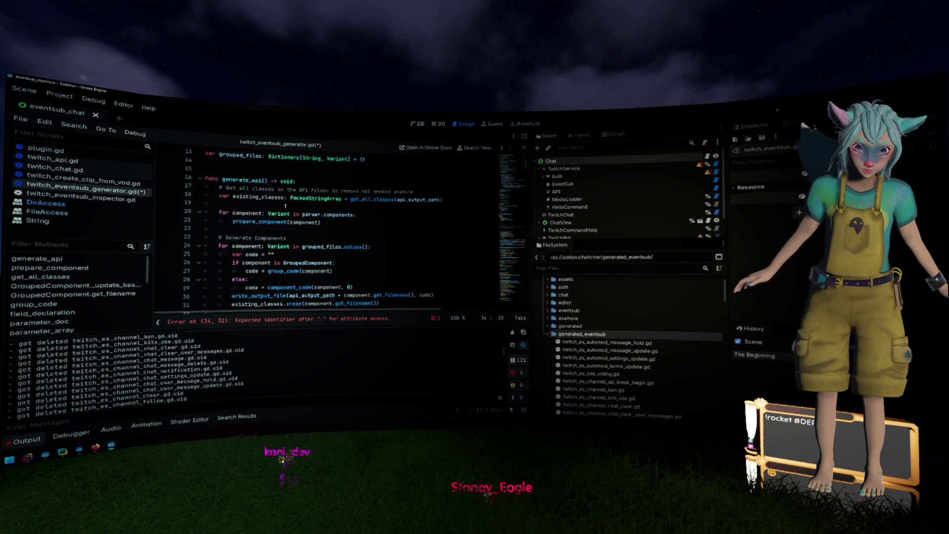
{"action": "type", "text": "rra"}
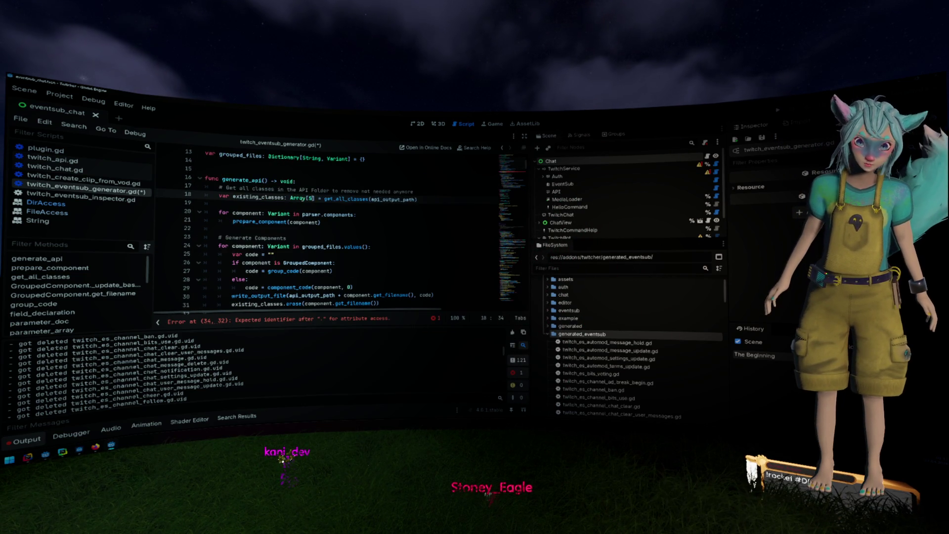
{"action": "scroll", "coordinate": [326, 228], "scroll_direction": "down", "scroll_amount": 4}
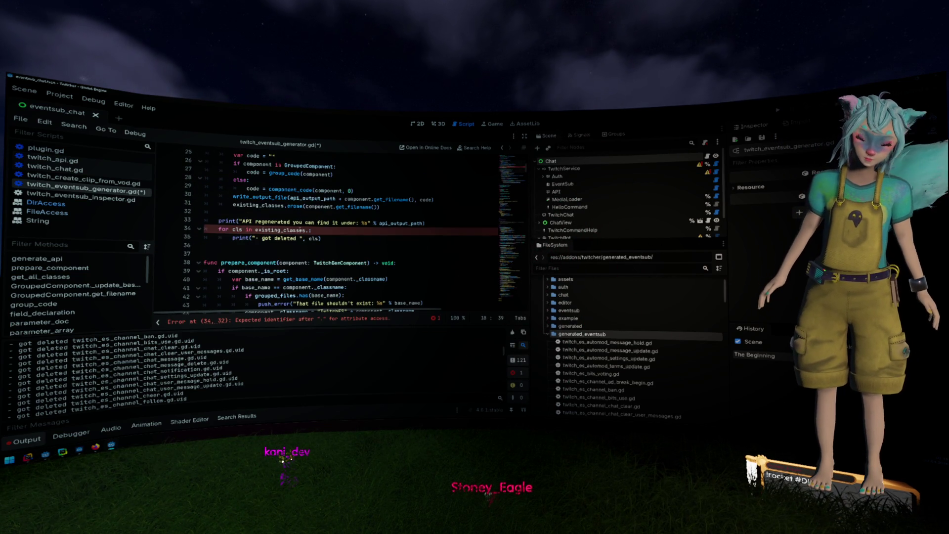
{"action": "left_click", "coordinate": [311, 230]}
{"action": "type", "text": "filte"}
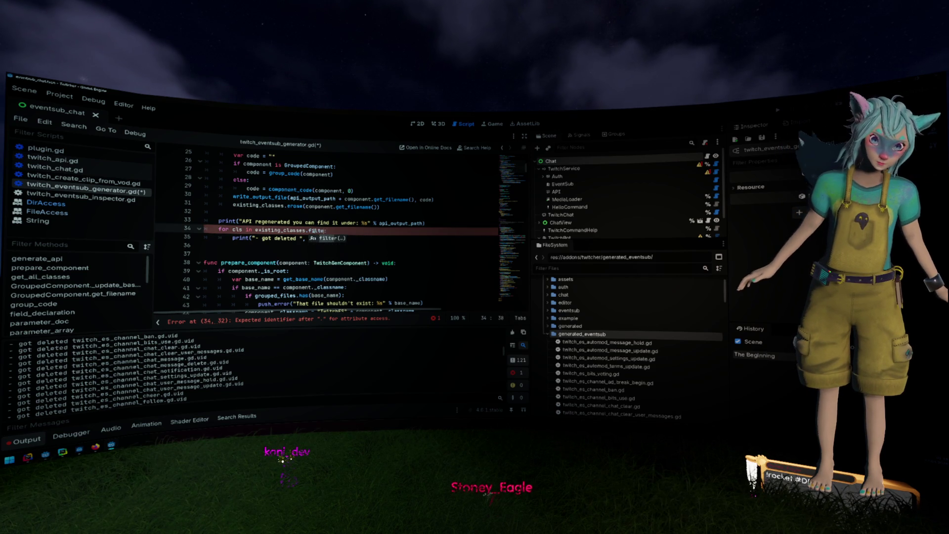
{"action": "key", "text": "Return"}
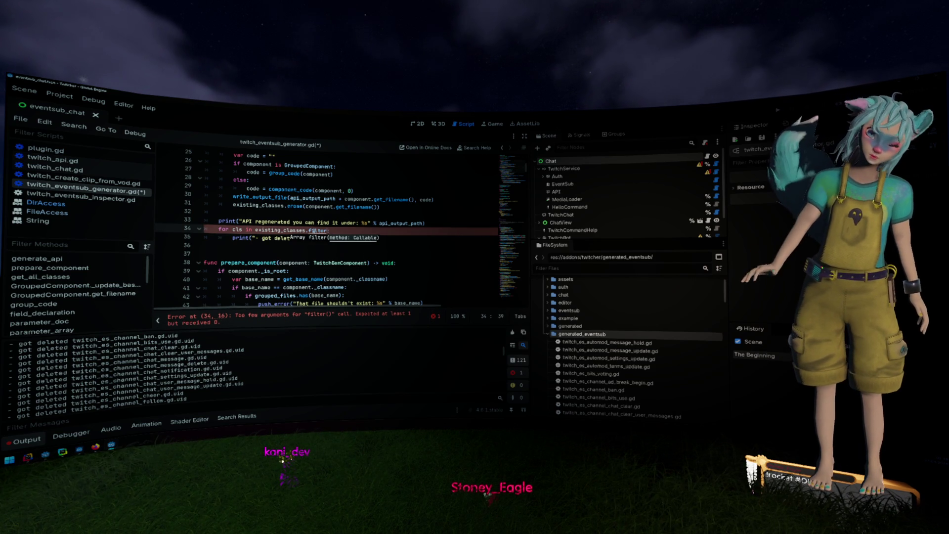
{"action": "scroll", "coordinate": [373, 218], "scroll_direction": "up", "scroll_amount": 2}
{"action": "key", "text": "BackSpace"}
{"action": "key", "text": "BackSpace"}
{"action": "key", "text": "BackSpace"}
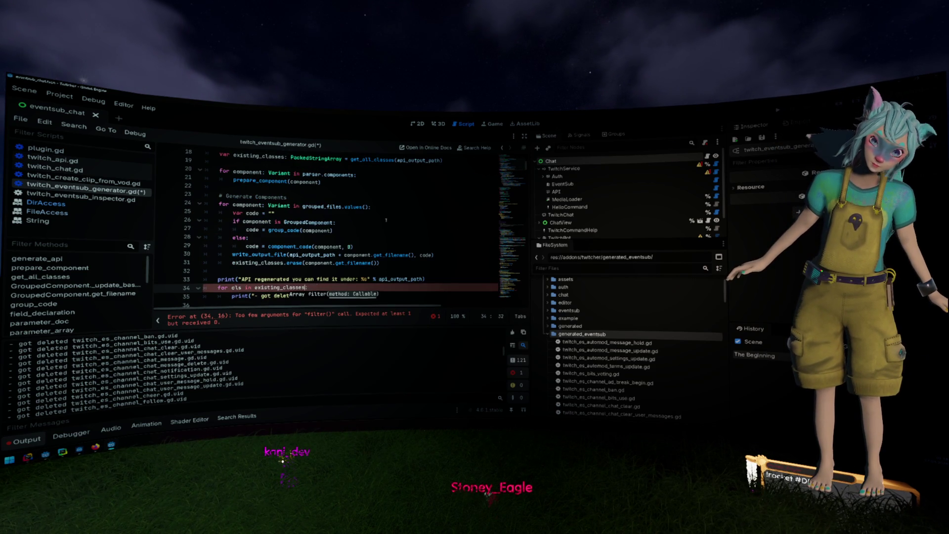
{"action": "key", "text": "ctrl+z"}
{"action": "key", "text": "ctrl+z"}
{"action": "key", "text": "ctrl+z"}
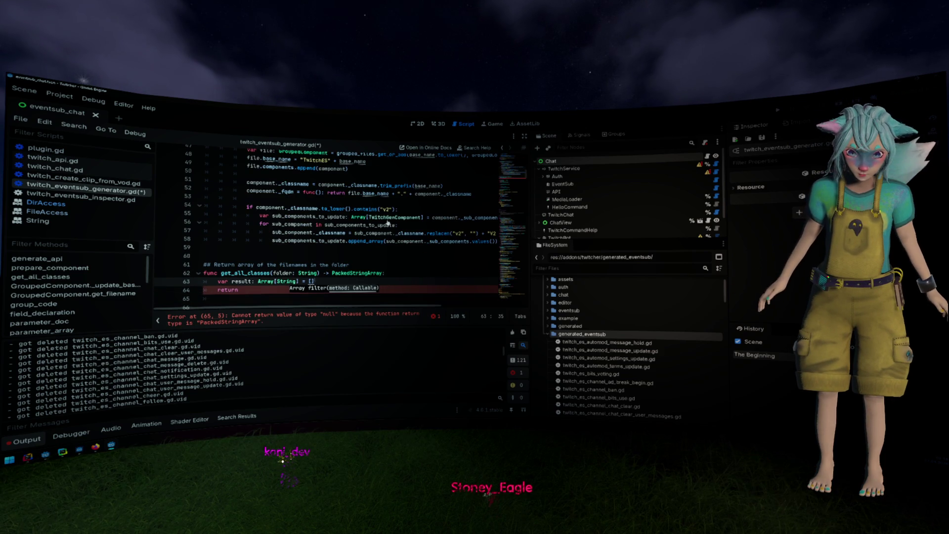
{"action": "key", "text": "ctrl+z"}
{"action": "key", "text": "ctrl+z"}
{"action": "key", "text": "ctrl+z"}
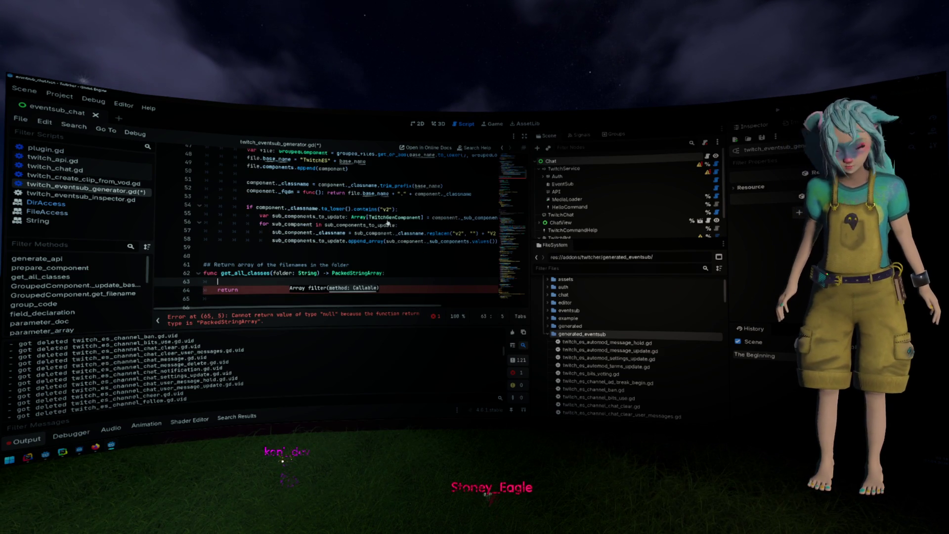
{"action": "scroll", "coordinate": [383, 222], "scroll_direction": "up", "scroll_amount": 2}
{"action": "scroll", "coordinate": [379, 222], "scroll_direction": "up", "scroll_amount": 4}
- Add 'if cls.ends_with(".uid"): continue' inside the loop and save the script
{"action": "left_click", "coordinate": [331, 207]}
{"action": "key", "text": "ctrl+shift+Return"}
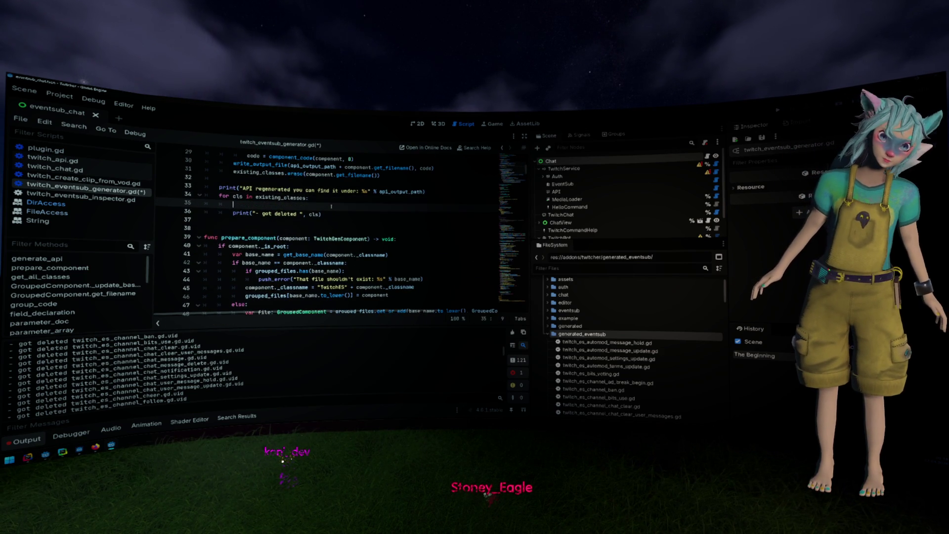
{"action": "type", "text": "if cls.ends_with(\""}
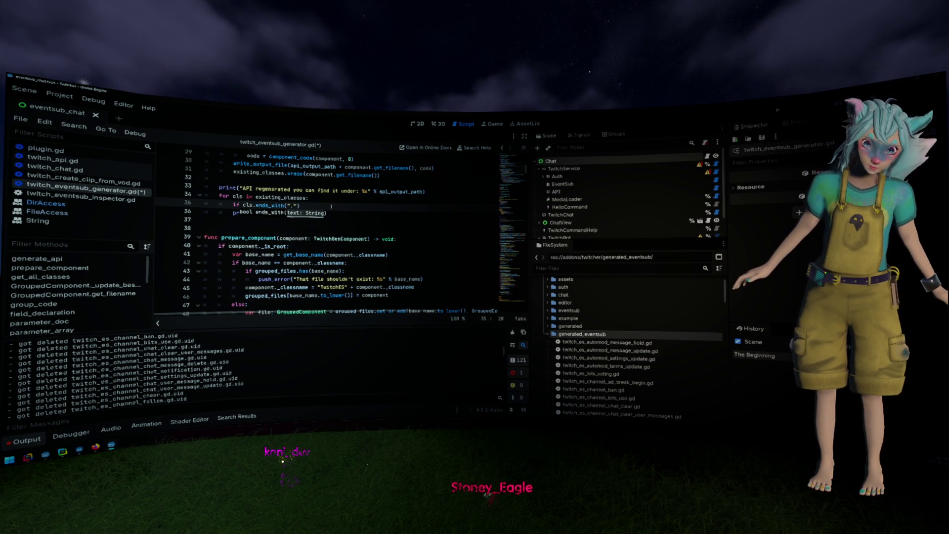
{"action": "type", "text": ".uid"}
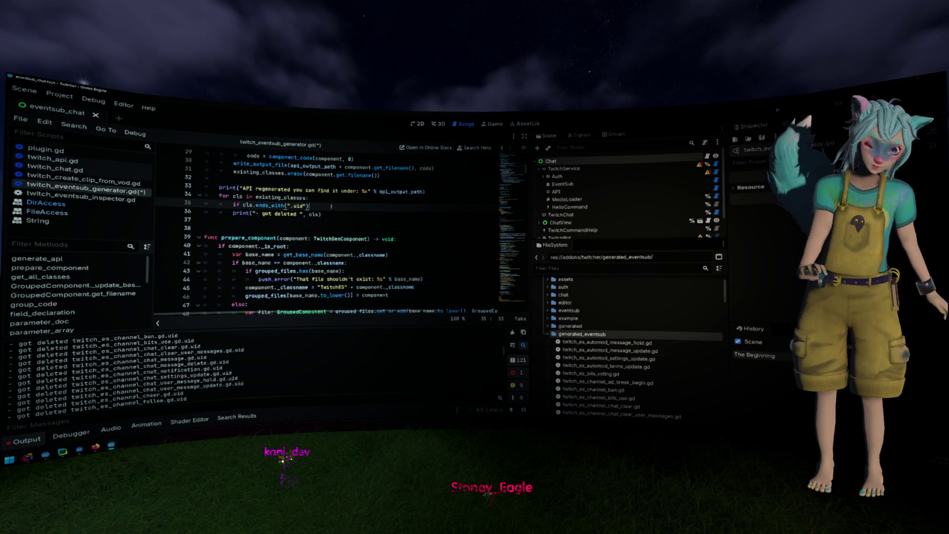
{"action": "type", "text": "\"): cont"}
{"action": "key", "text": "Return"}
{"action": "key", "text": "Up"}
{"action": "key", "text": "ctrl+s"}
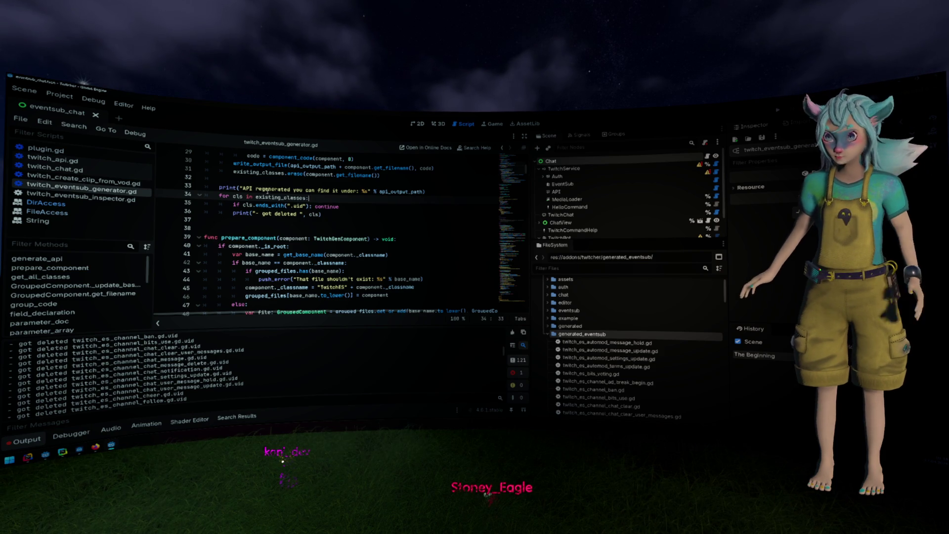
{"action": "left_click", "coordinate": [59, 95]}
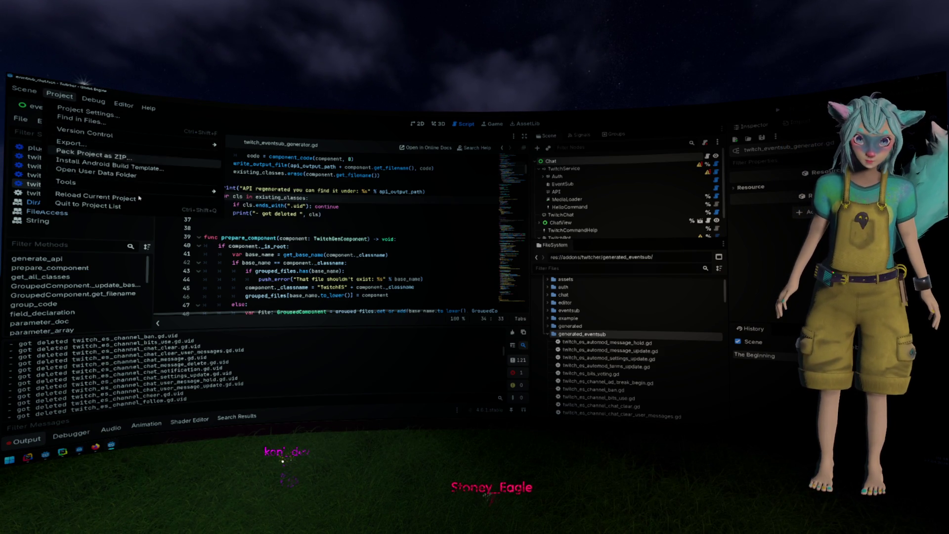
- Run Regenerate Twitch Api from Project > Tools and read the resulting cannot-open-file errors
{"action": "mouse_move", "coordinate": [69, 182]}
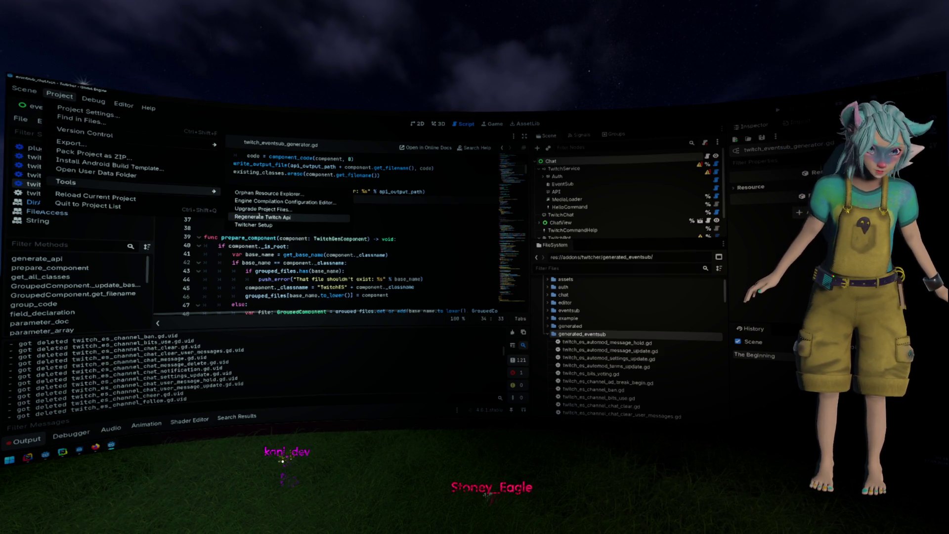
{"action": "left_click", "coordinate": [261, 217]}
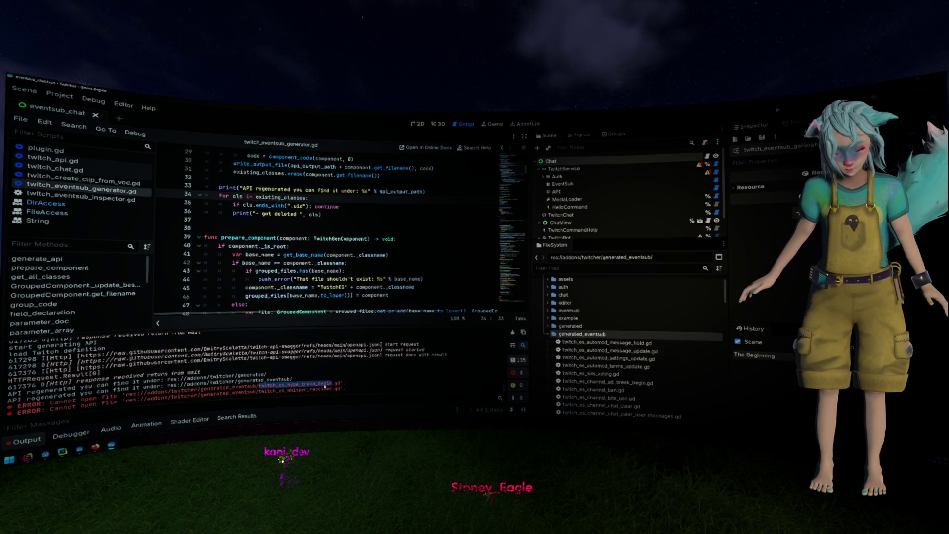
- Filter the FileSystem for twitch_es_hype_train_begin and open the script to read it
{"action": "left_click", "coordinate": [570, 268]}
{"action": "type", "text": "twitch_es_hype_train_begin"}
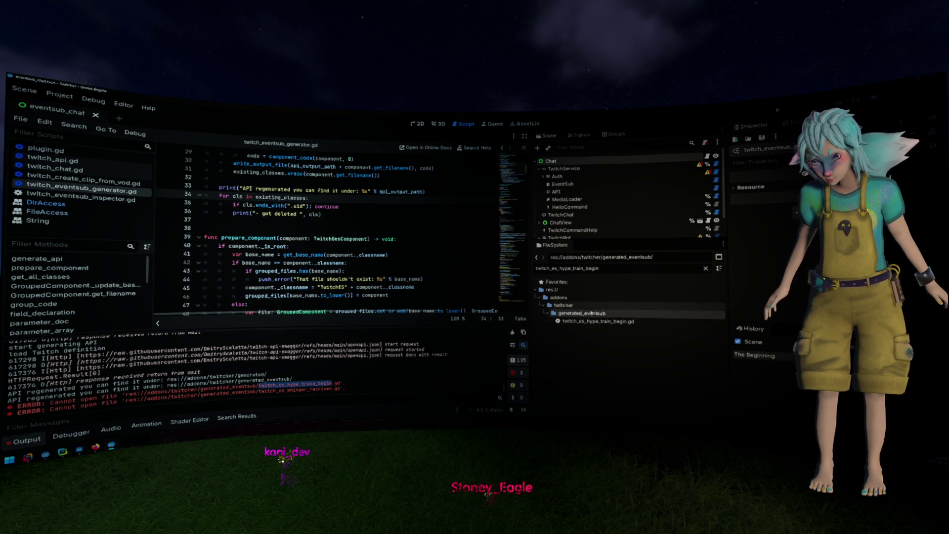
{"action": "double_click", "coordinate": [598, 321]}
{"action": "scroll", "coordinate": [355, 261], "scroll_direction": "down", "scroll_amount": 5}
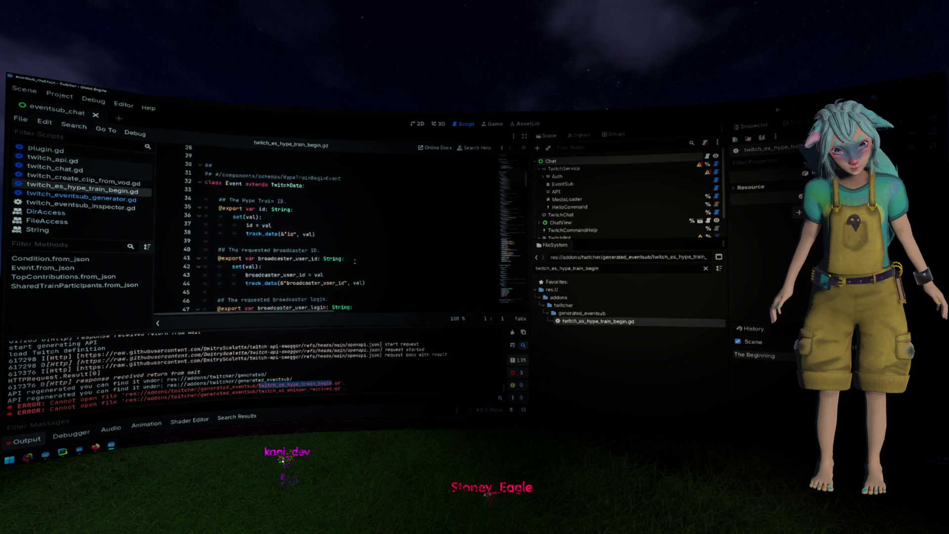
{"action": "scroll", "coordinate": [355, 260], "scroll_direction": "down", "scroll_amount": 20}
{"action": "scroll", "coordinate": [356, 266], "scroll_direction": "down", "scroll_amount": 20}
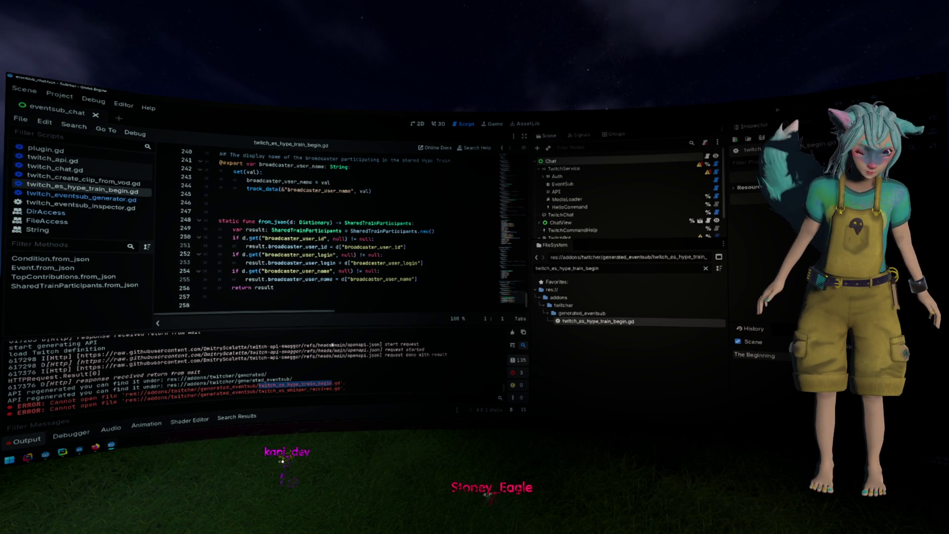
- Reload the current project and clear the Output log
{"action": "left_click", "coordinate": [60, 95]}
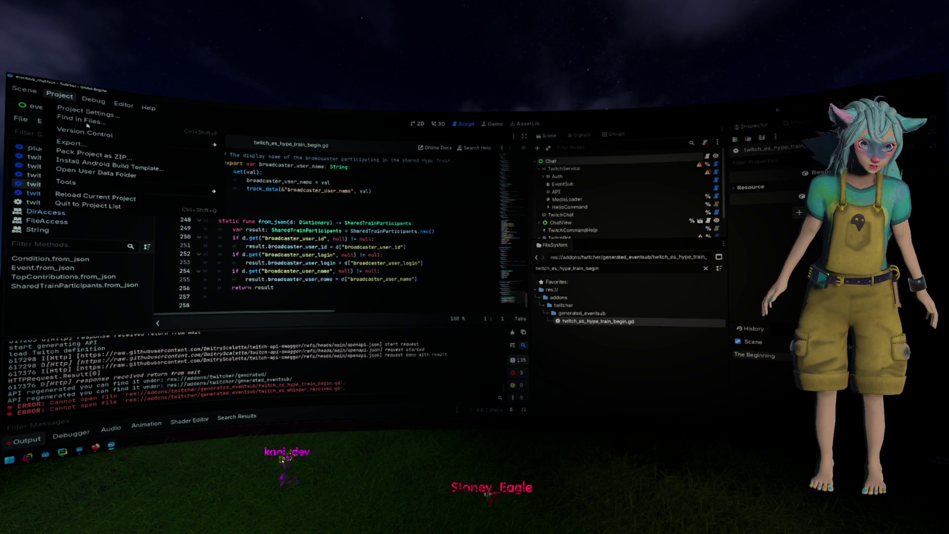
{"action": "left_click", "coordinate": [154, 204]}
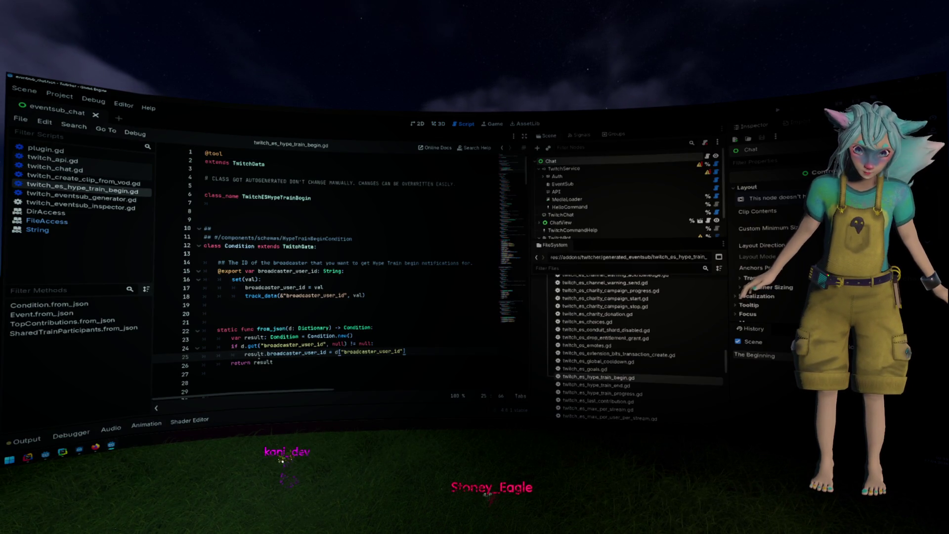
{"action": "left_click", "coordinate": [38, 443]}
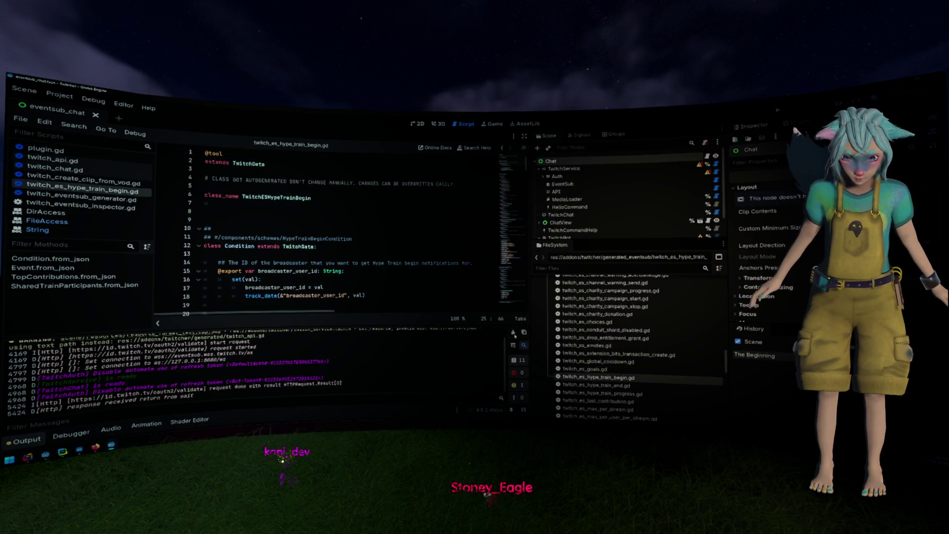
{"action": "left_click", "coordinate": [513, 333]}
- Run Project > Tools > Regenerate Twitch Api again
{"action": "left_click", "coordinate": [373, 255]}
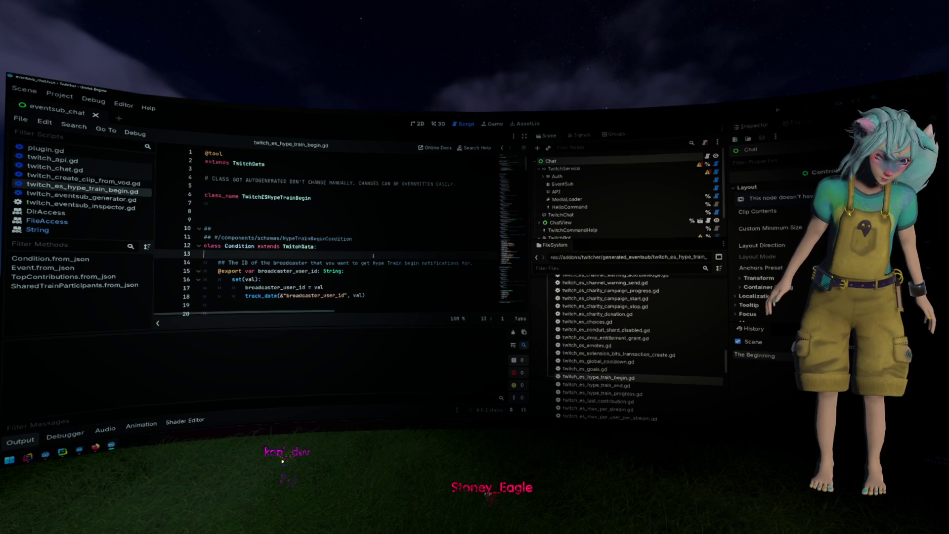
{"action": "left_click", "coordinate": [59, 95]}
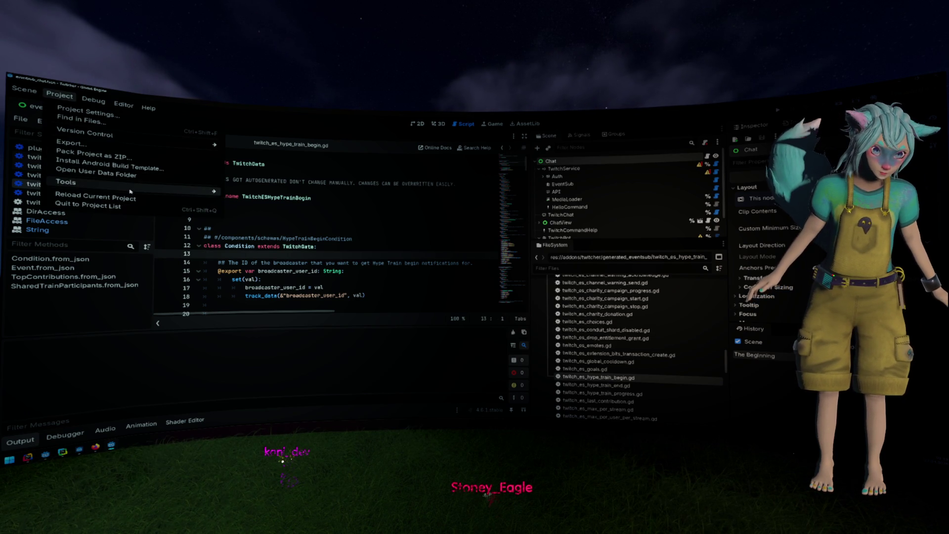
{"action": "mouse_move", "coordinate": [198, 188]}
{"action": "left_click", "coordinate": [262, 218]}
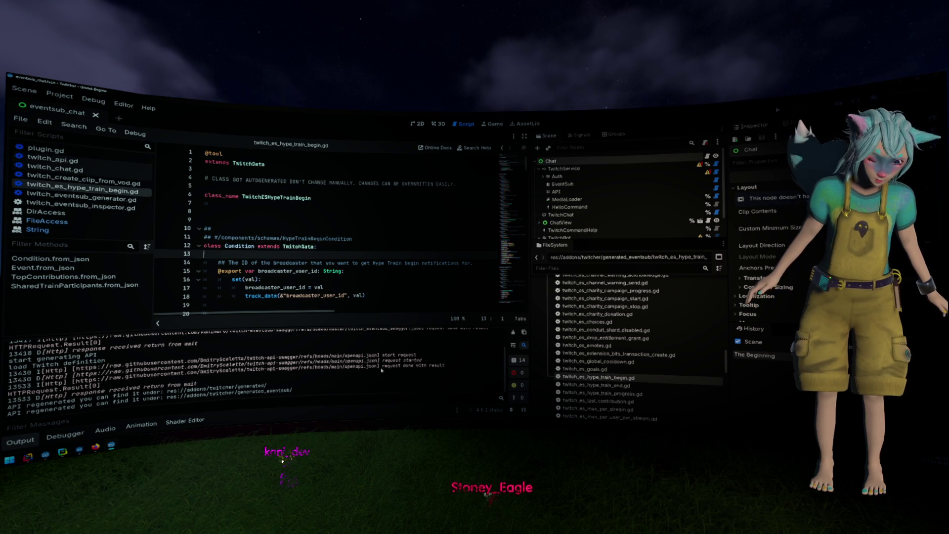
- Open the regenerated twitch_es_channel_moderate_v_2.gd from the FileSystem dock
{"action": "scroll", "coordinate": [623, 344], "scroll_direction": "down", "scroll_amount": 10}
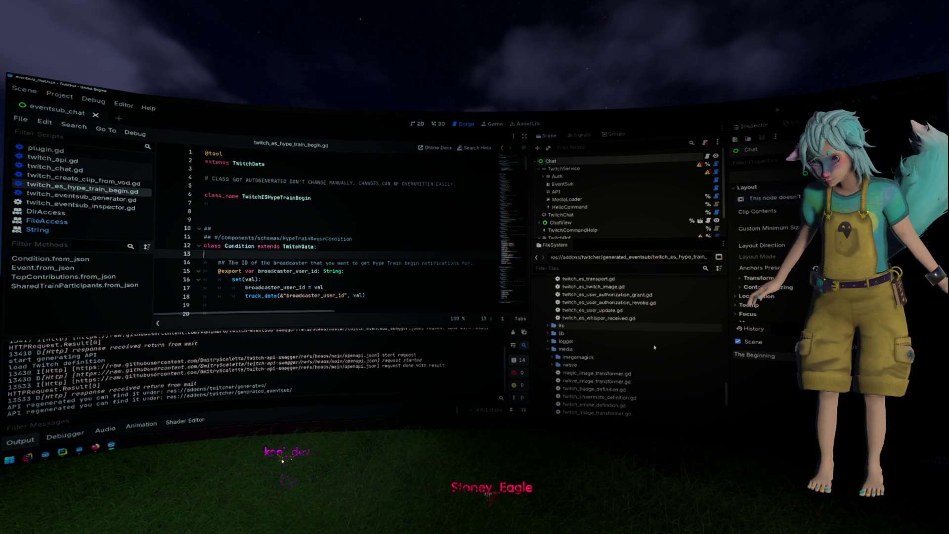
{"action": "scroll", "coordinate": [654, 347], "scroll_direction": "up", "scroll_amount": 8}
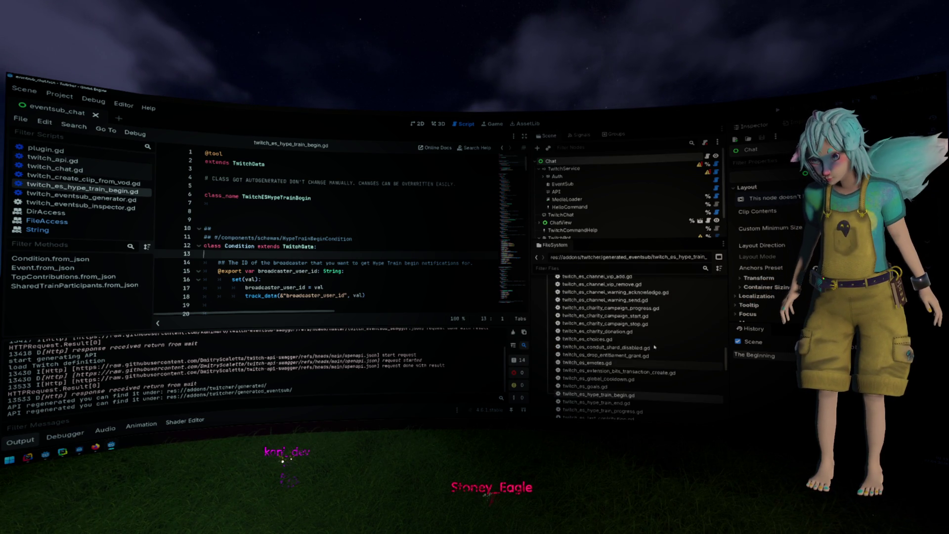
{"action": "scroll", "coordinate": [654, 347], "scroll_direction": "up", "scroll_amount": 10}
{"action": "scroll", "coordinate": [654, 347], "scroll_direction": "up", "scroll_amount": 3}
{"action": "double_click", "coordinate": [629, 317]}
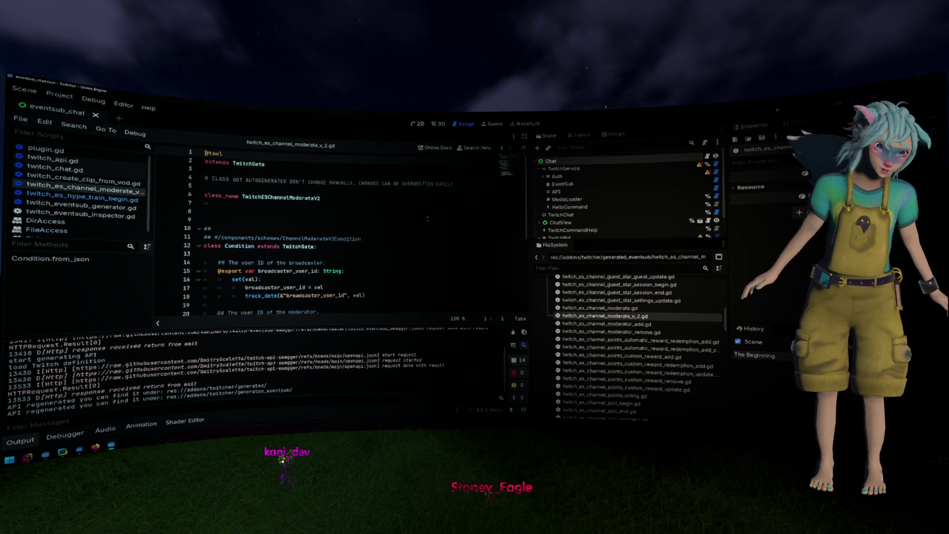
- Open twitch_es_channel_moderate.gd and search its code for 'ConV'
{"action": "double_click", "coordinate": [600, 307]}
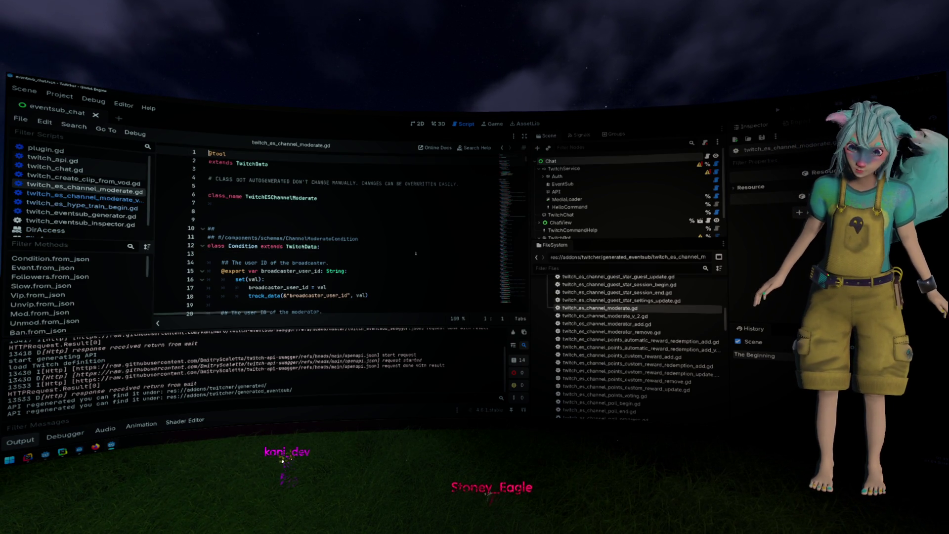
{"action": "left_click", "coordinate": [390, 241]}
{"action": "scroll", "coordinate": [389, 240], "scroll_direction": "down", "scroll_amount": 5}
{"action": "scroll", "coordinate": [381, 234], "scroll_direction": "up", "scroll_amount": 4}
{"action": "key", "text": "ctrl+f"}
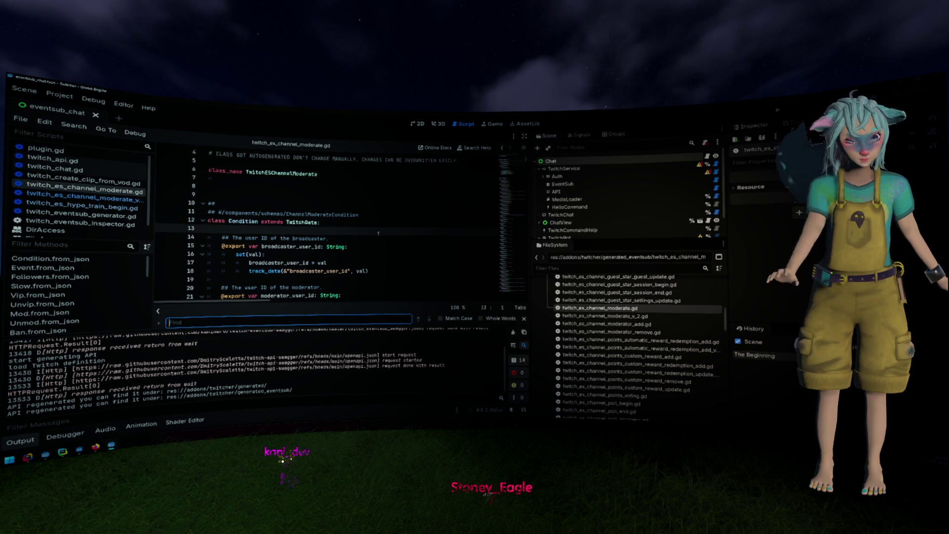
{"action": "type", "text": "ConV"}
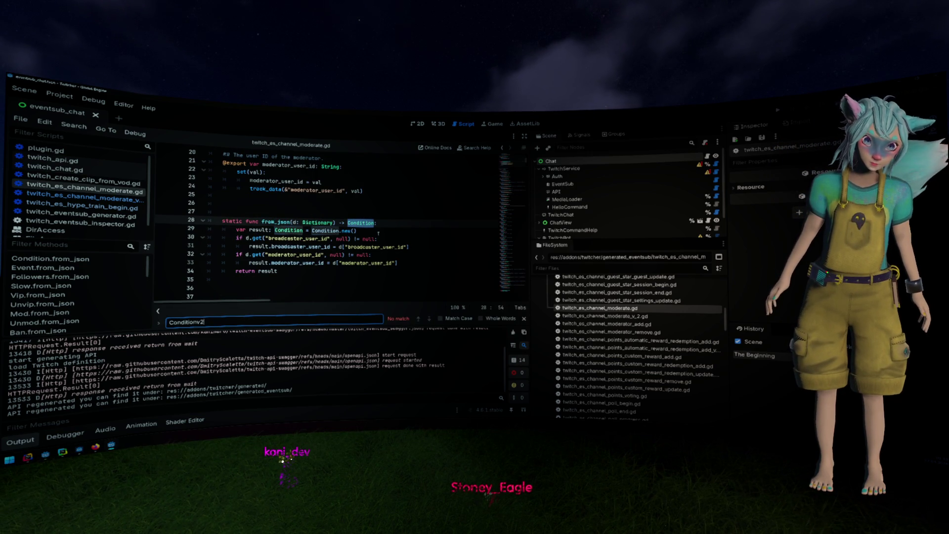
{"action": "key", "text": "Escape"}
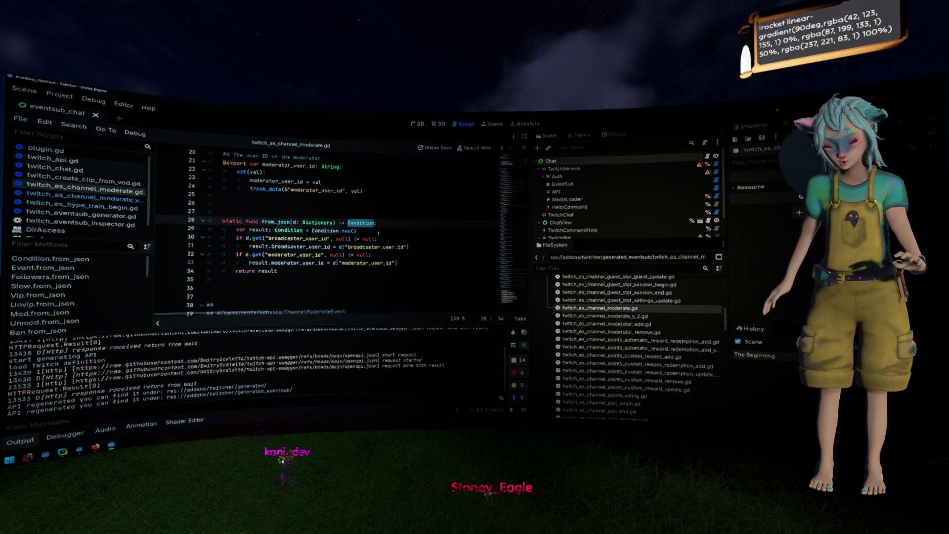
- Compare the moderate script's Condition code with the v2 version
{"action": "scroll", "coordinate": [379, 232], "scroll_direction": "down", "scroll_amount": 1}
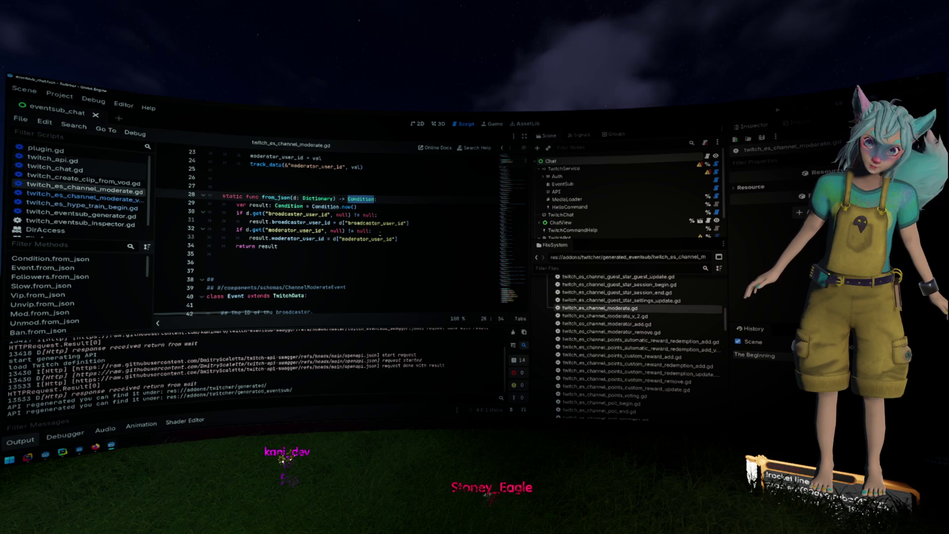
{"action": "mouse_move", "coordinate": [380, 236]}
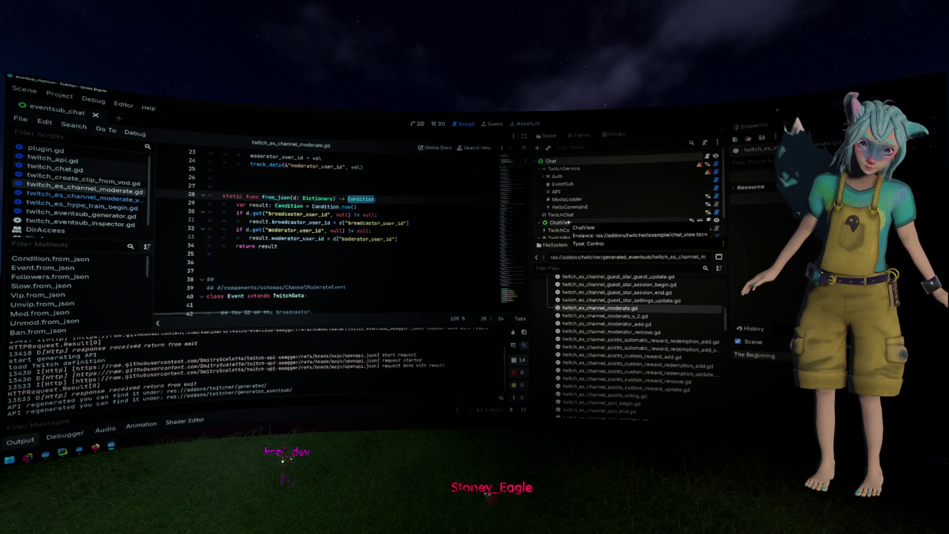
{"action": "scroll", "coordinate": [605, 210], "scroll_direction": "down", "scroll_amount": 2}
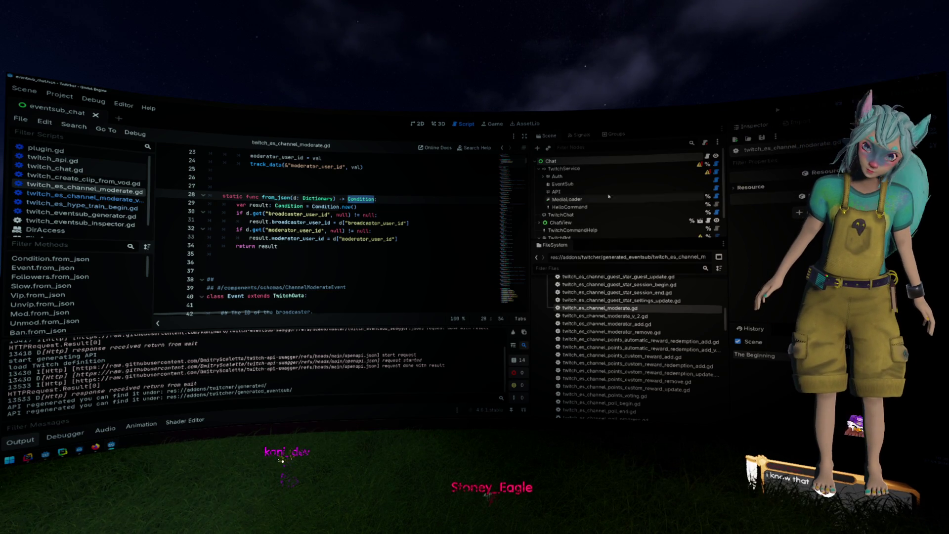
{"action": "scroll", "coordinate": [605, 210], "scroll_direction": "up", "scroll_amount": 2}
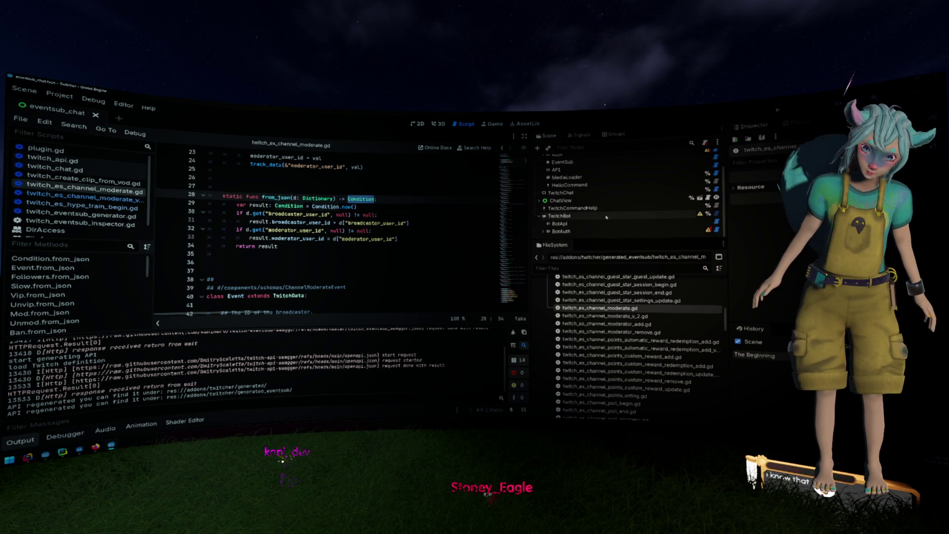
{"action": "scroll", "coordinate": [392, 223], "scroll_direction": "up", "scroll_amount": 2}
{"action": "left_click", "coordinate": [475, 217]}
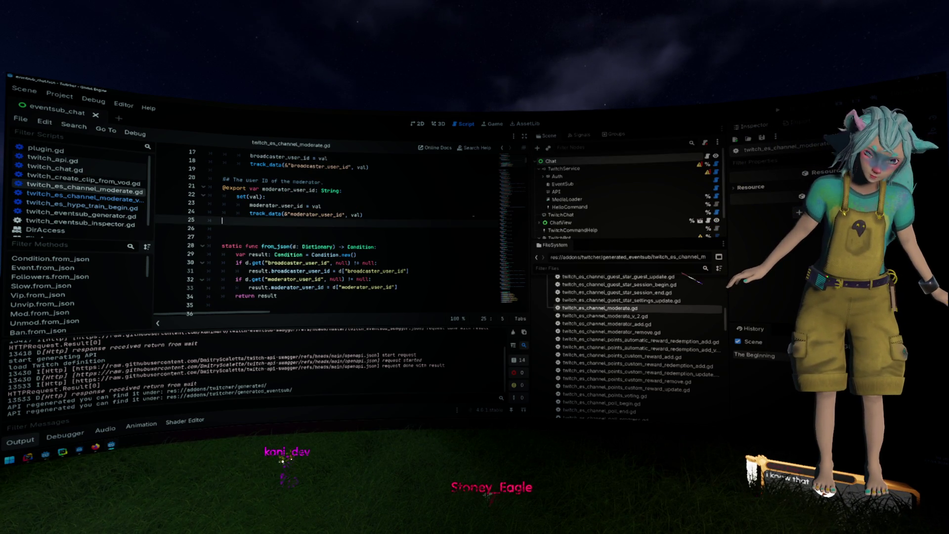
- Close the clip, moderate, moderate v2 and hype train scripts, returning to twitch_eventsub_generator.gd
{"action": "middle_click", "coordinate": [130, 183]}
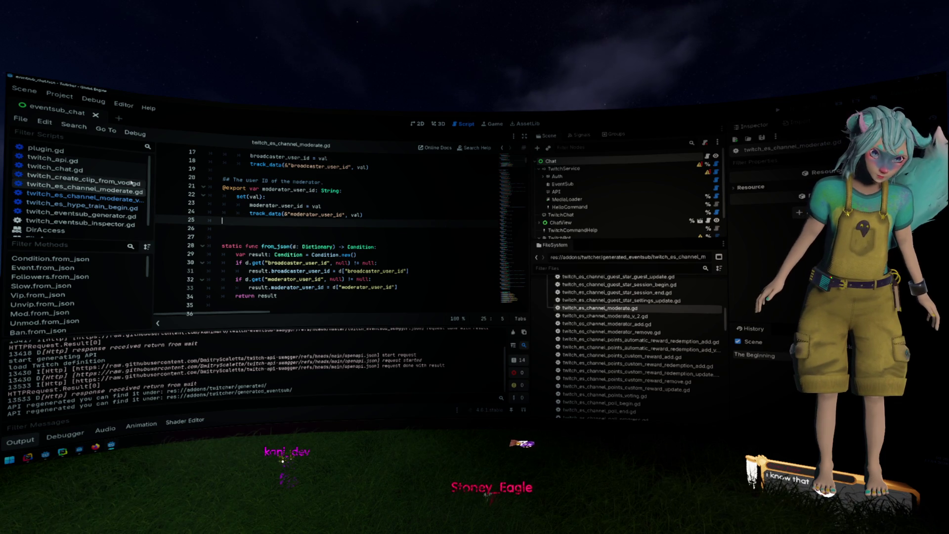
{"action": "middle_click", "coordinate": [130, 182]}
{"action": "middle_click", "coordinate": [130, 183]}
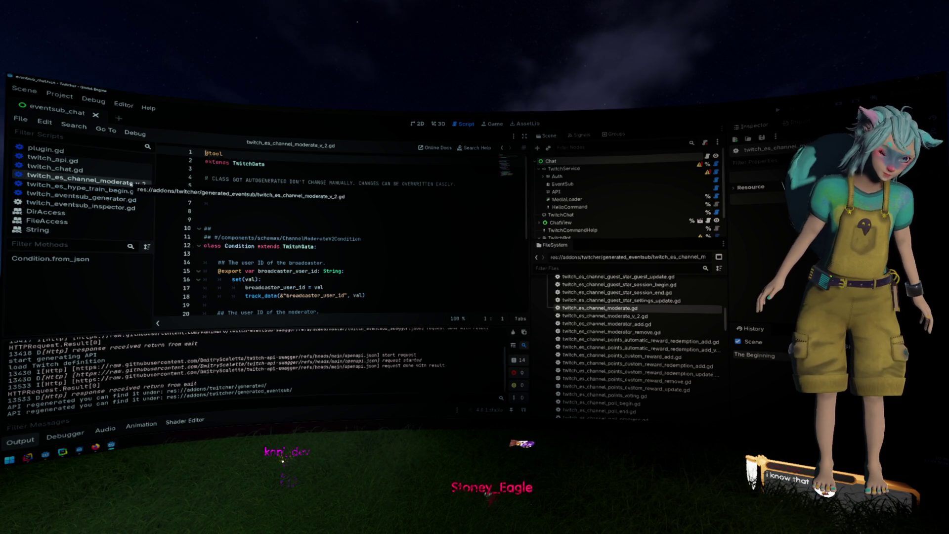
{"action": "middle_click", "coordinate": [130, 183]}
{"action": "left_click", "coordinate": [130, 182]}
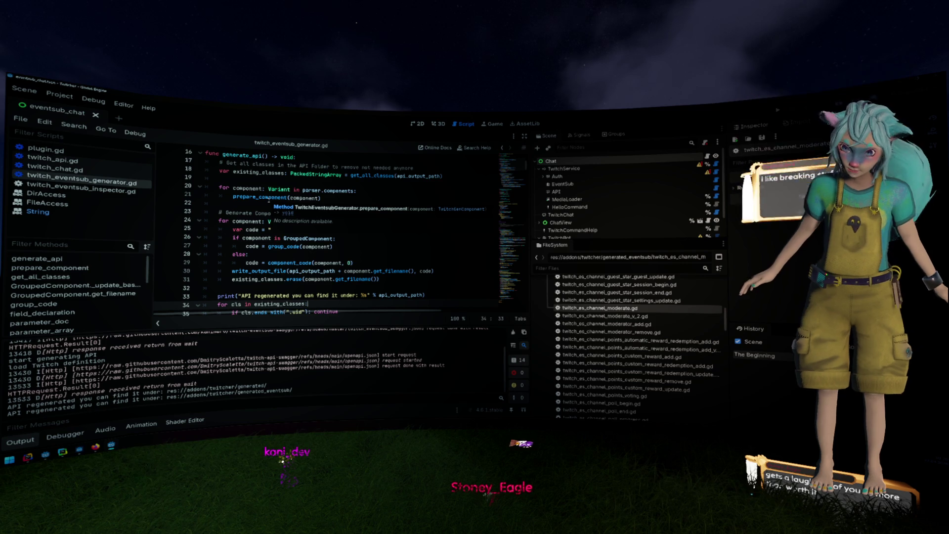
{"action": "scroll", "coordinate": [268, 202], "scroll_direction": "down", "scroll_amount": 2}
{"action": "scroll", "coordinate": [267, 203], "scroll_direction": "down", "scroll_amount": 1}
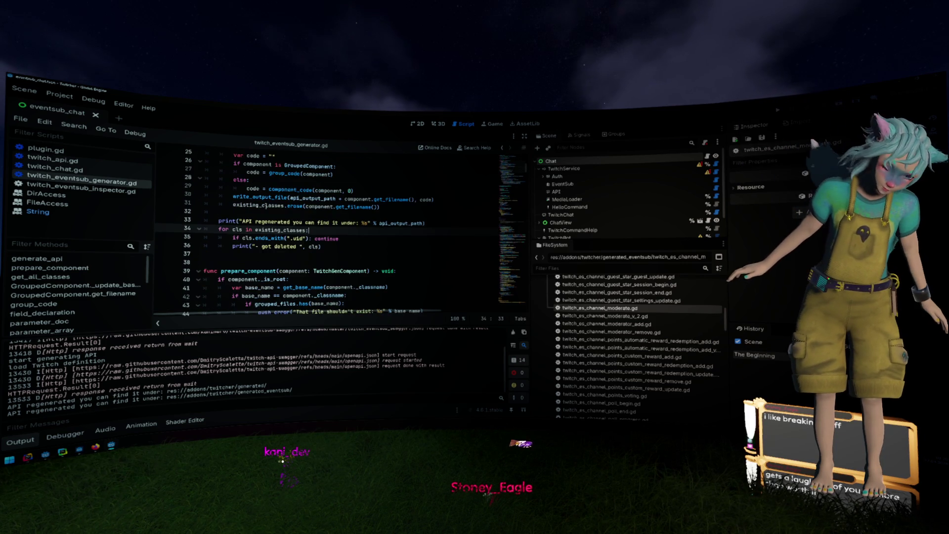
{"action": "left_click", "coordinate": [359, 244]}
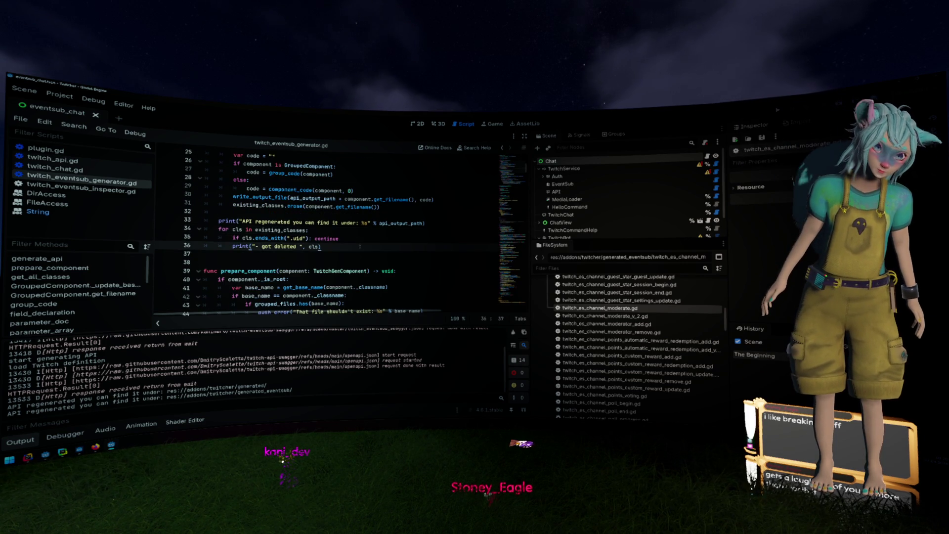
{"action": "scroll", "coordinate": [361, 243], "scroll_direction": "up", "scroll_amount": 1}
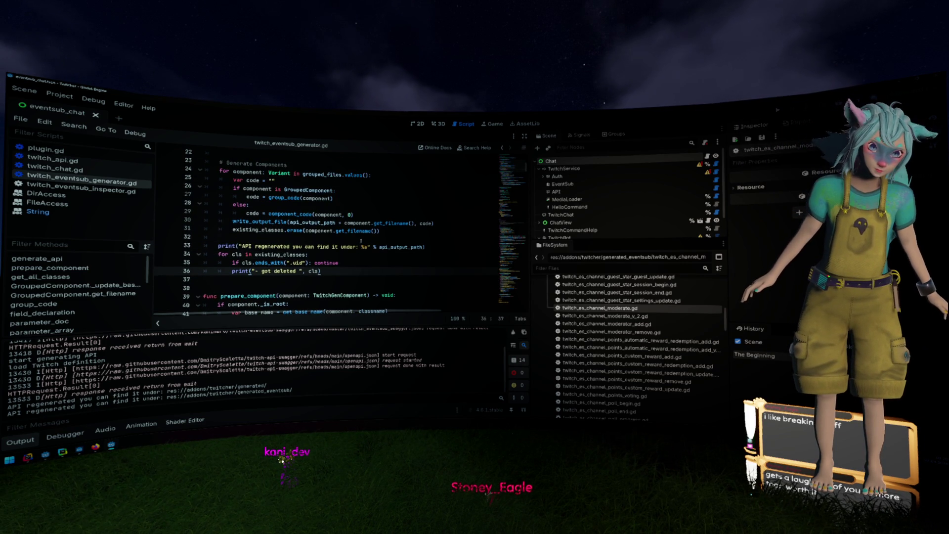
{"action": "scroll", "coordinate": [364, 239], "scroll_direction": "up", "scroll_amount": 2}
{"action": "scroll", "coordinate": [364, 241], "scroll_direction": "up", "scroll_amount": 5}
{"action": "scroll", "coordinate": [364, 240], "scroll_direction": "down", "scroll_amount": 14}
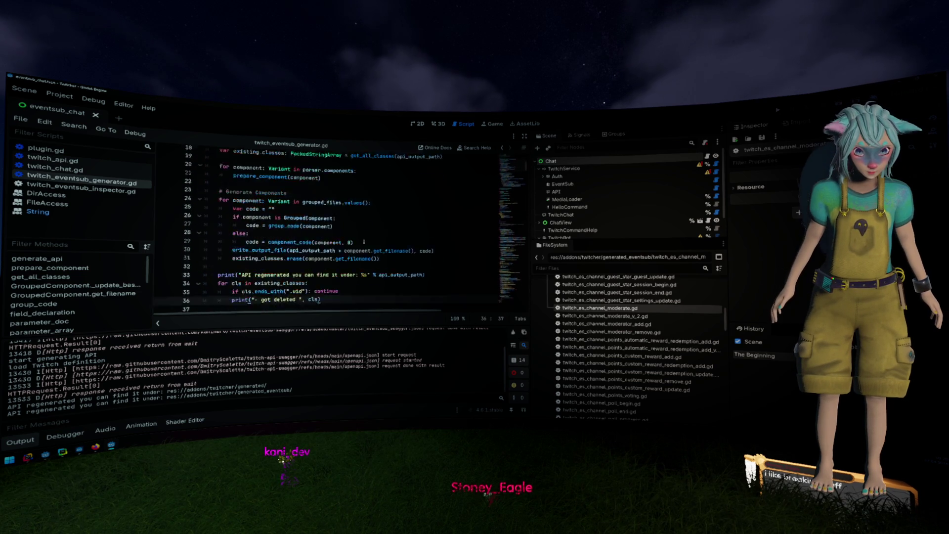
{"action": "scroll", "coordinate": [364, 240], "scroll_direction": "down", "scroll_amount": 2}
{"action": "left_click_drag", "start_coordinate": [205, 206], "coordinate": [384, 231]}
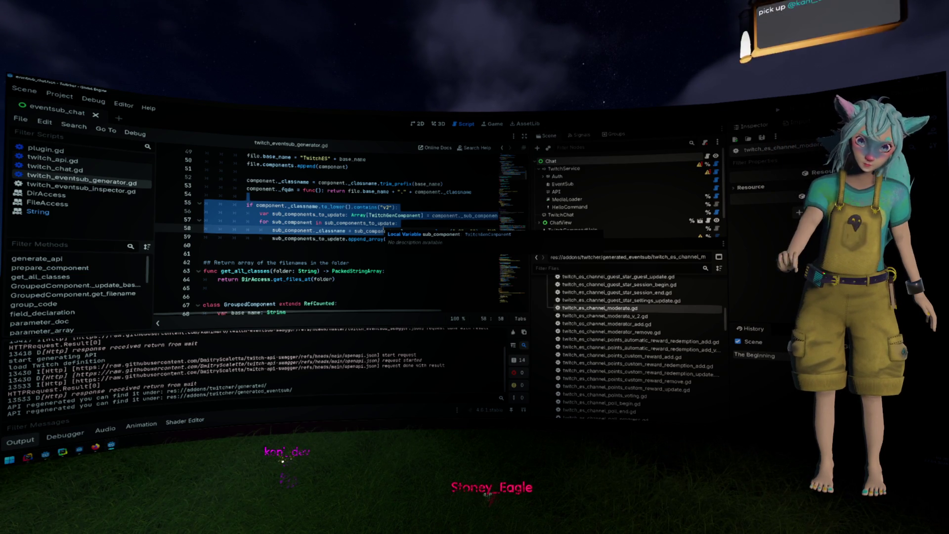
- Hide the Output panel with Alt+O to enlarge the generator script's code view
{"action": "scroll", "coordinate": [347, 228], "scroll_direction": "up", "scroll_amount": 1}
{"action": "left_click", "coordinate": [384, 230]}
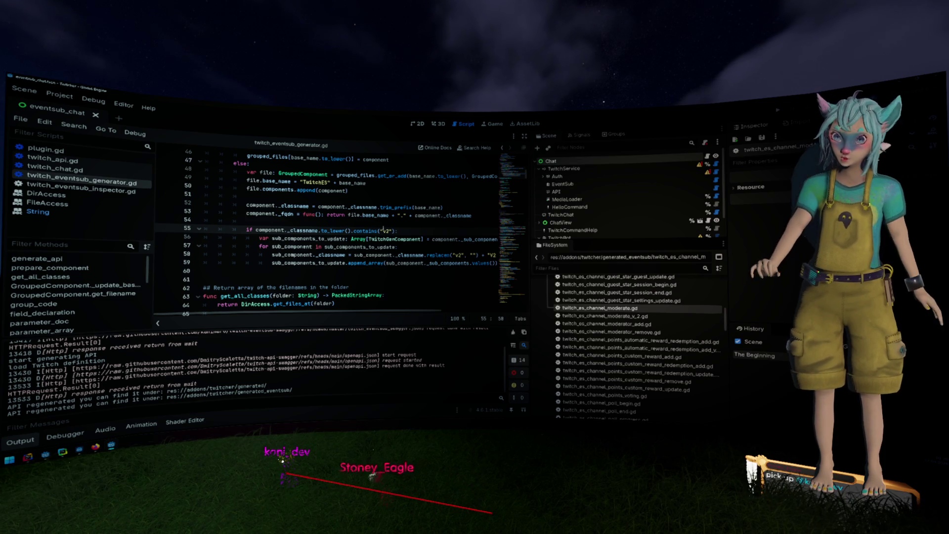
{"action": "mouse_move", "coordinate": [379, 216]}
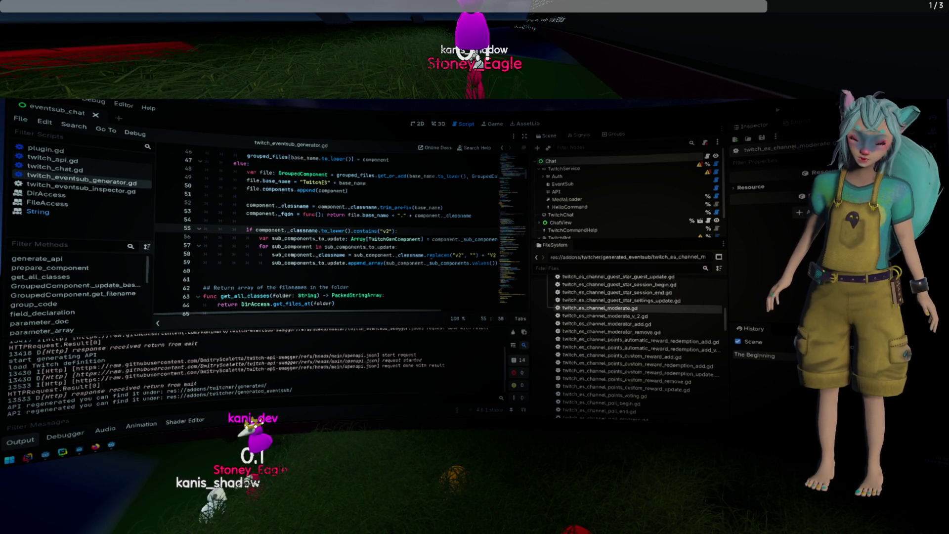
{"action": "mouse_move", "coordinate": [431, 260]}
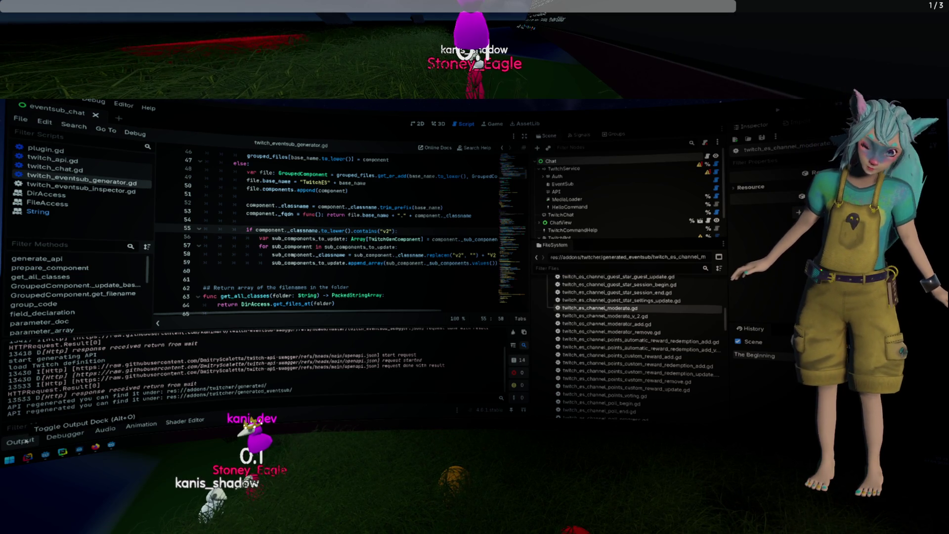
{"action": "key", "text": "alt+o"}
{"action": "left_click", "coordinate": [298, 314]}
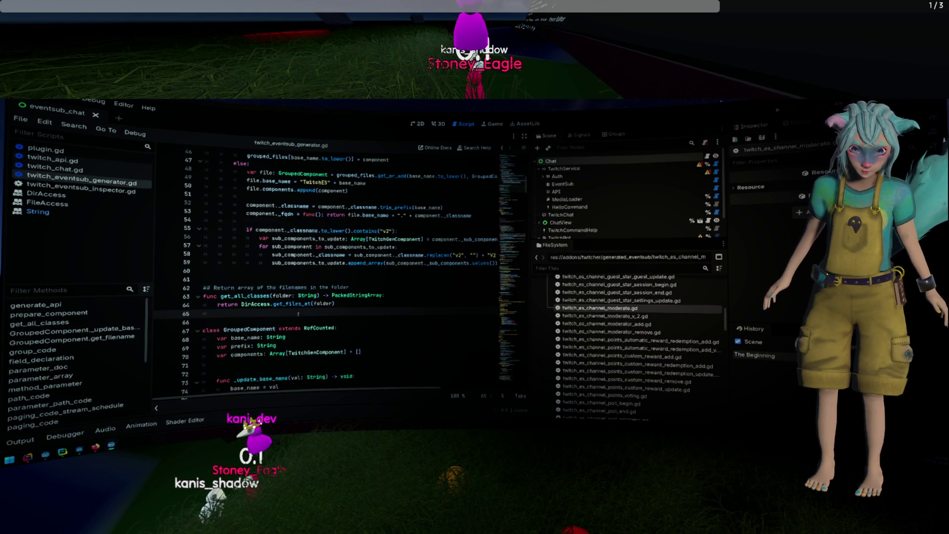
{"action": "left_click", "coordinate": [321, 238]}
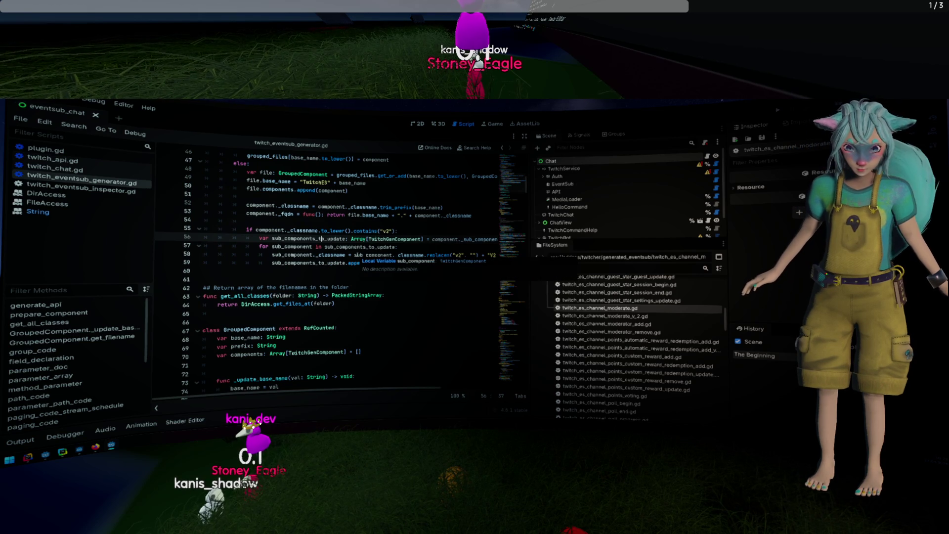
- Open the generated twitch_es_channel_moderate_v_2.gd from the FileSystem dock
{"action": "scroll", "coordinate": [357, 251], "scroll_direction": "up", "scroll_amount": 2}
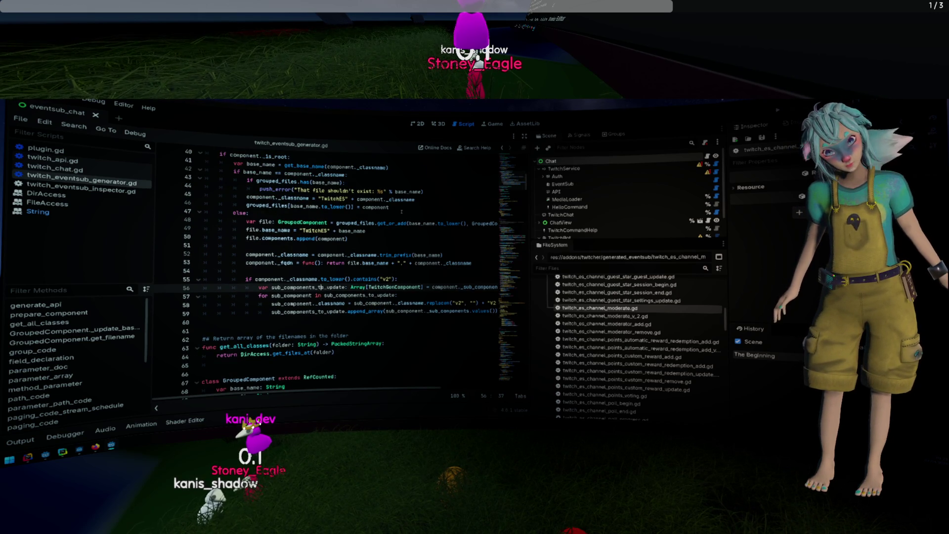
{"action": "left_click", "coordinate": [586, 315]}
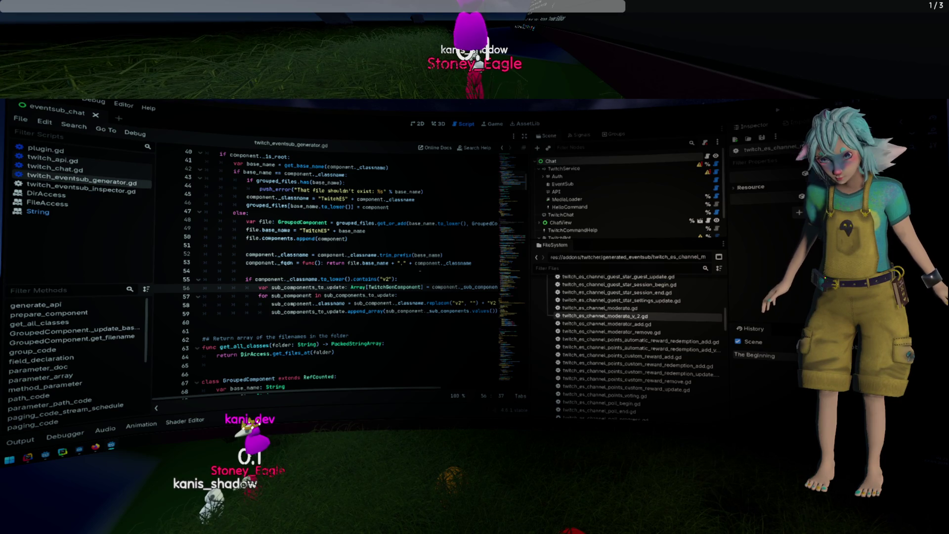
{"action": "double_click", "coordinate": [303, 280]}
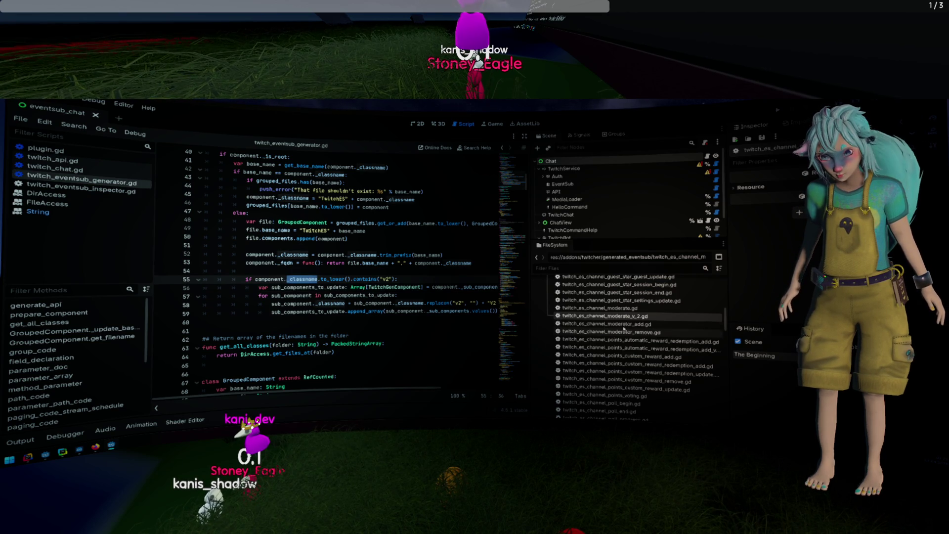
{"action": "double_click", "coordinate": [626, 316]}
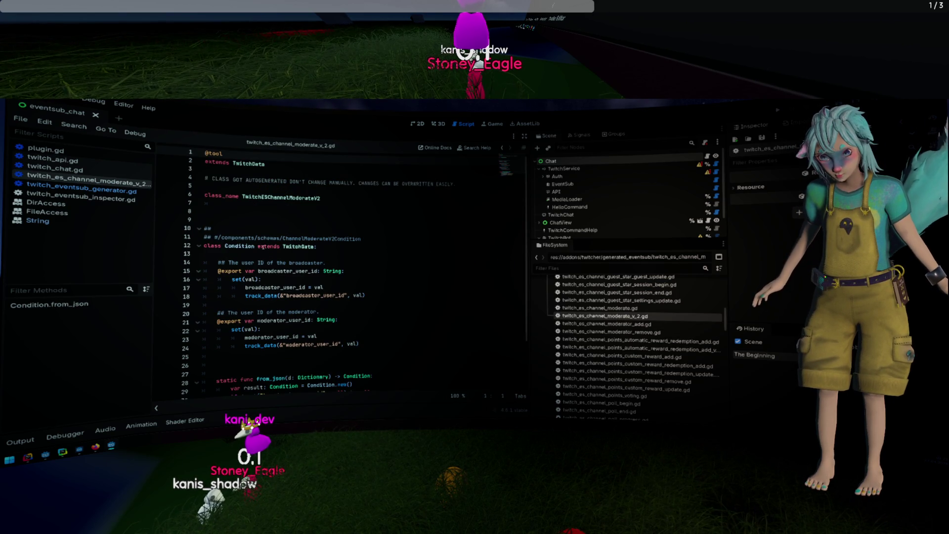
- Check the v2 script's Condition class against twitch_eventsub_generator.gd by switching between them
{"action": "double_click", "coordinate": [242, 246]}
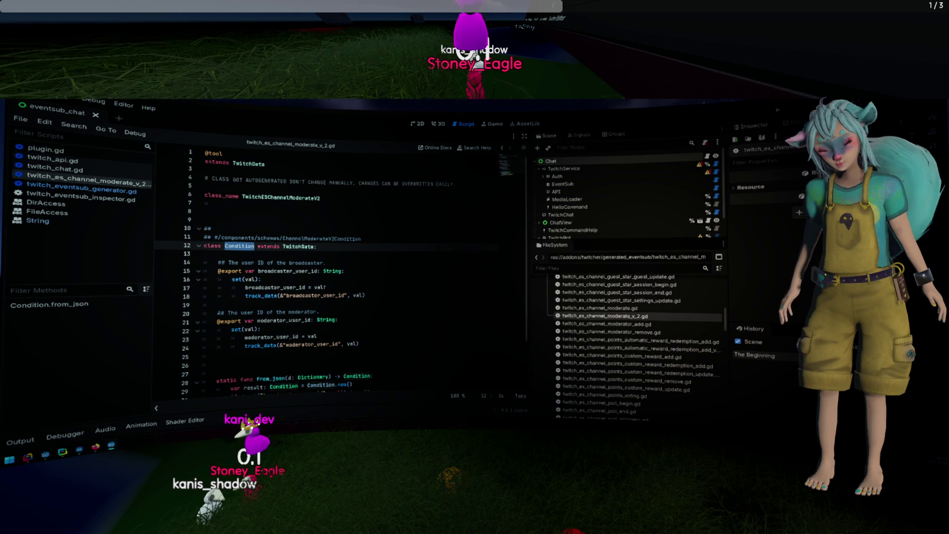
{"action": "left_click", "coordinate": [81, 191]}
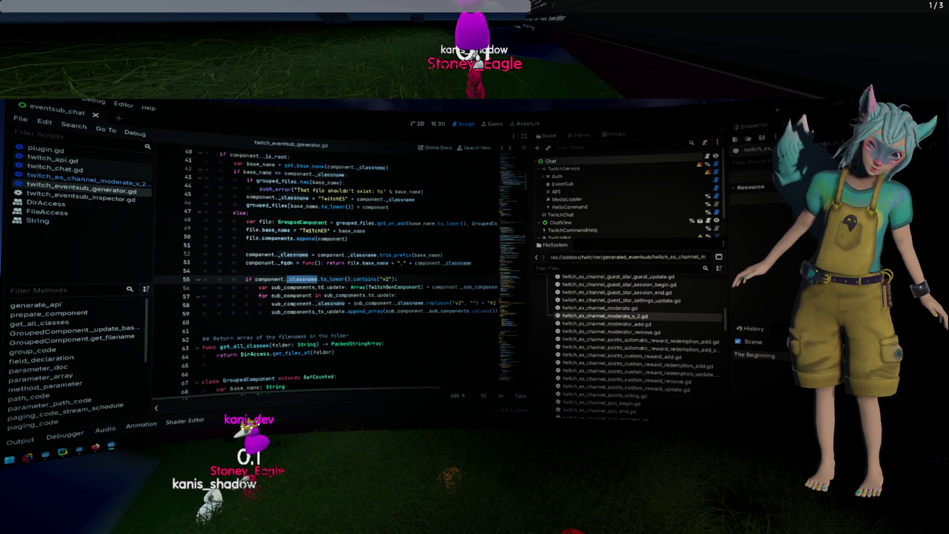
{"action": "left_click", "coordinate": [81, 181]}
{"action": "left_click", "coordinate": [82, 191]}
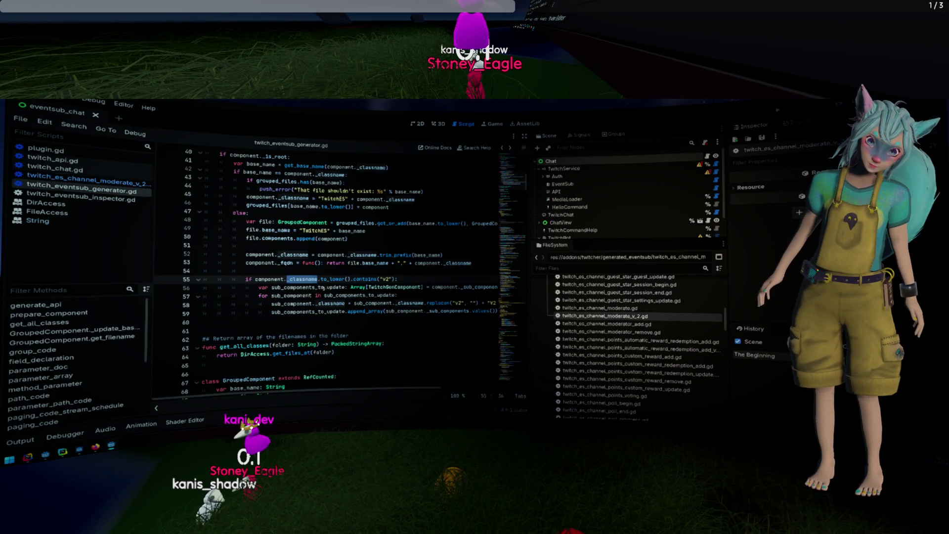
- Highlight the grouped_files check on lines 43–46 and jump to get_base_name's definition
{"action": "scroll", "coordinate": [301, 270], "scroll_direction": "right", "scroll_amount": 3}
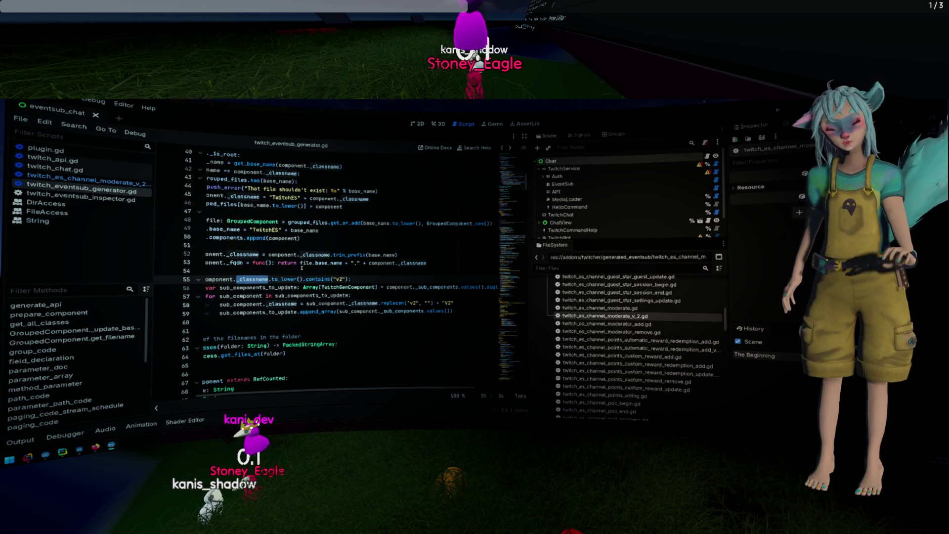
{"action": "scroll", "coordinate": [306, 270], "scroll_direction": "left", "scroll_amount": 3}
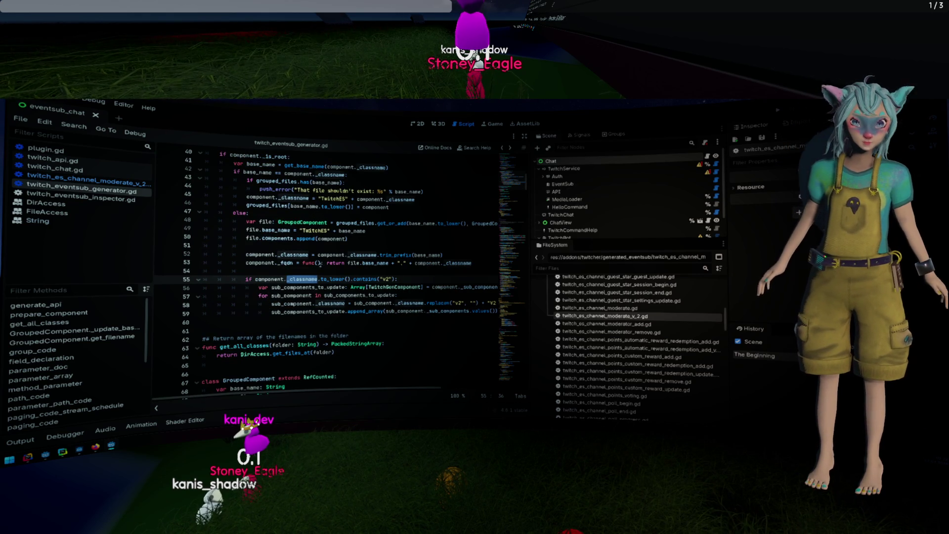
{"action": "mouse_move", "coordinate": [389, 208]}
{"action": "left_mouse_down"}
{"action": "mouse_move", "coordinate": [277, 199]}
{"action": "mouse_move", "coordinate": [275, 173]}
{"action": "left_mouse_up"}
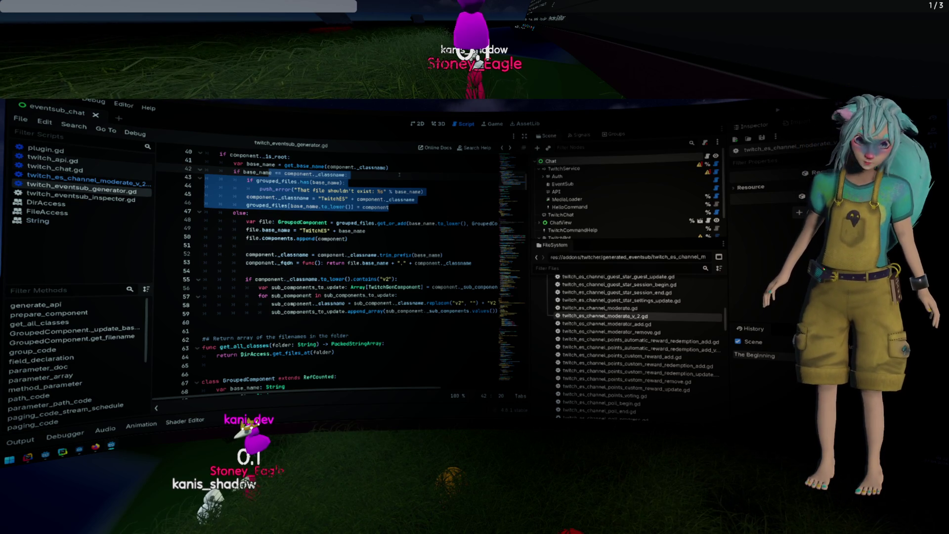
{"action": "left_click", "coordinate": [399, 175]}
{"action": "scroll", "coordinate": [401, 192], "scroll_direction": "up", "scroll_amount": 1}
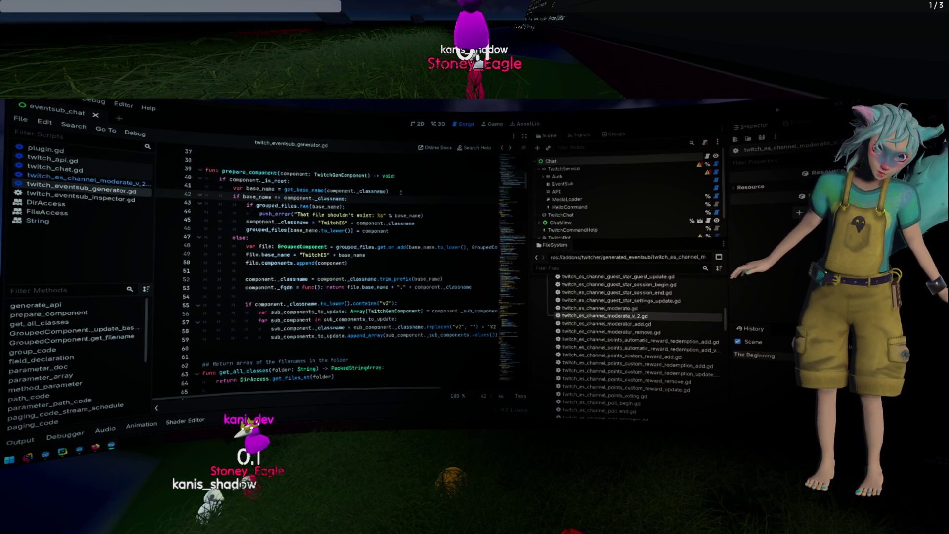
{"action": "left_click_drag", "start_coordinate": [394, 231], "coordinate": [250, 206]}
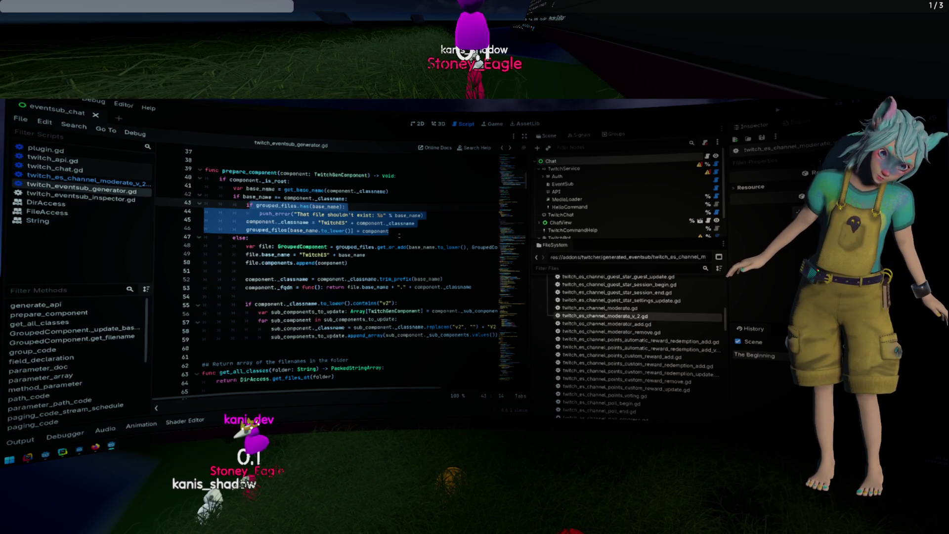
{"action": "left_click", "coordinate": [315, 191], "text": "ctrl"}
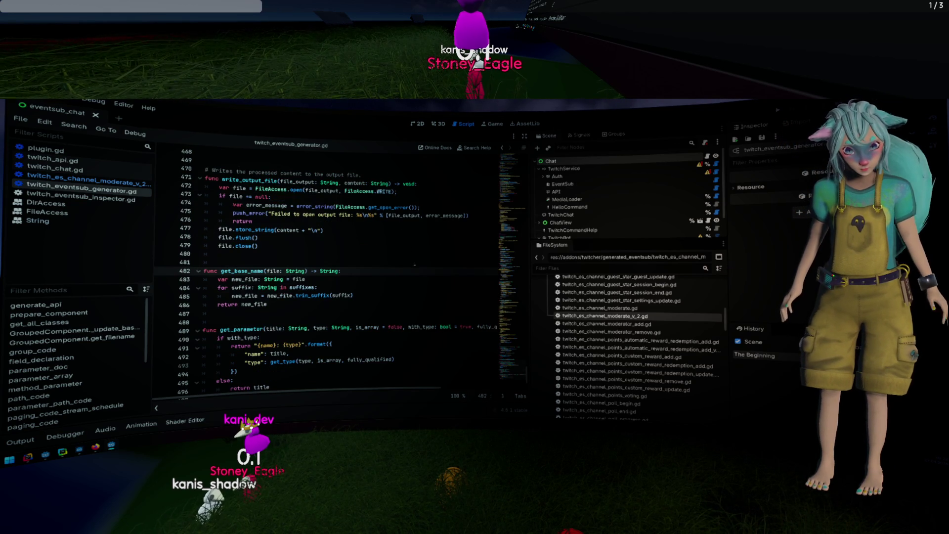
- Trace get_base_name to the suffixes constant "Condition", "Event", "EventV2" on line 9
{"action": "left_click_drag", "start_coordinate": [385, 286], "coordinate": [396, 261]}
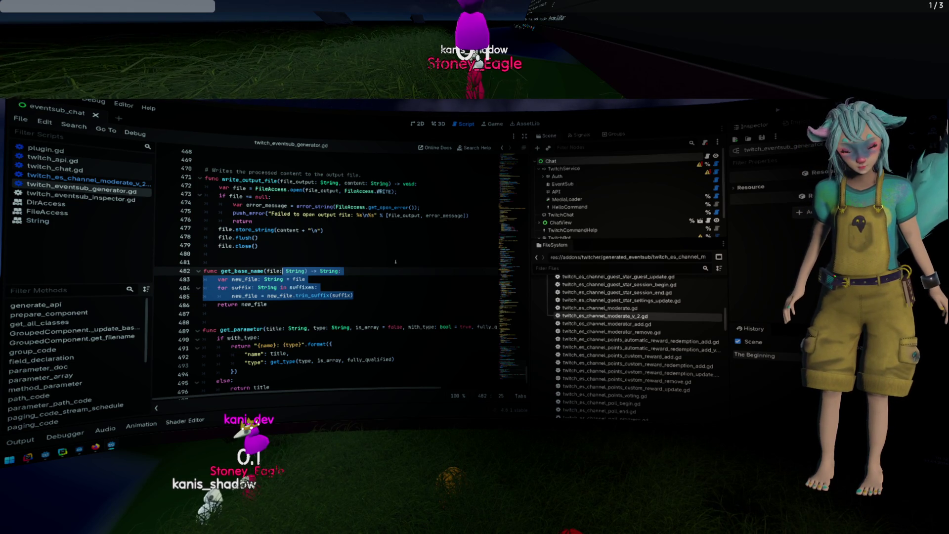
{"action": "key", "text": "alt+Left"}
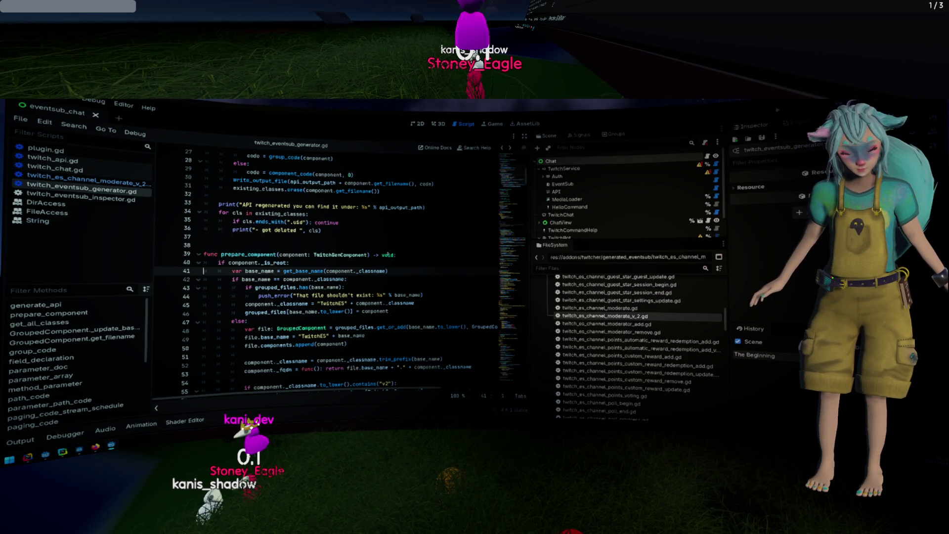
{"action": "key", "text": "ctrl+z"}
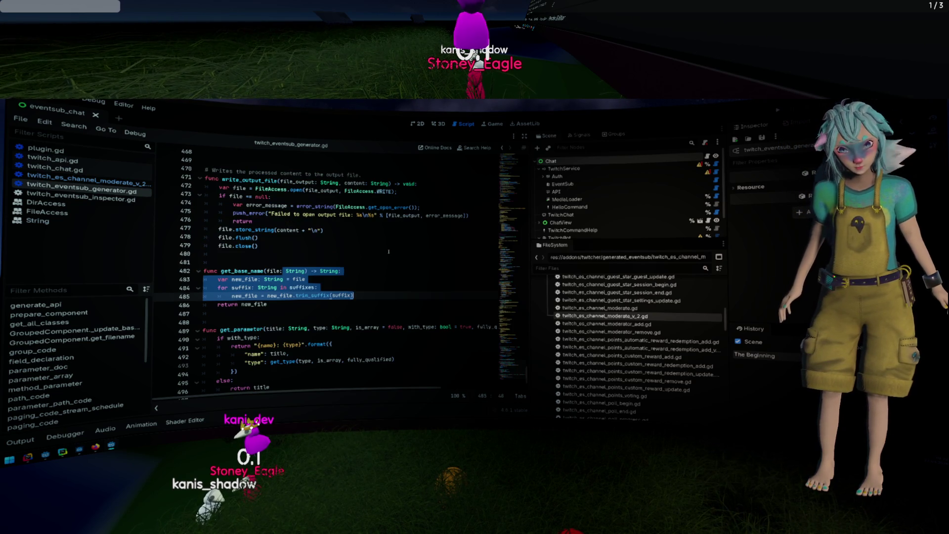
{"action": "scroll", "coordinate": [388, 251], "scroll_direction": "up", "scroll_amount": 20}
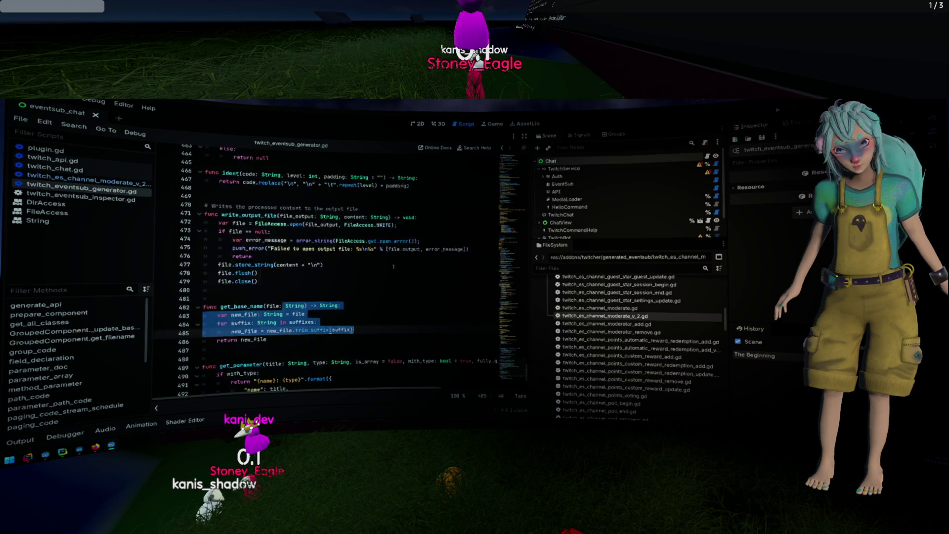
{"action": "scroll", "coordinate": [395, 268], "scroll_direction": "up", "scroll_amount": 20}
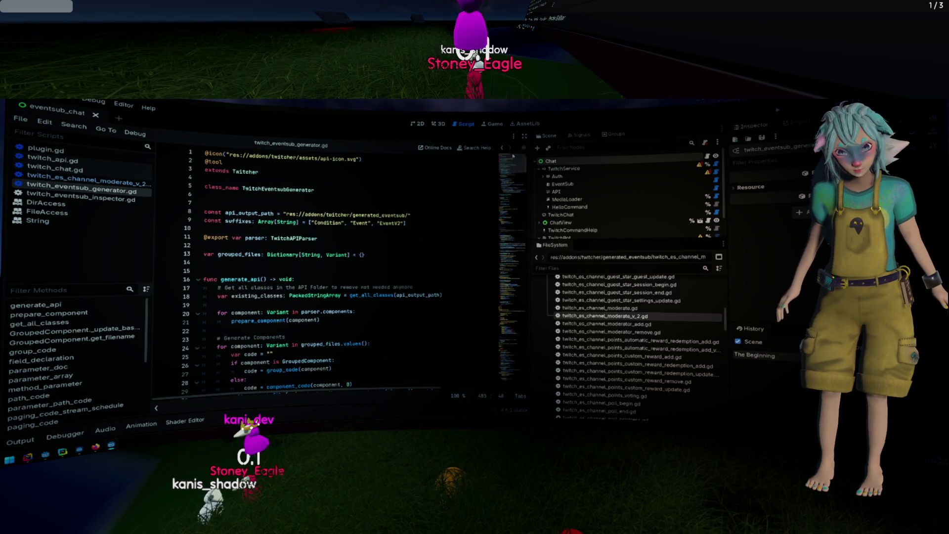
{"action": "key", "text": "ctrl+z"}
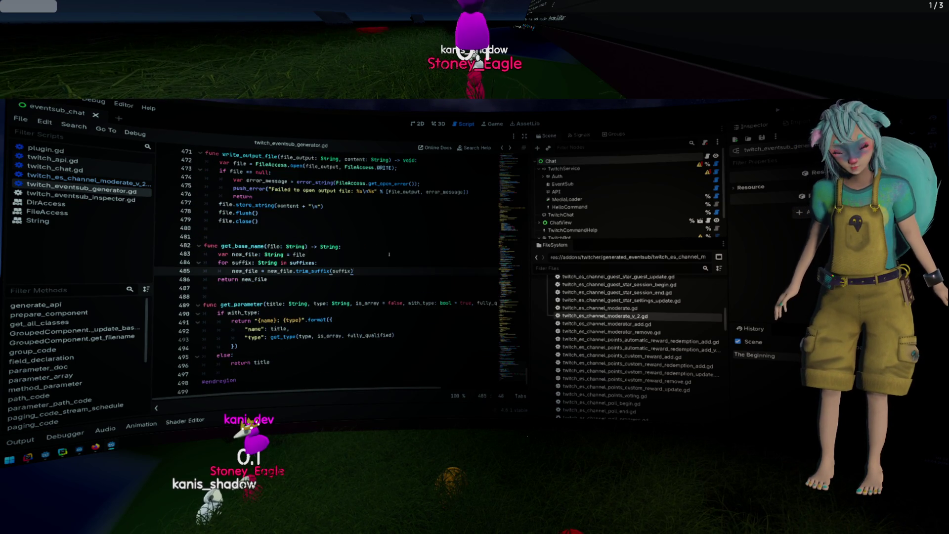
{"action": "key", "text": "ctrl+z"}
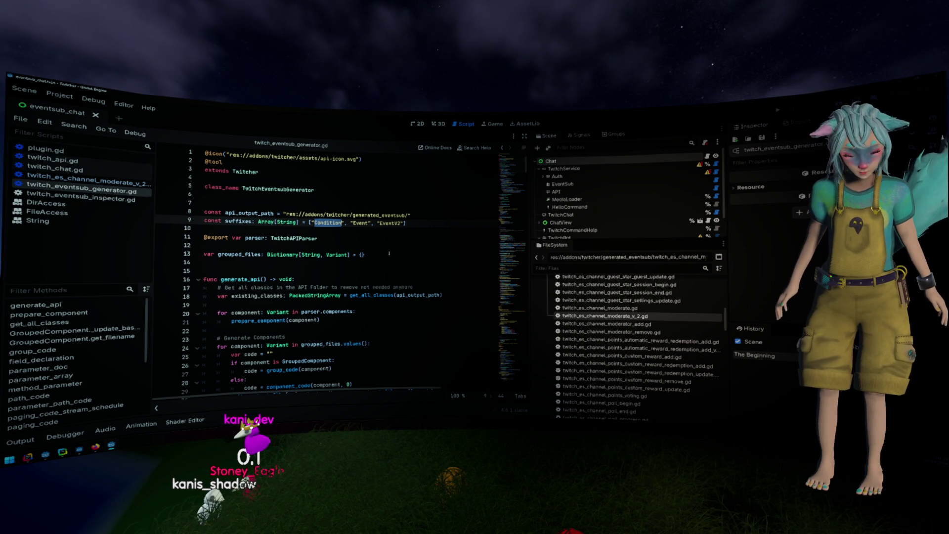
{"action": "double_click", "coordinate": [602, 315]}
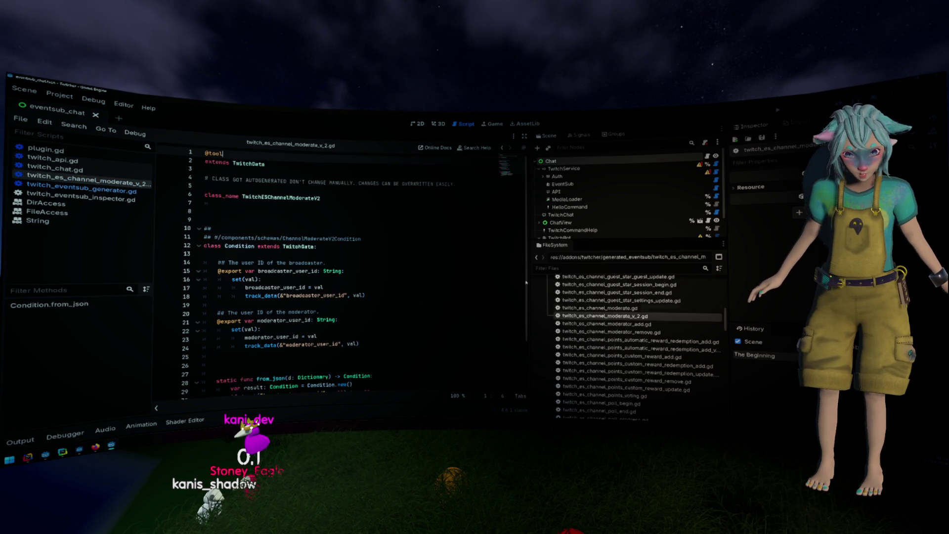
{"action": "key", "text": "alt+Left"}
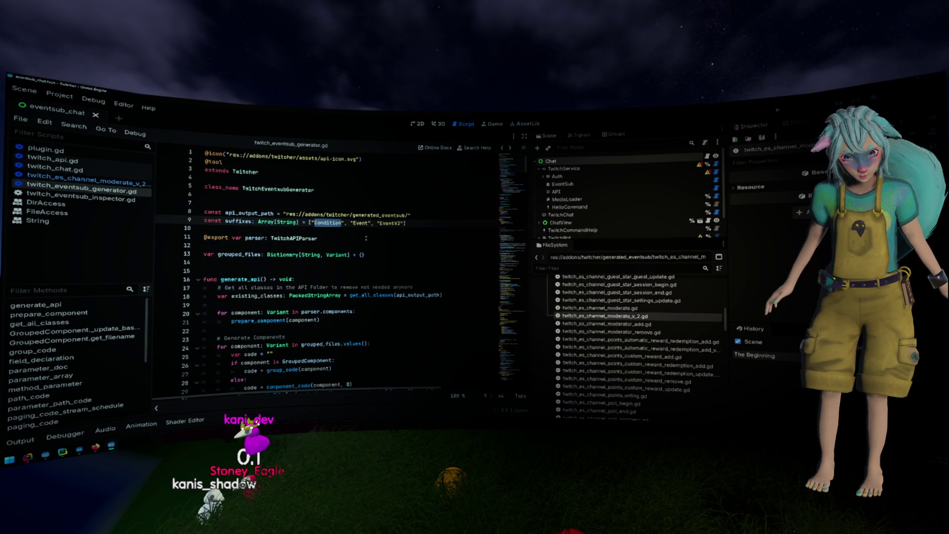
{"action": "key", "text": "alt+Left"}
{"action": "key", "text": "alt+Left"}
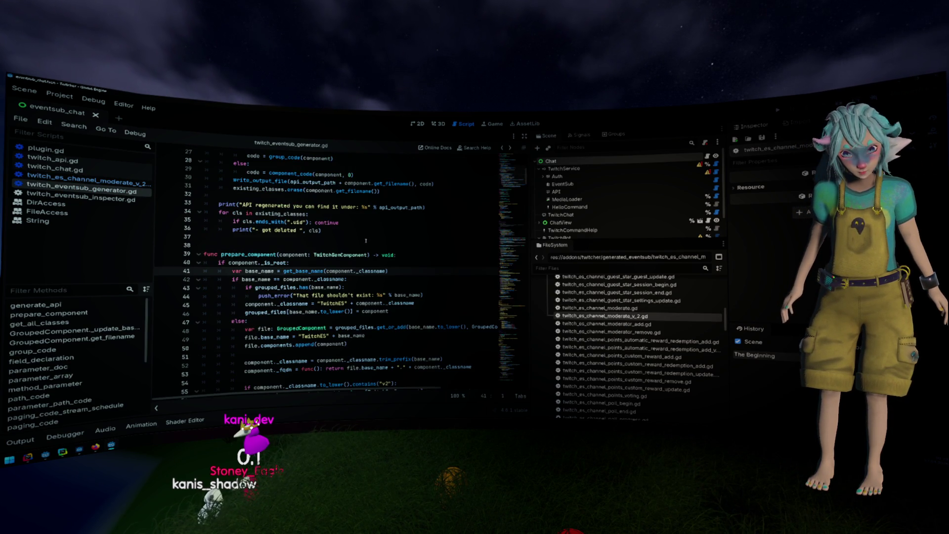
{"action": "key", "text": "alt+Left"}
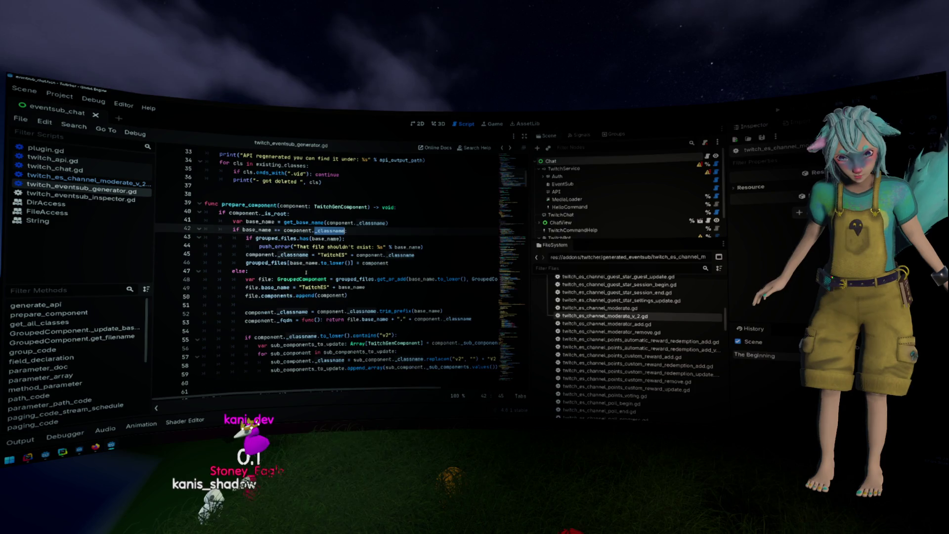
{"action": "mouse_move", "coordinate": [327, 279]}
{"action": "left_mouse_down"}
{"action": "mouse_move", "coordinate": [376, 280]}
{"action": "mouse_move", "coordinate": [405, 295]}
{"action": "left_mouse_up"}
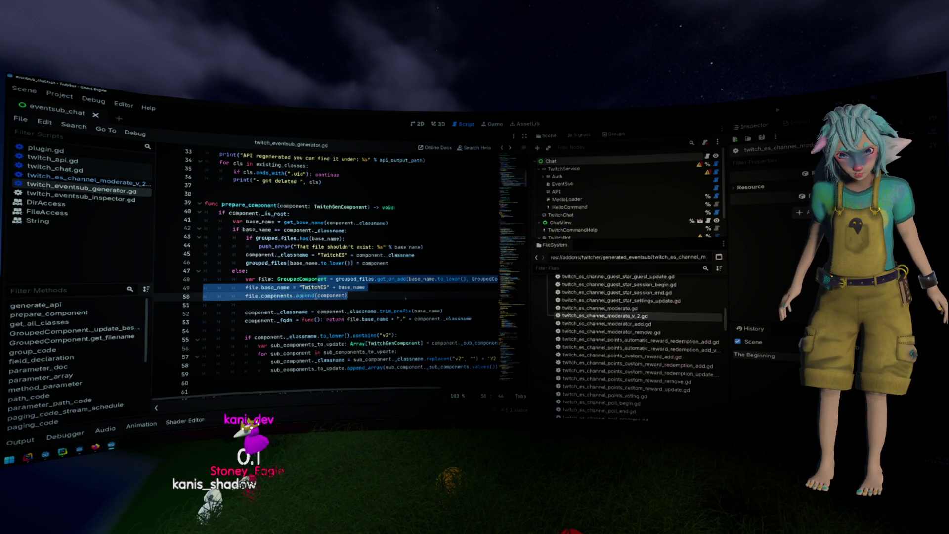
{"action": "scroll", "coordinate": [405, 292], "scroll_direction": "down", "scroll_amount": 1}
{"action": "scroll", "coordinate": [402, 279], "scroll_direction": "right", "scroll_amount": 2}
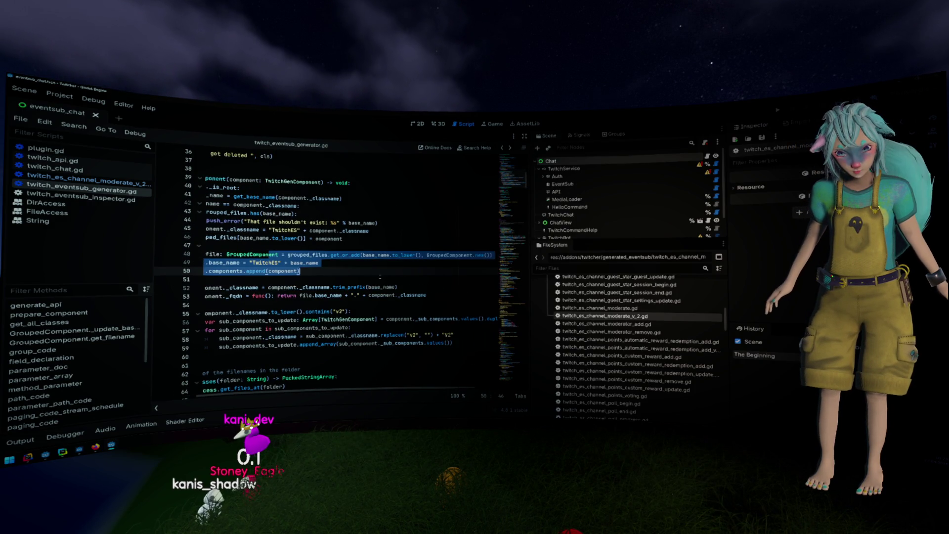
{"action": "scroll", "coordinate": [380, 277], "scroll_direction": "left", "scroll_amount": 2}
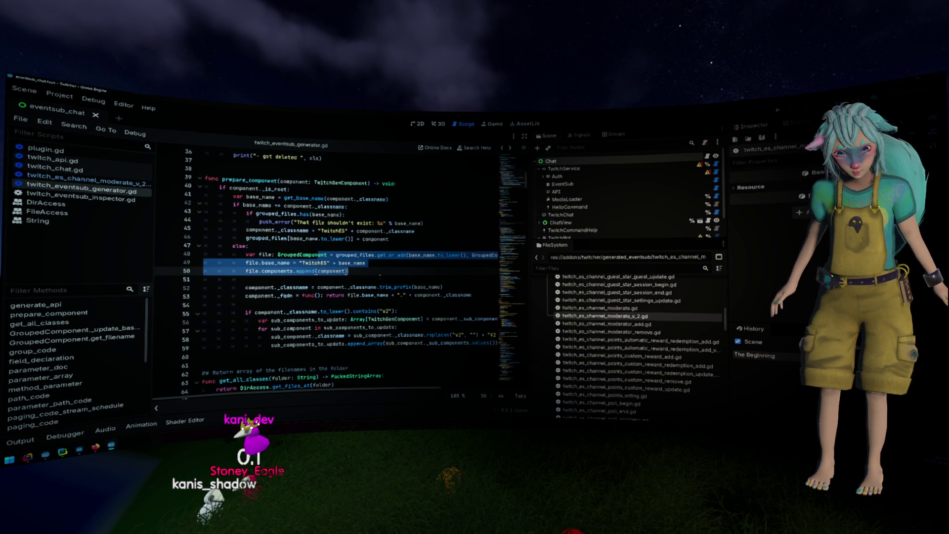
{"action": "left_click", "coordinate": [380, 262]}
{"action": "scroll", "coordinate": [379, 261], "scroll_direction": "right", "scroll_amount": 2}
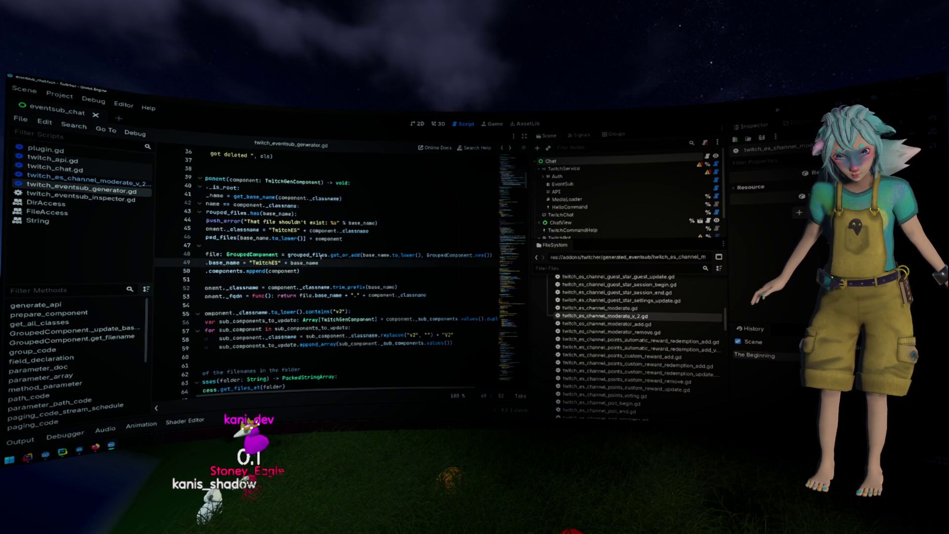
{"action": "left_click_drag", "start_coordinate": [287, 254], "coordinate": [492, 254]}
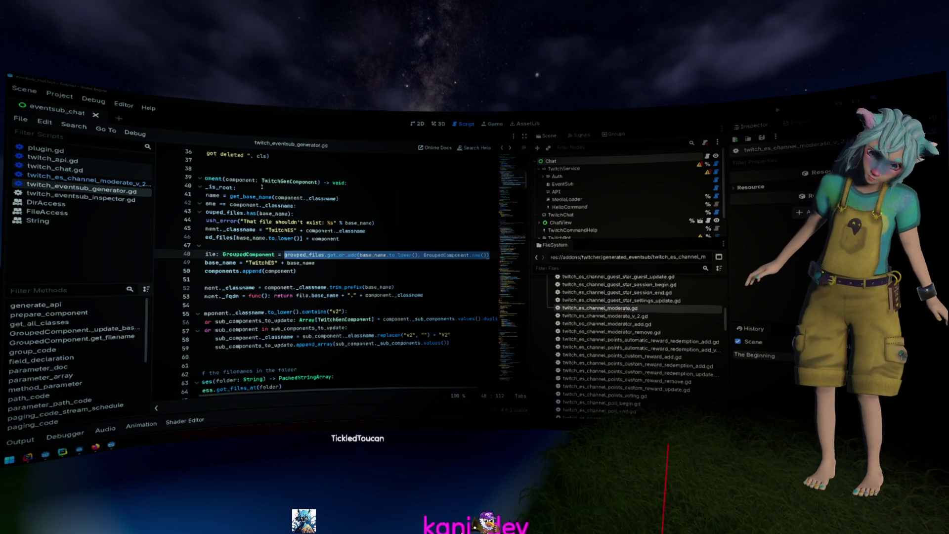
{"action": "scroll", "coordinate": [335, 264], "scroll_direction": "left", "scroll_amount": 3}
{"action": "mouse_move", "coordinate": [335, 264]}
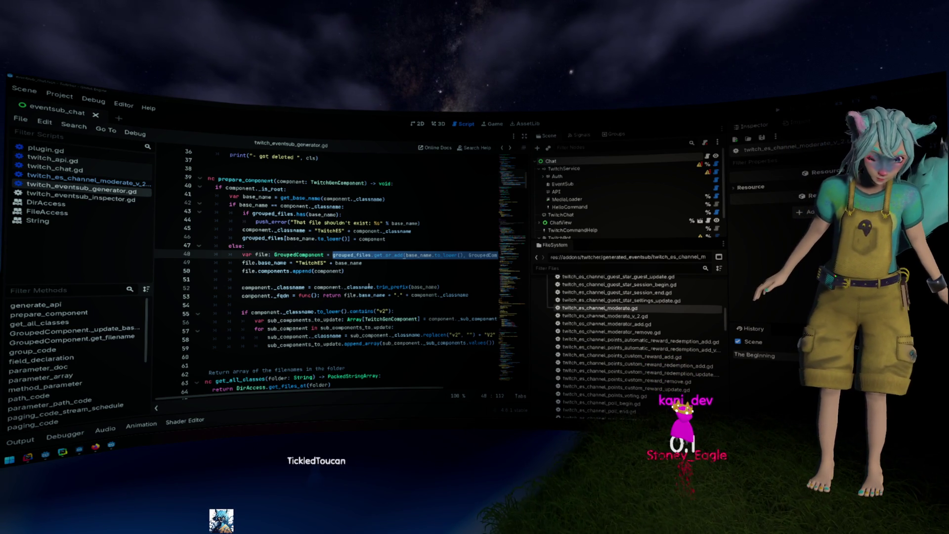
- Paste a copy of the v2 check above 'var file' and indent the block beneath it
{"action": "left_click", "coordinate": [410, 312]}
{"action": "key", "text": "Home"}
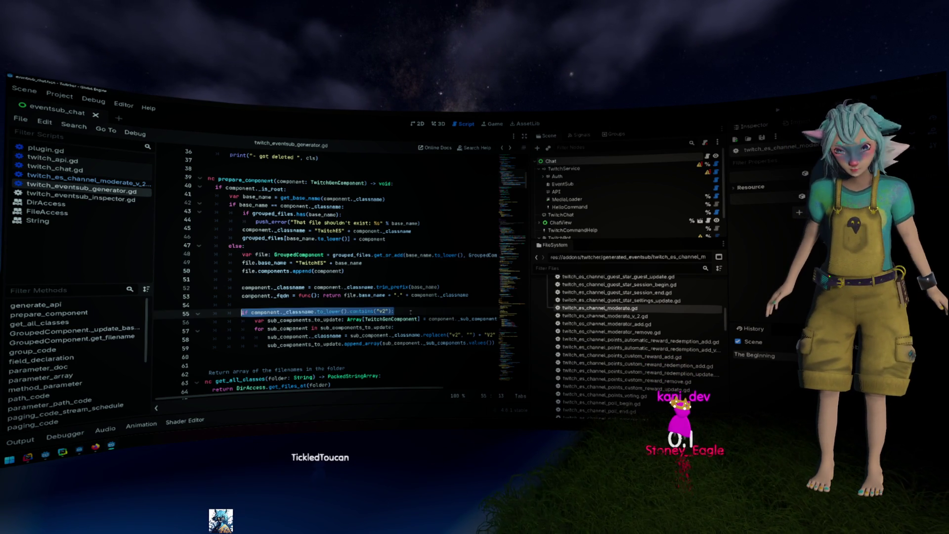
{"action": "key", "text": "Up"}
{"action": "key", "text": "Up"}
{"action": "key", "text": "Up"}
{"action": "key", "text": "Up"}
{"action": "key", "text": "Up"}
{"action": "type", "text": "if component._classname.to_lower().contains(\"v2\"):"}
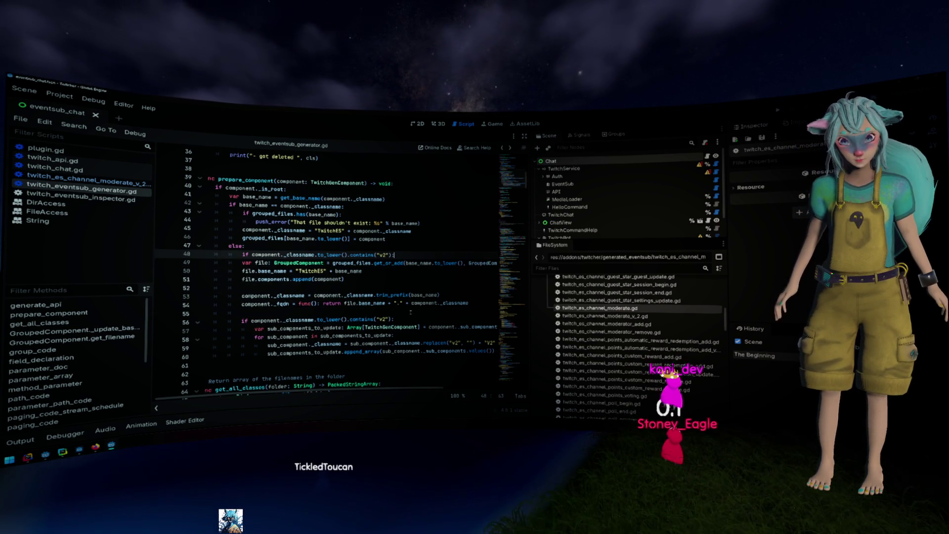
{"action": "key", "text": "shift+Down"}
{"action": "key", "text": "shift+Down"}
{"action": "key", "text": "shift+Down"}
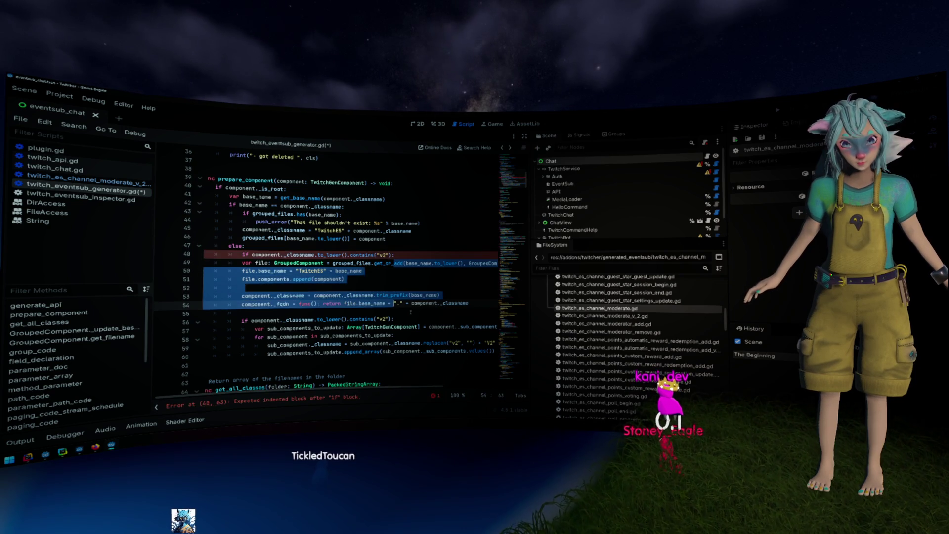
{"action": "key", "text": "Tab"}
{"action": "key", "text": "Up"}
{"action": "key", "text": "Up"}
{"action": "key", "text": "Up"}
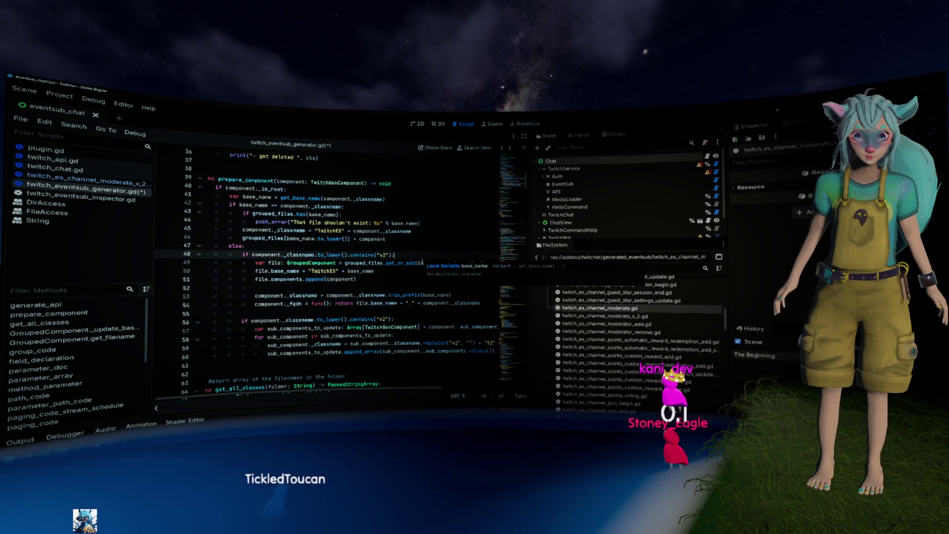
{"action": "key", "text": "Return"}
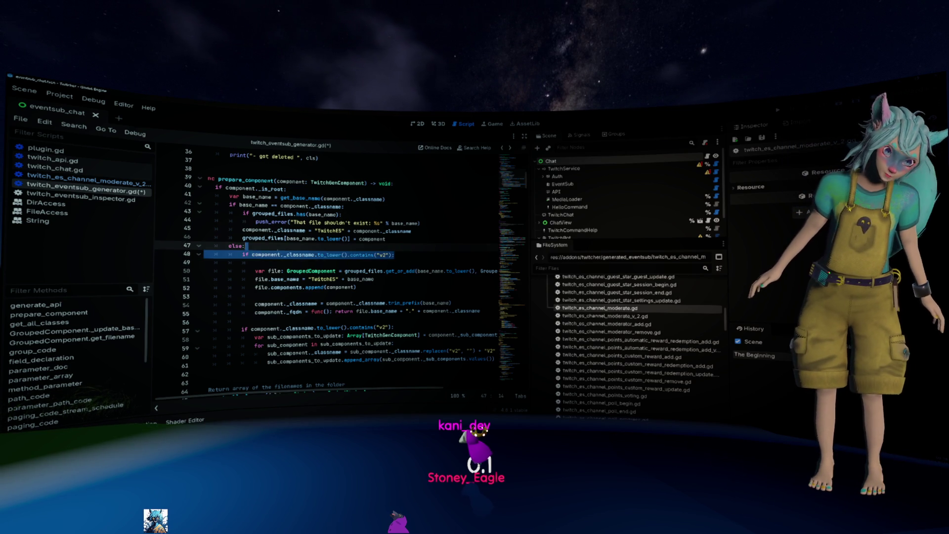
- Remove the inserted v2 check, unindent, leave blank line 48, and delete the stray 'var'
{"action": "left_click_drag", "start_coordinate": [394, 256], "coordinate": [242, 257]}
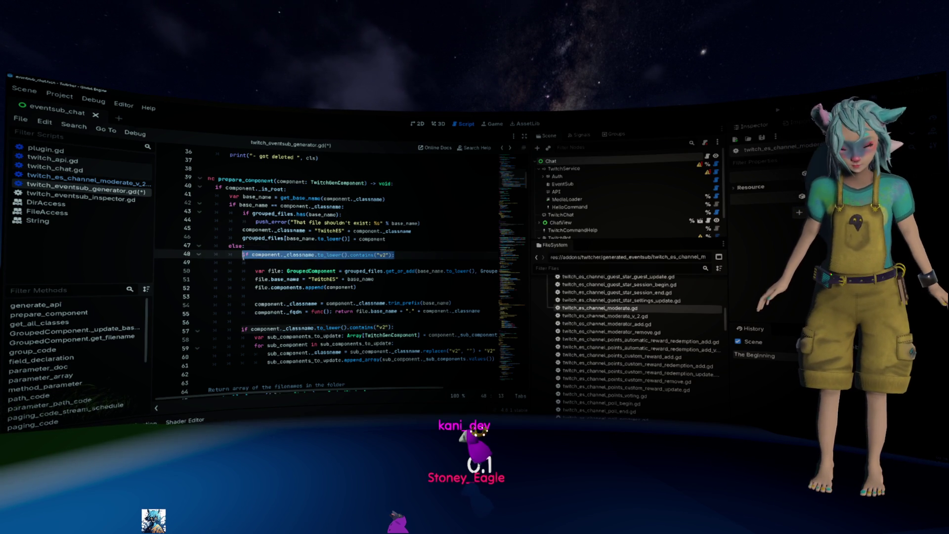
{"action": "key", "text": "ctrl+shift+k"}
{"action": "key", "text": "ctrl+shift+k"}
{"action": "key", "text": "shift+Down"}
{"action": "key", "text": "shift+Down"}
{"action": "key", "text": "shift+Down"}
{"action": "key", "text": "shift+Tab"}
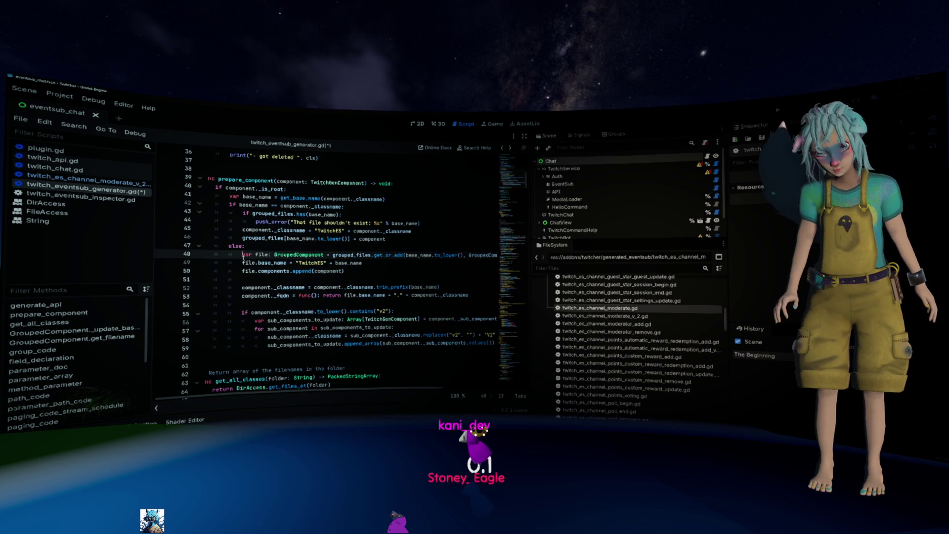
{"action": "key", "text": "Return"}
{"action": "key", "text": "ctrl+s"}
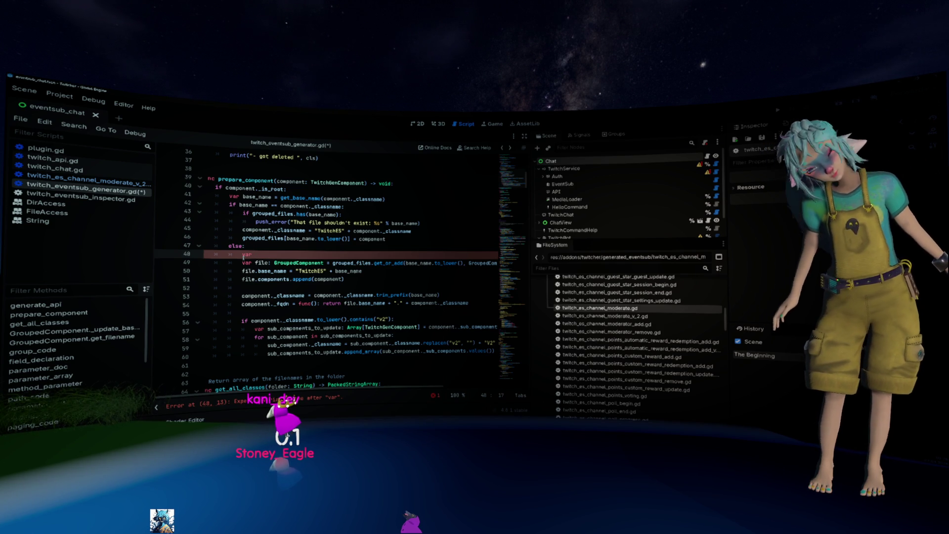
{"action": "key", "text": "BackSpace"}
{"action": "key", "text": "BackSpace"}
{"action": "key", "text": "BackSpace"}
{"action": "double_click", "coordinate": [419, 263]}
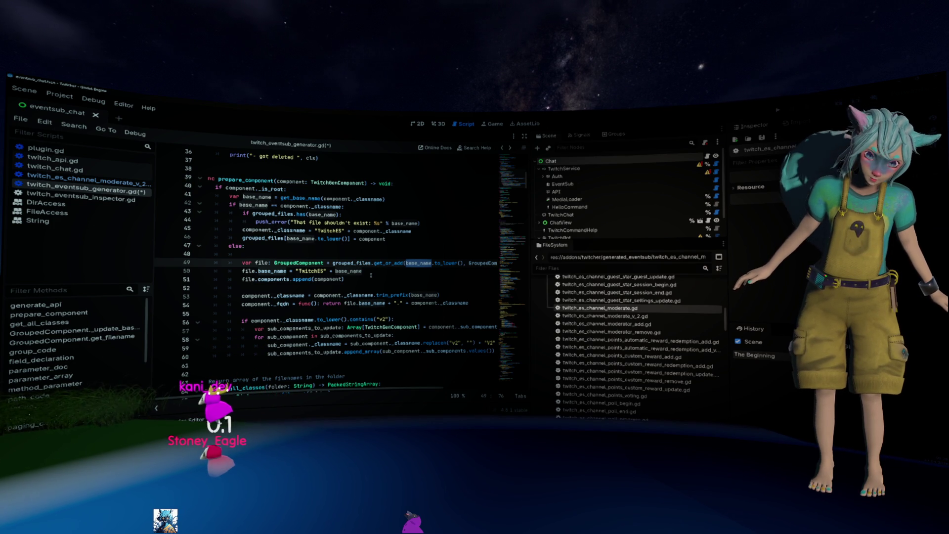
- On line 48 write base_name = base_name.replacen("v2", "") and save the script
{"action": "left_click", "coordinate": [368, 254]}
{"action": "type", "text": "base"}
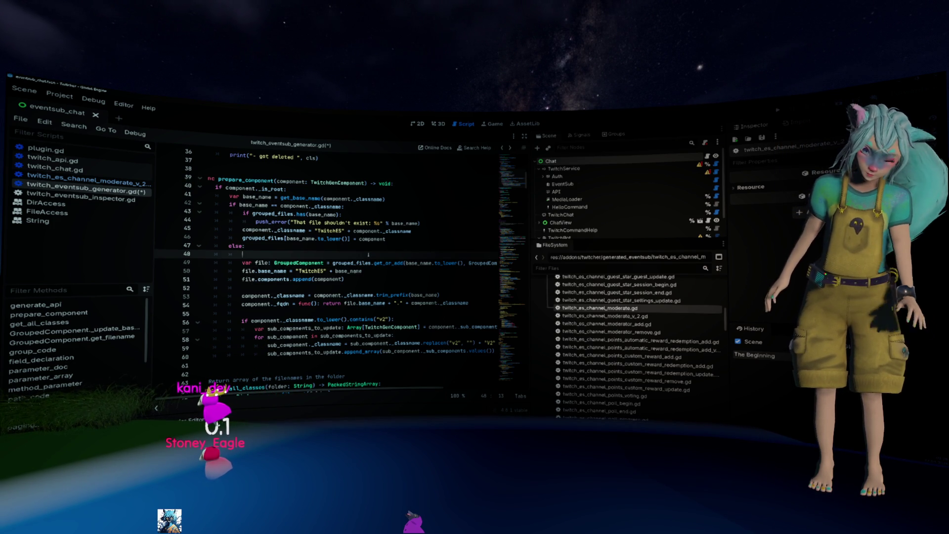
{"action": "type", "text": "_name."}
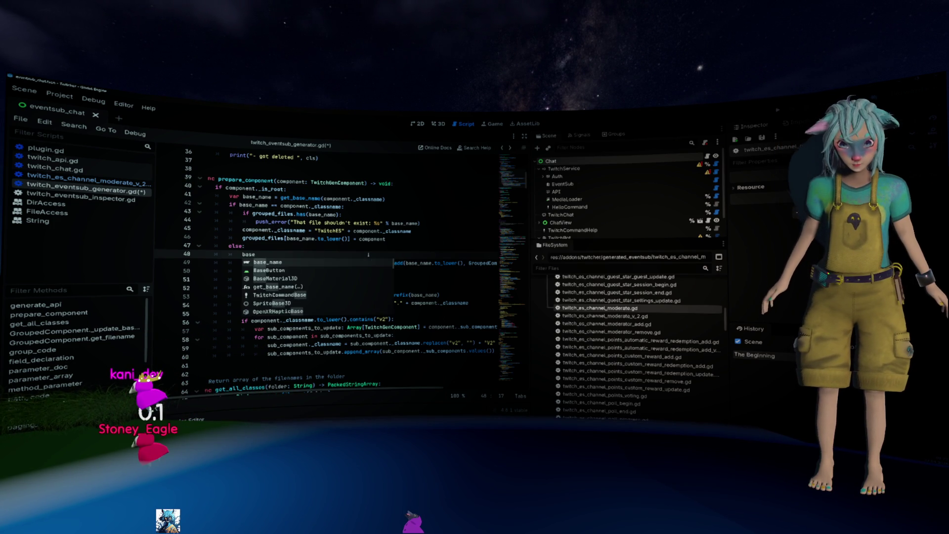
{"action": "key", "text": "BackSpace"}
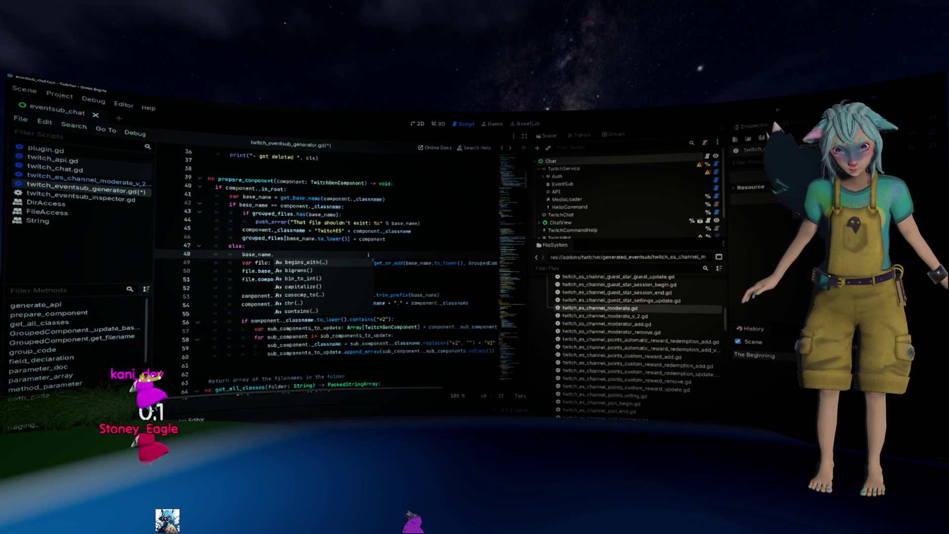
{"action": "type", "text": "= base_name.repl"}
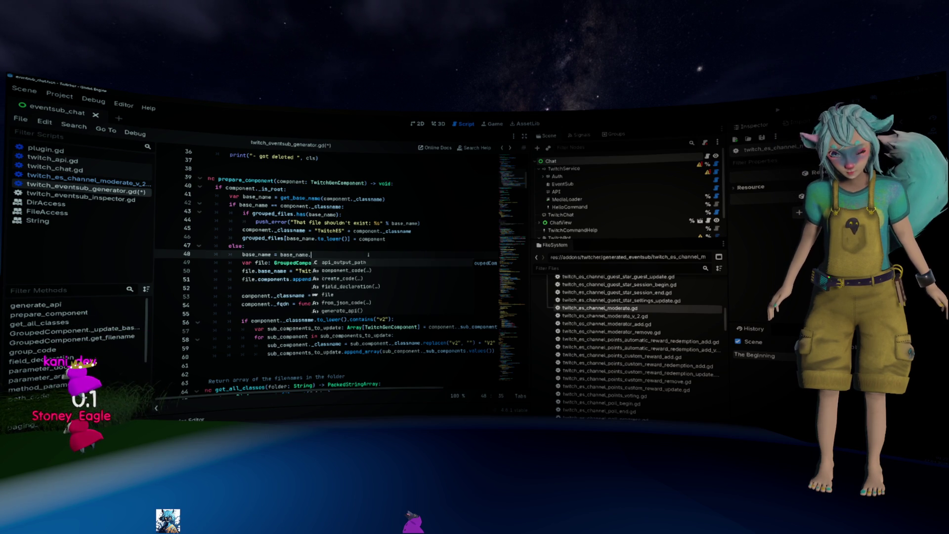
{"action": "key", "text": "Down"}
{"action": "key", "text": "Return"}
{"action": "type", "text": "\"v2\", "}
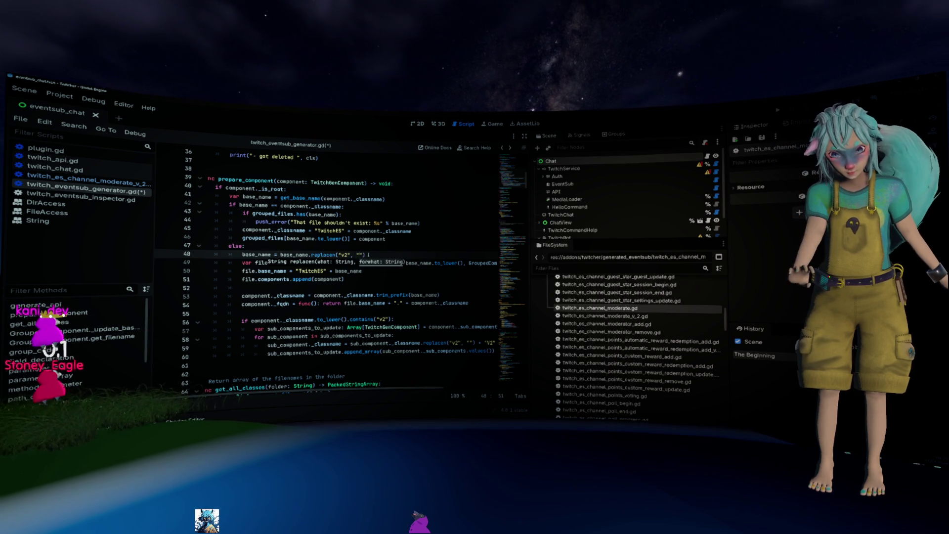
{"action": "type", "text": "\""}
{"action": "key", "text": "ctrl+s"}
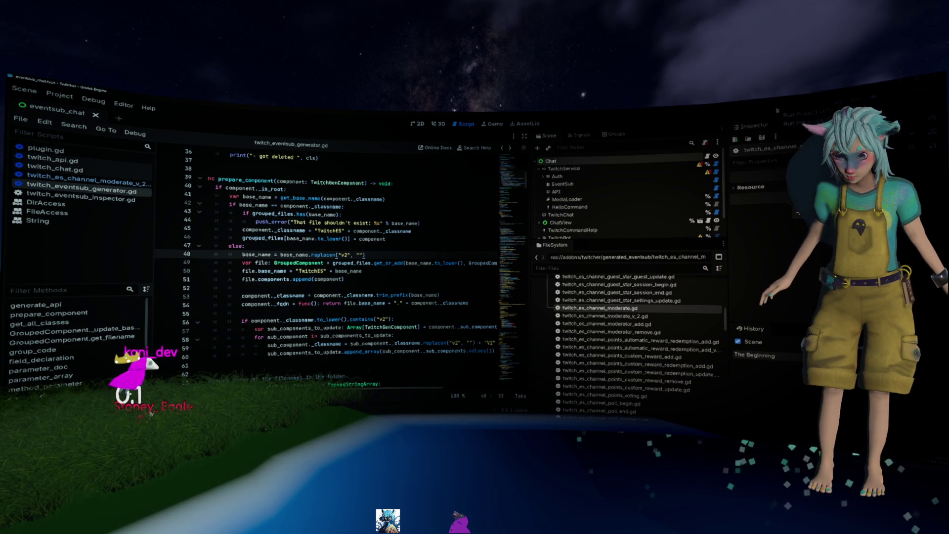
- Run Project > Tools > Regenerate Twitch Api
{"action": "left_click", "coordinate": [59, 95]}
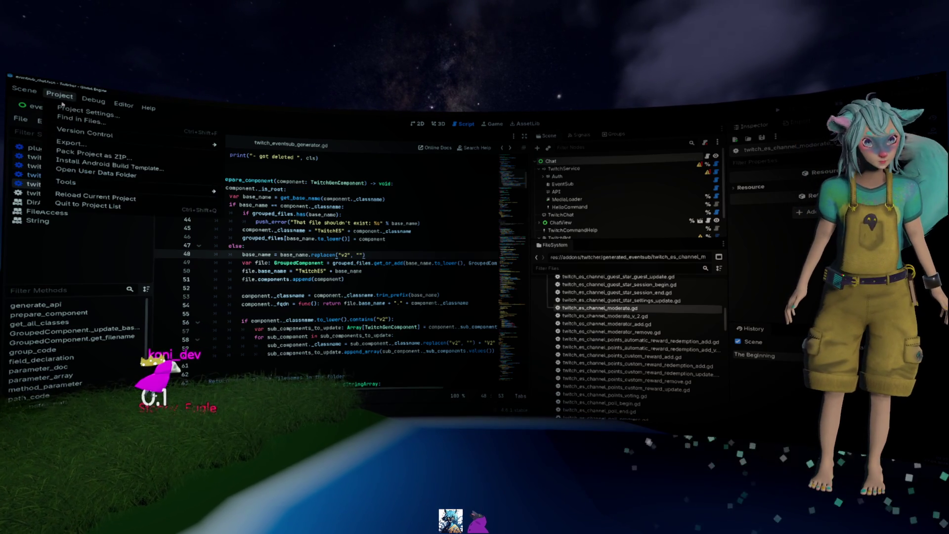
{"action": "mouse_move", "coordinate": [114, 184]}
{"action": "left_click", "coordinate": [263, 217]}
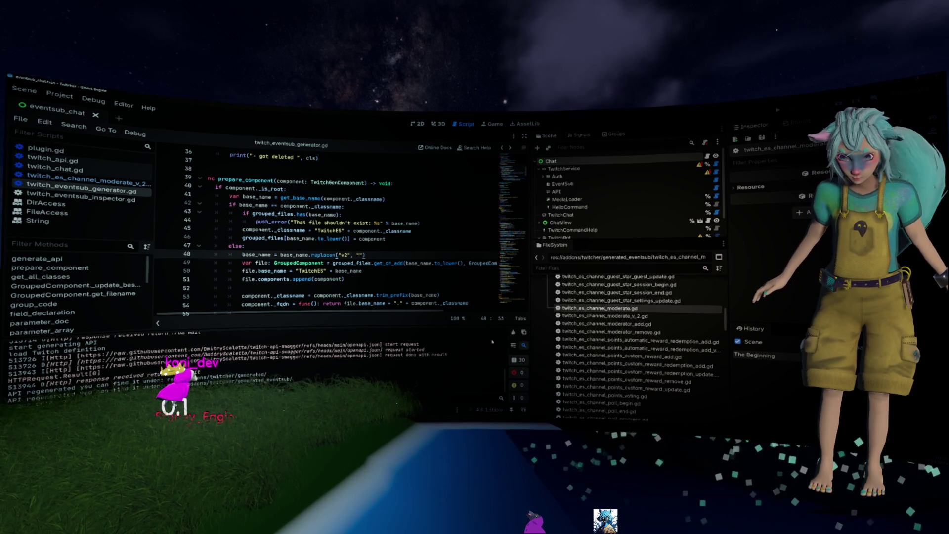
- Open a new line 36 in the stale-file loop and start a FileAccess call
{"action": "scroll", "coordinate": [304, 257], "scroll_direction": "up", "scroll_amount": 5}
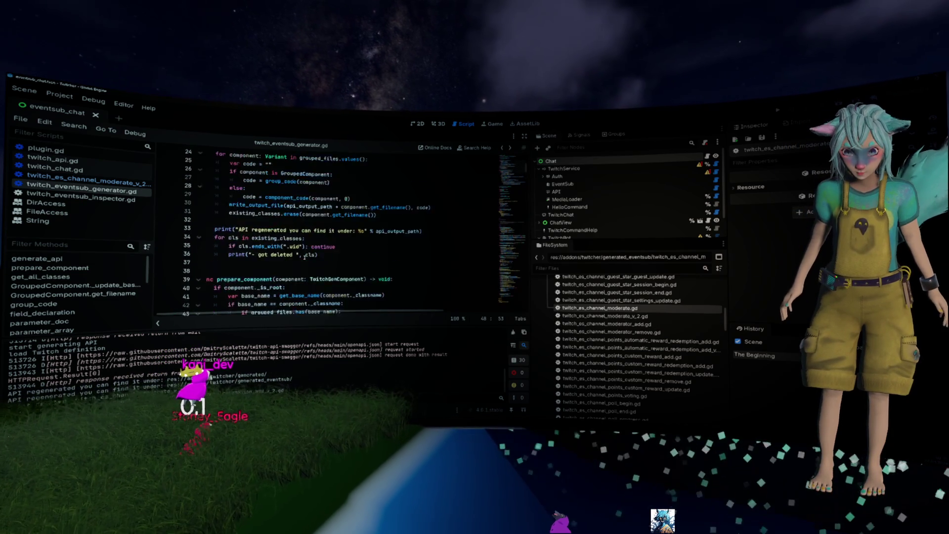
{"action": "left_click", "coordinate": [350, 272]}
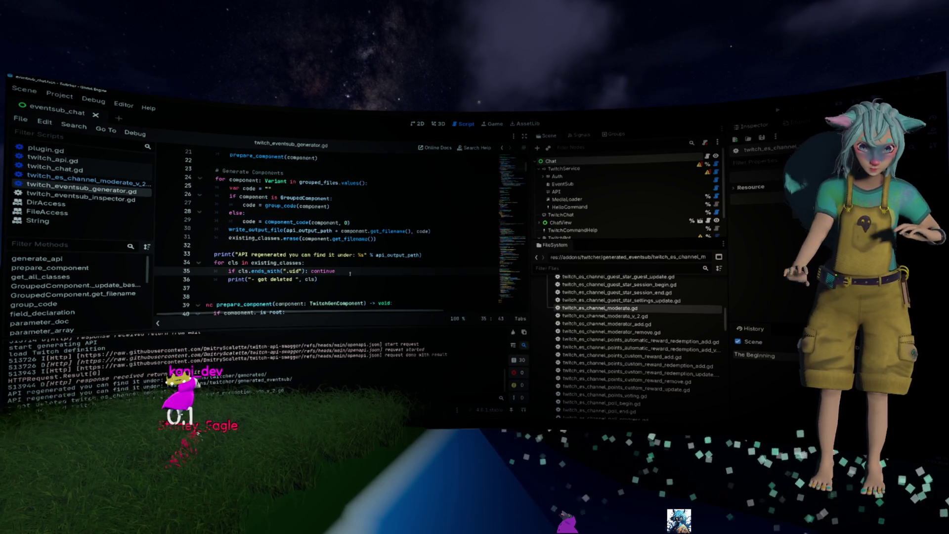
{"action": "key", "text": "Return"}
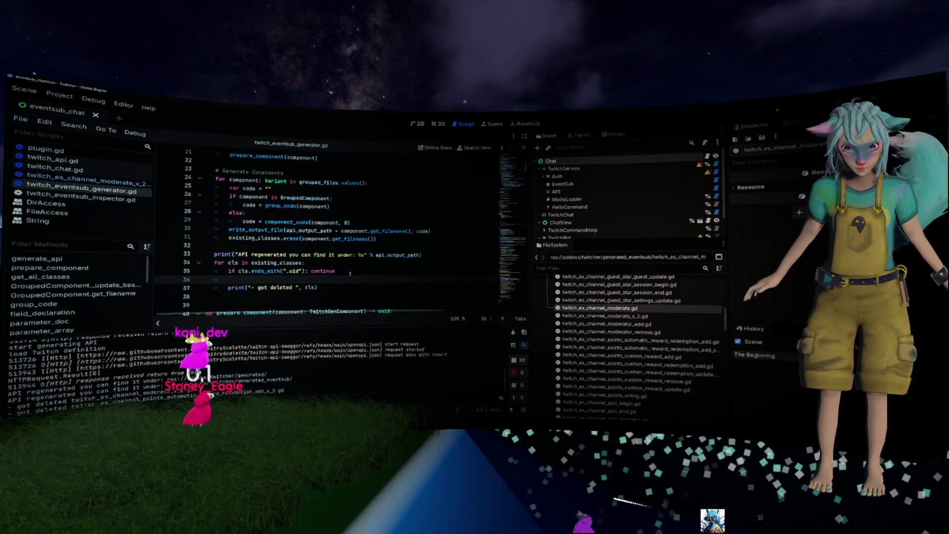
{"action": "type", "text": "File"}
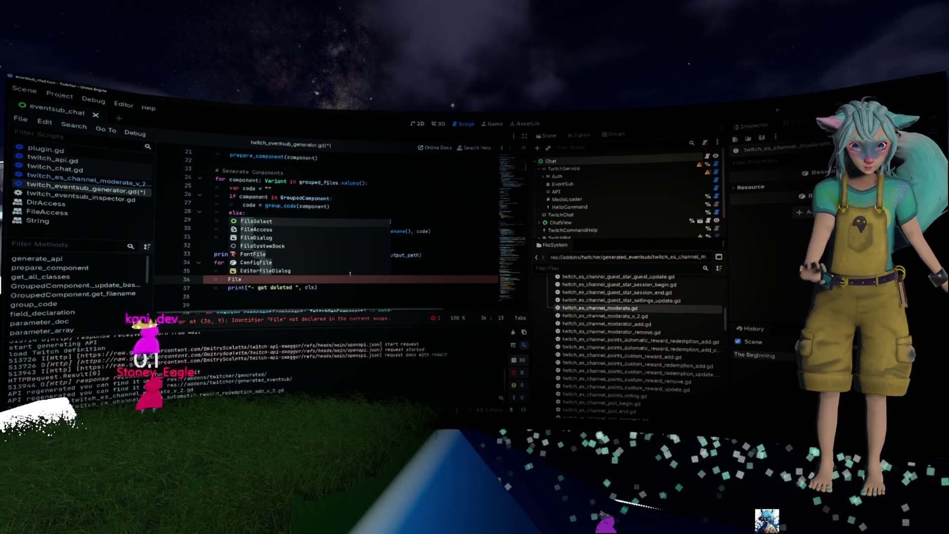
{"action": "key", "text": "BackSpace"}
{"action": "key", "text": "BackSpace"}
{"action": "key", "text": "BackSpace"}
{"action": "type", "text": "Acc"}
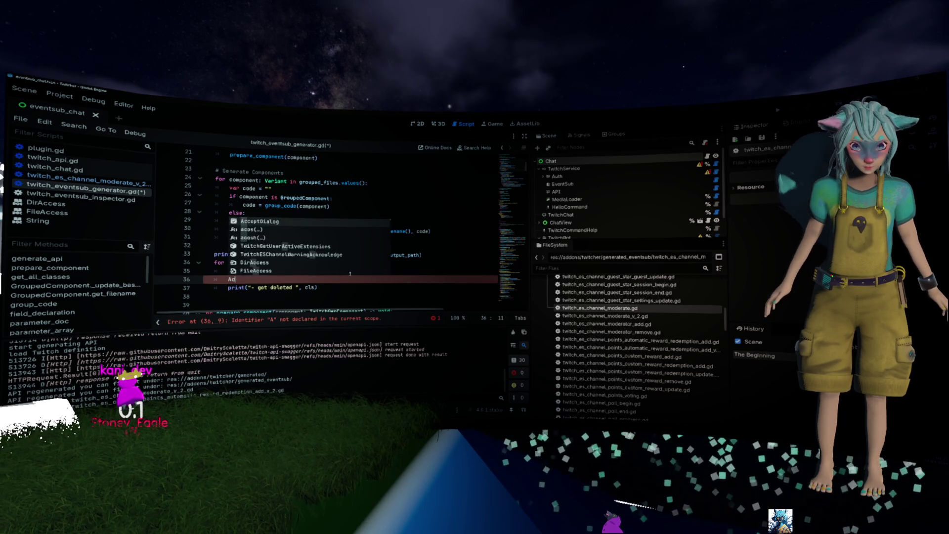
{"action": "key", "text": "Down"}
{"action": "key", "text": "Down"}
{"action": "key", "text": "Return"}
{"action": "type", "text": ".del"}
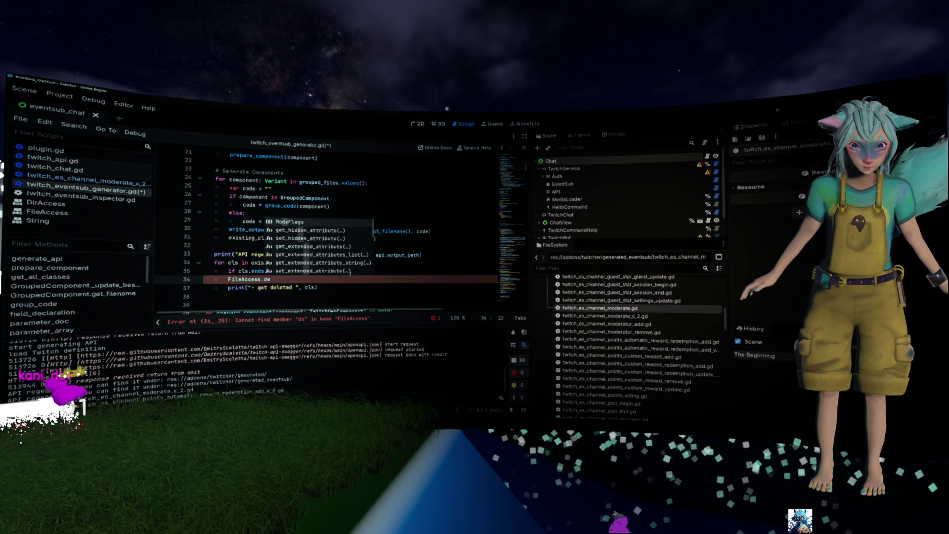
{"action": "key", "text": "BackSpace"}
{"action": "key", "text": "BackSpace"}
{"action": "key", "text": "BackSpace"}
{"action": "type", "text": "re"}
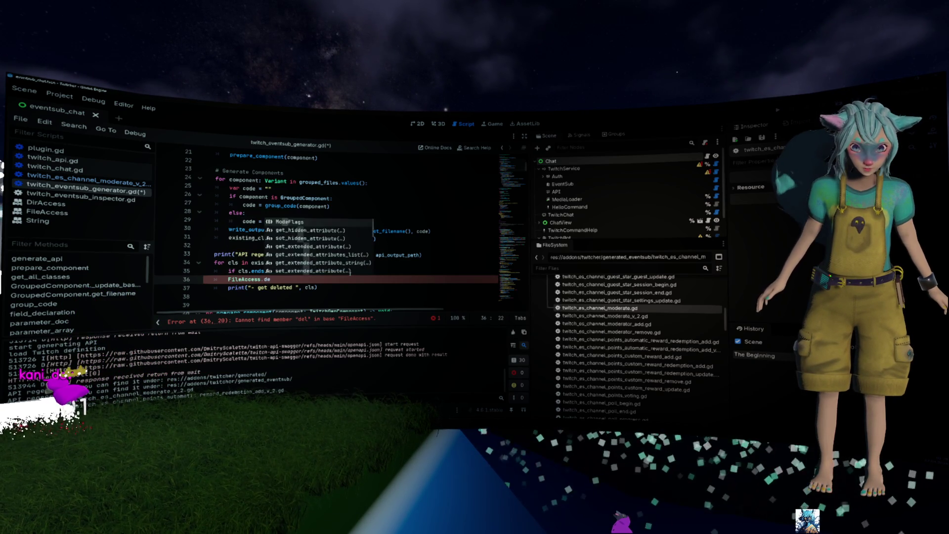
{"action": "key", "text": "BackSpace"}
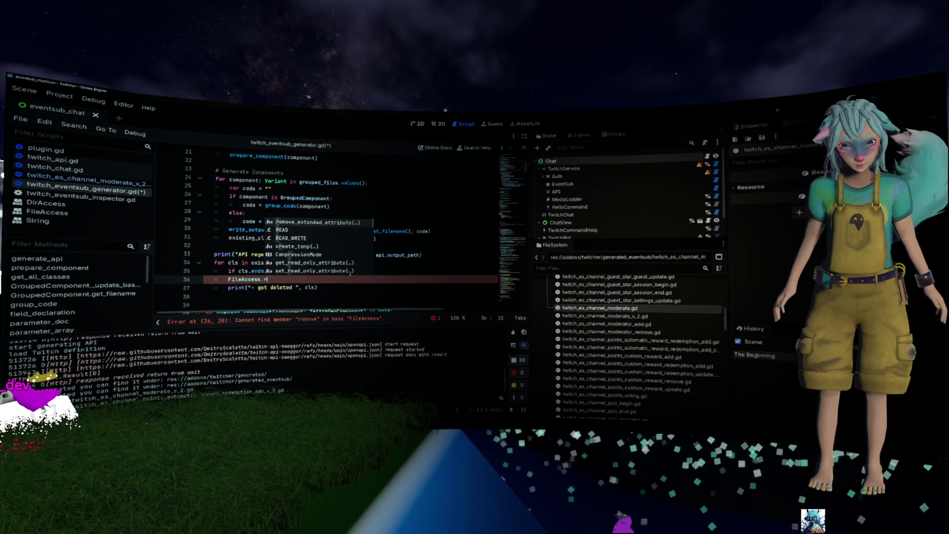
{"action": "key", "text": "BackSpace"}
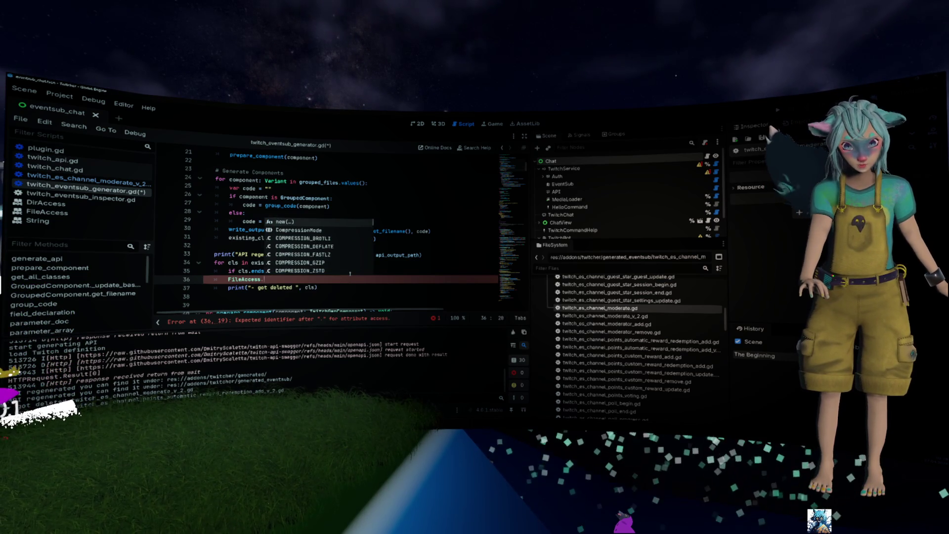
- Replace it with DirAccess.remove_absolute() via autocomplete
{"action": "key", "text": "ctrl+BackSpace"}
{"action": "type", "text": "DirA"}
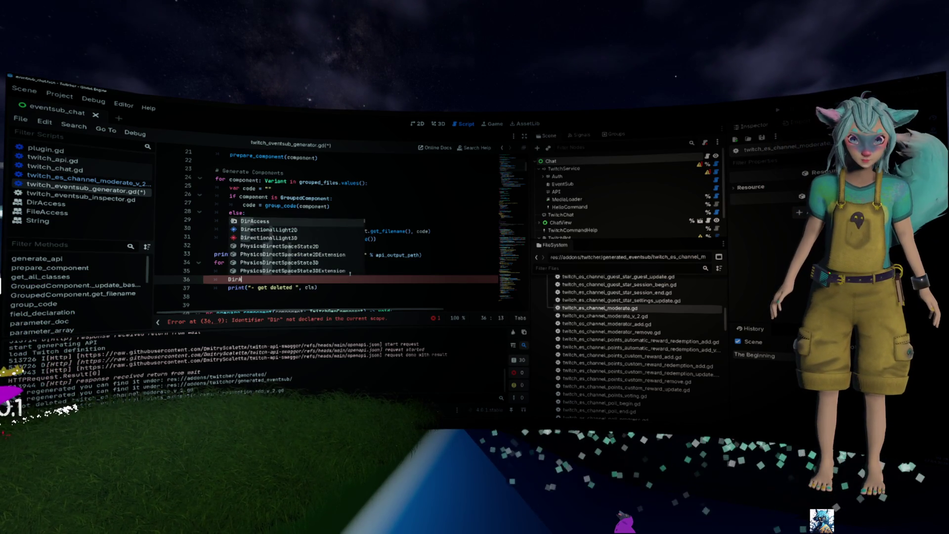
{"action": "type", "text": "ccess.dele"}
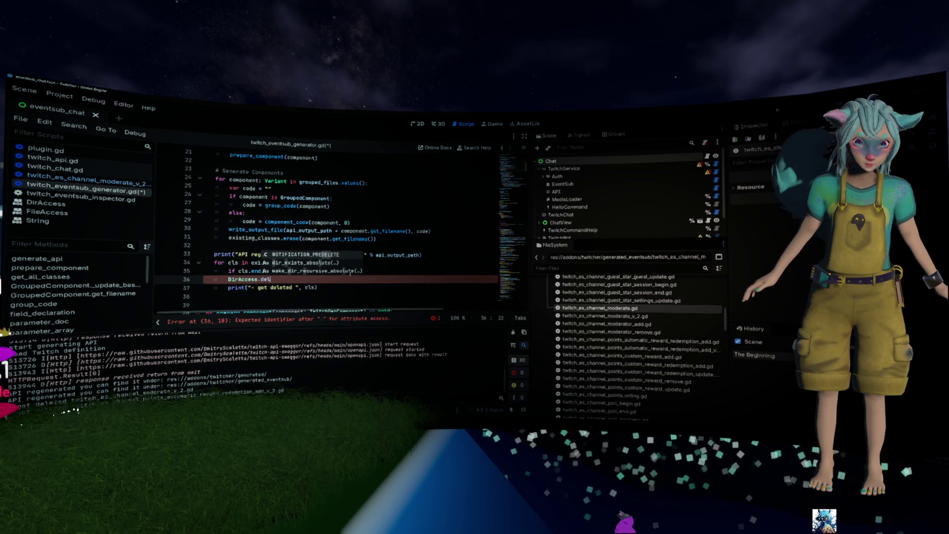
{"action": "key", "text": "BackSpace"}
{"action": "key", "text": "BackSpace"}
{"action": "key", "text": "BackSpace"}
{"action": "type", "text": "rem"}
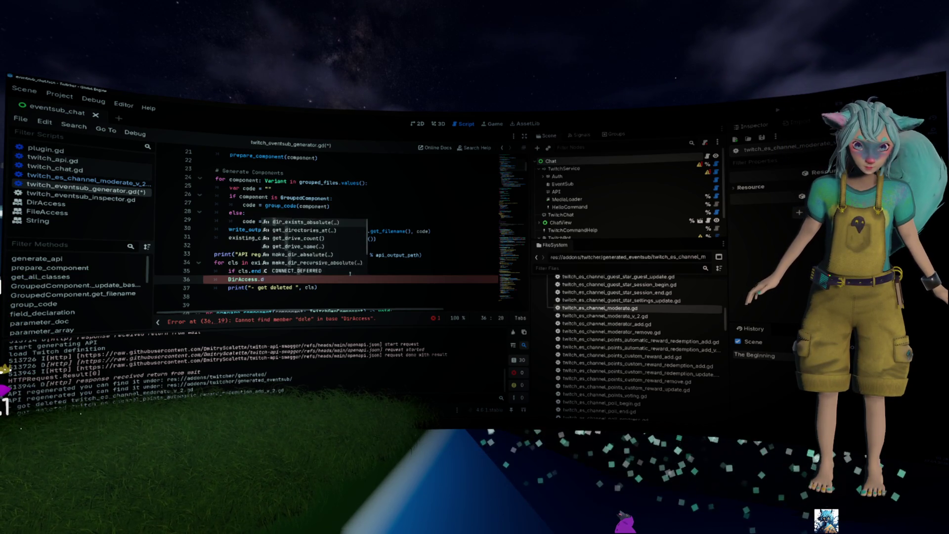
{"action": "key", "text": "Return"}
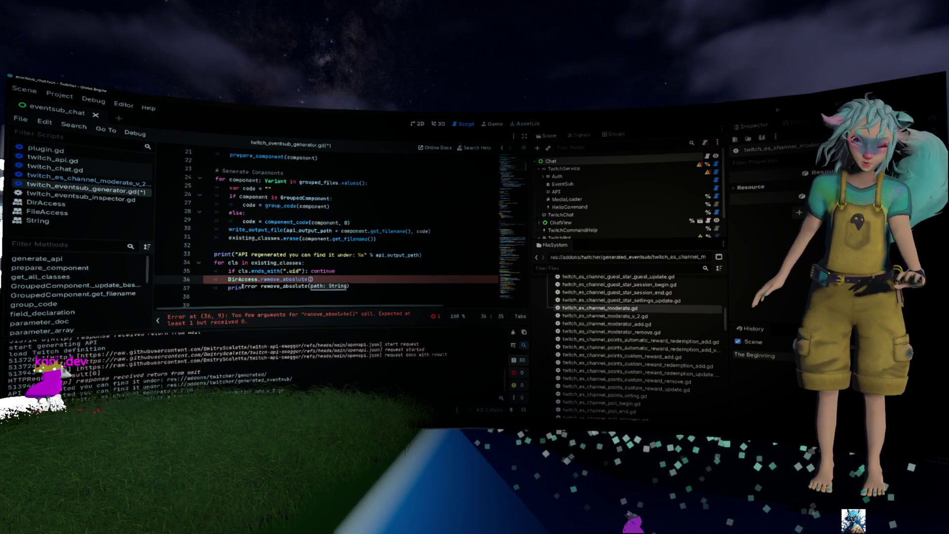
{"action": "left_click", "coordinate": [291, 280], "text": "ctrl"}
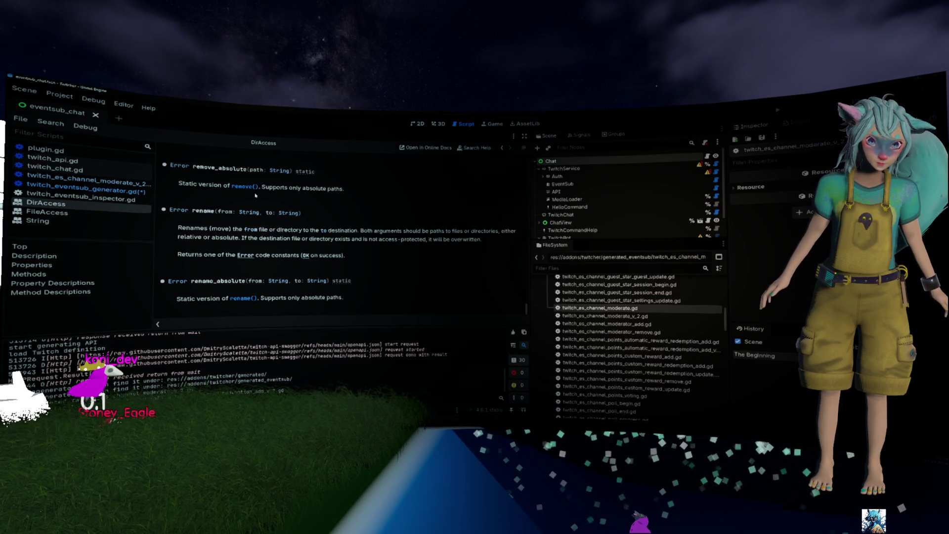
{"action": "scroll", "coordinate": [286, 195], "scroll_direction": "up", "scroll_amount": 2}
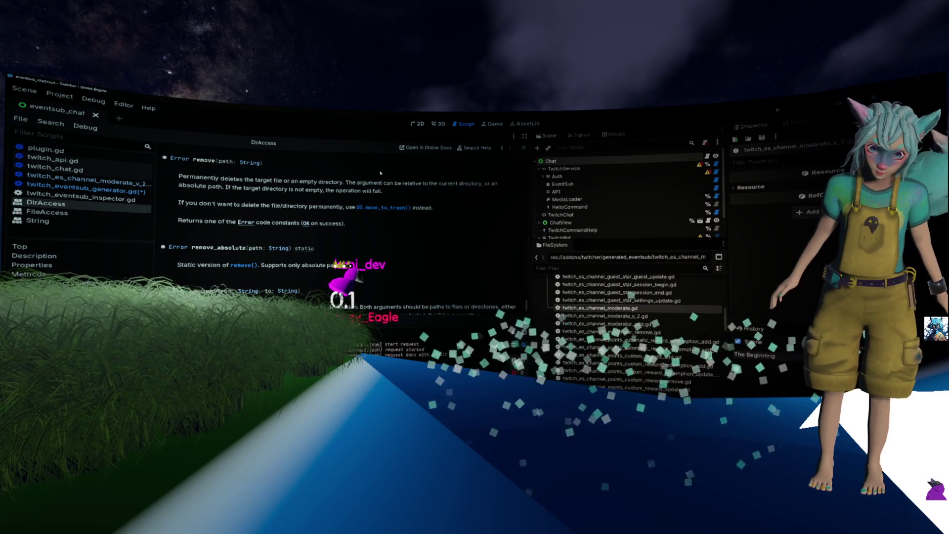
{"action": "scroll", "coordinate": [354, 184], "scroll_direction": "down", "scroll_amount": 3}
{"action": "scroll", "coordinate": [342, 198], "scroll_direction": "up", "scroll_amount": 10}
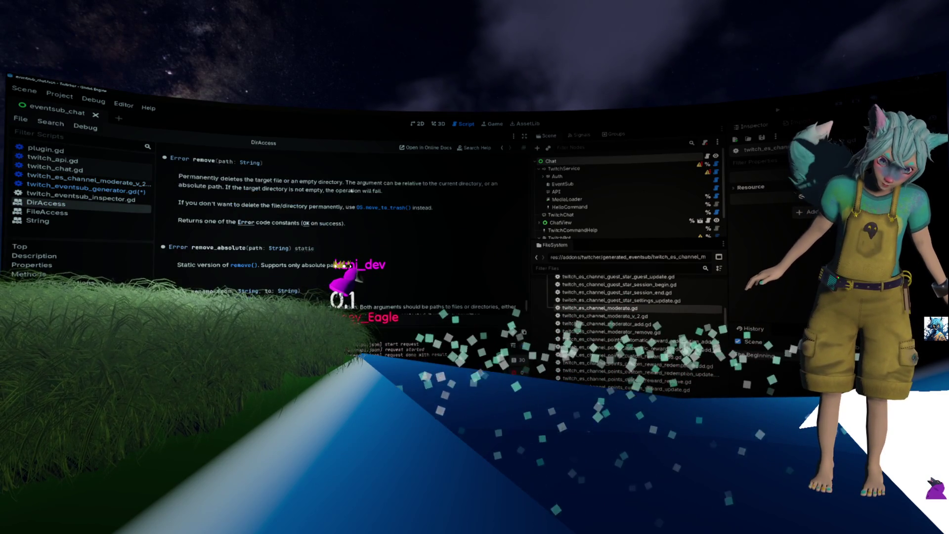
{"action": "scroll", "coordinate": [329, 214], "scroll_direction": "up", "scroll_amount": 10}
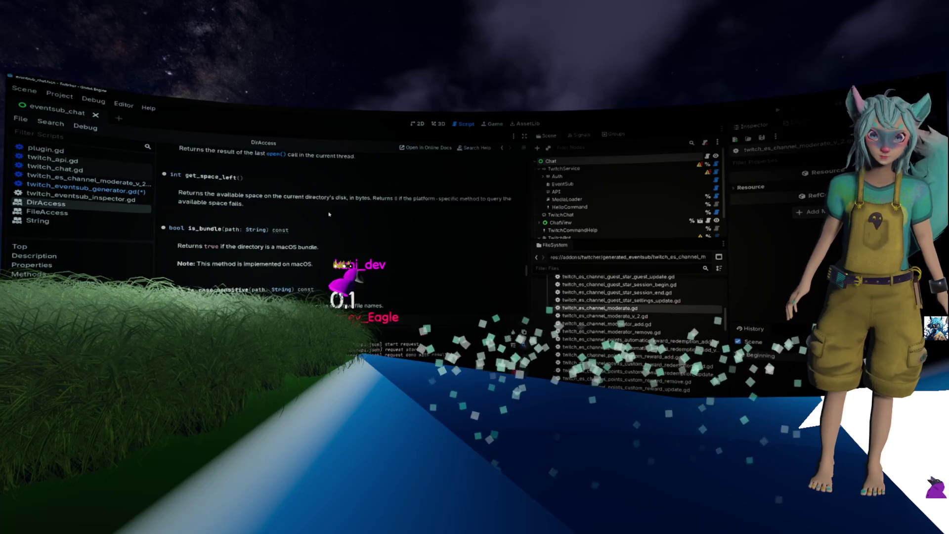
{"action": "scroll", "coordinate": [329, 214], "scroll_direction": "up", "scroll_amount": 10}
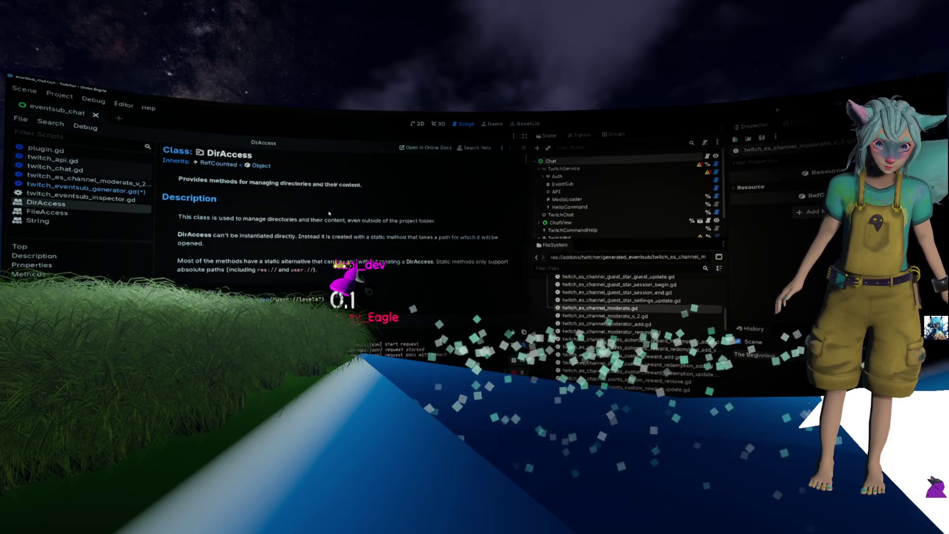
{"action": "scroll", "coordinate": [330, 214], "scroll_direction": "down", "scroll_amount": 5}
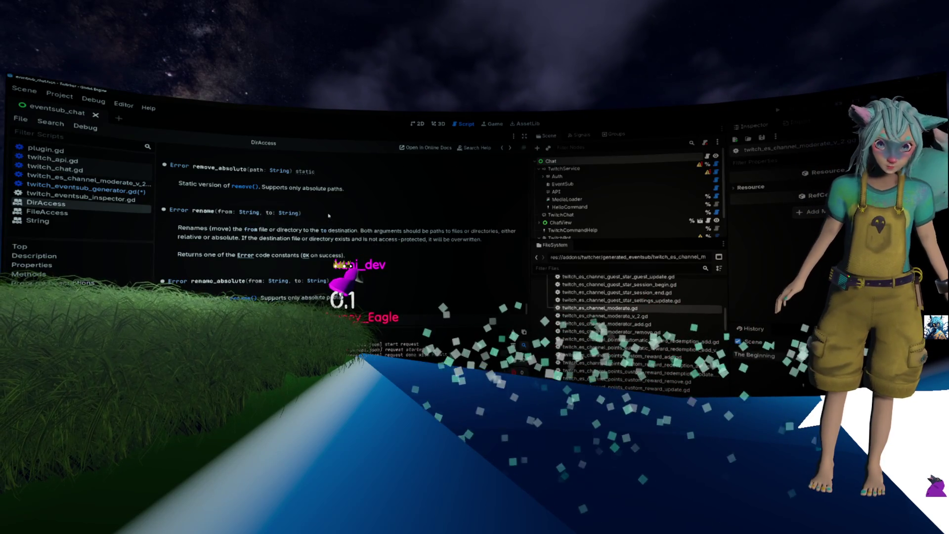
{"action": "key", "text": "alt+Left"}
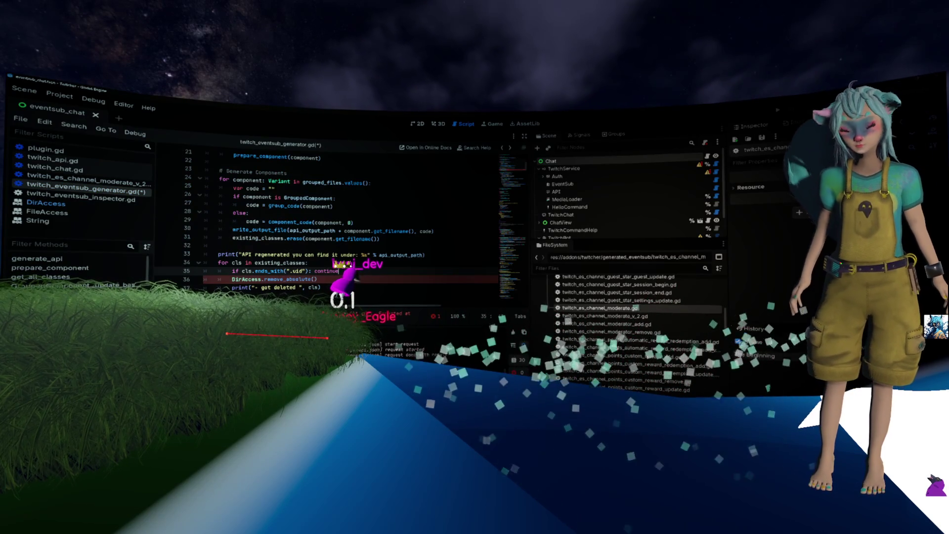
{"action": "left_click", "coordinate": [349, 271]}
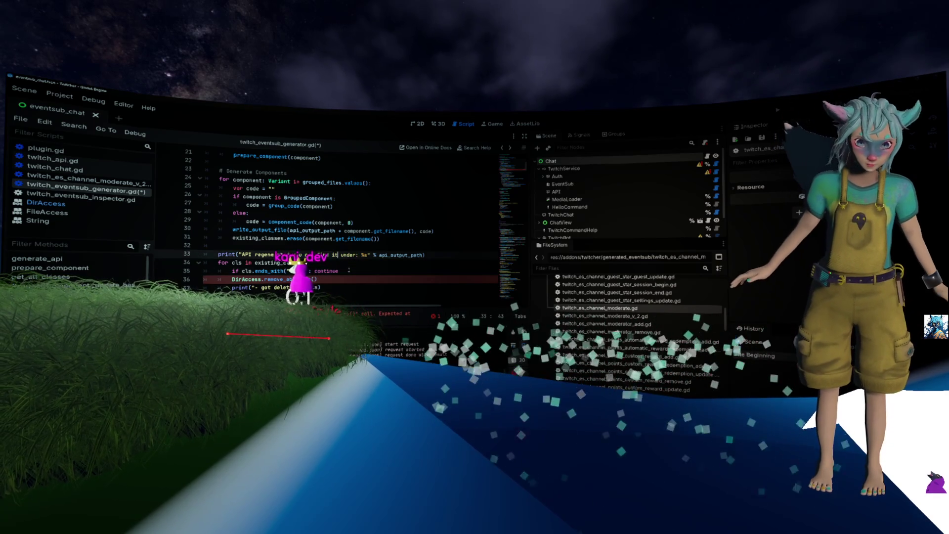
{"action": "key", "text": "End"}
{"action": "key", "text": "Return"}
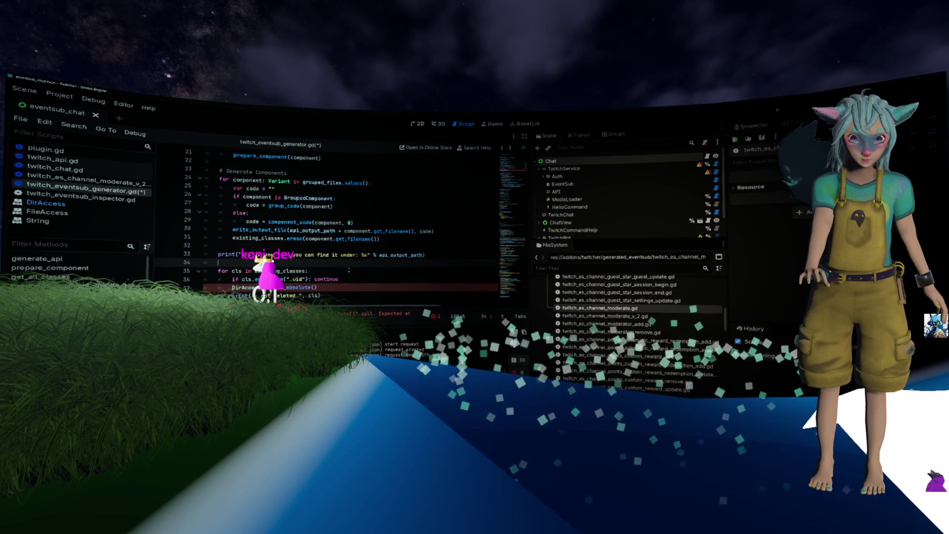
{"action": "key", "text": "BackSpace"}
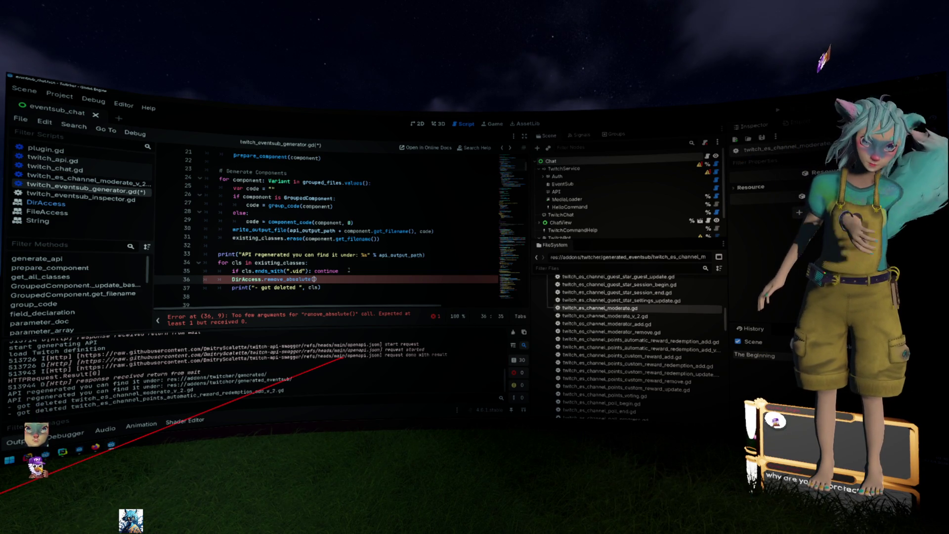
{"action": "scroll", "coordinate": [354, 266], "scroll_direction": "down", "scroll_amount": 3}
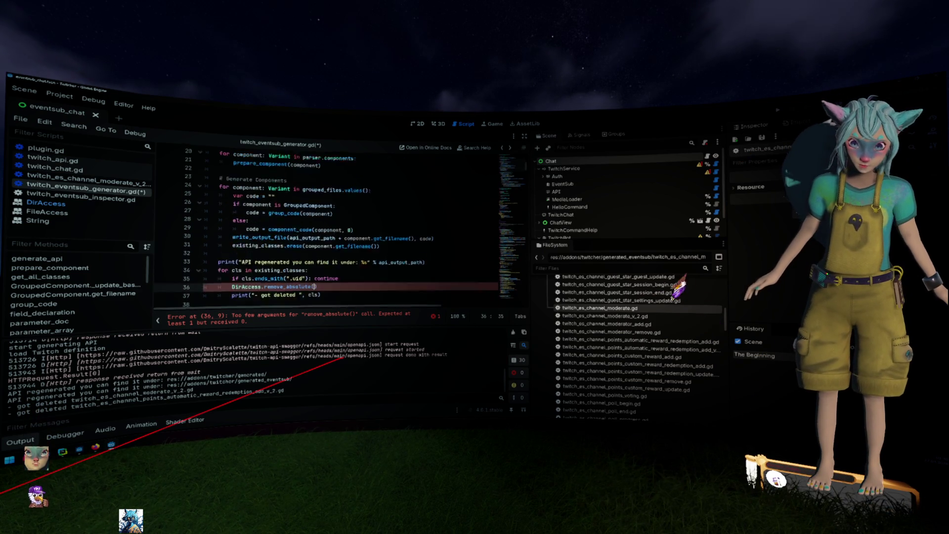
{"action": "scroll", "coordinate": [359, 223], "scroll_direction": "up", "scroll_amount": 1}
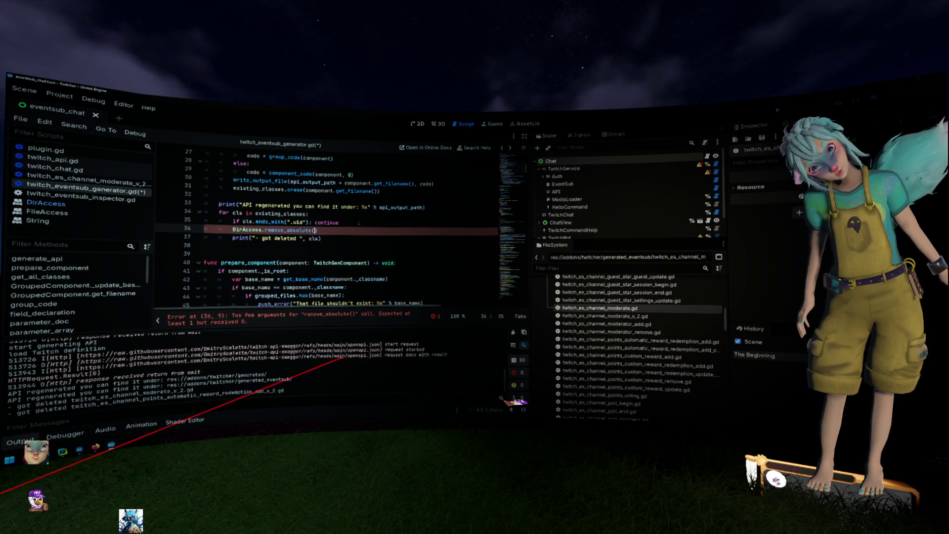
- Pass api_output_path + cls as the remove_absolute path argument
{"action": "type", "text": "api_output_path"}
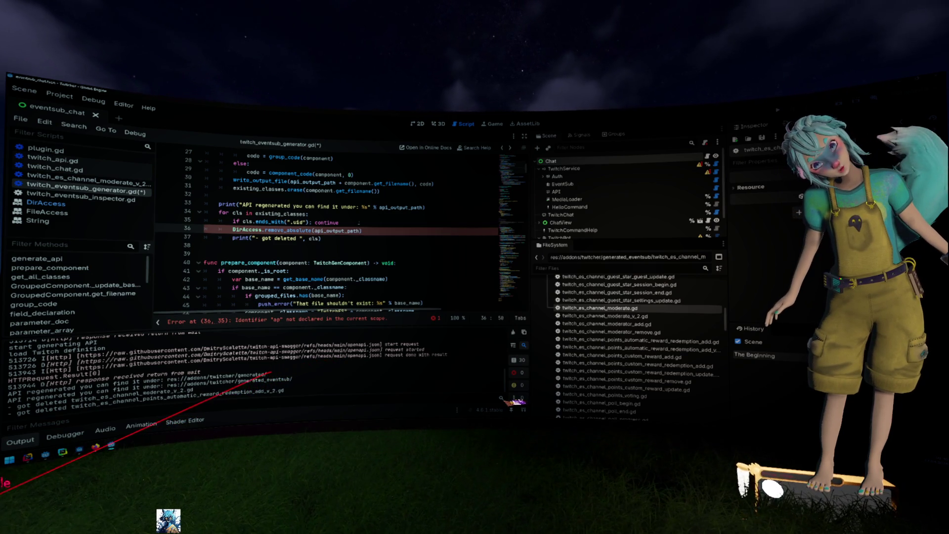
{"action": "key", "text": "Return"}
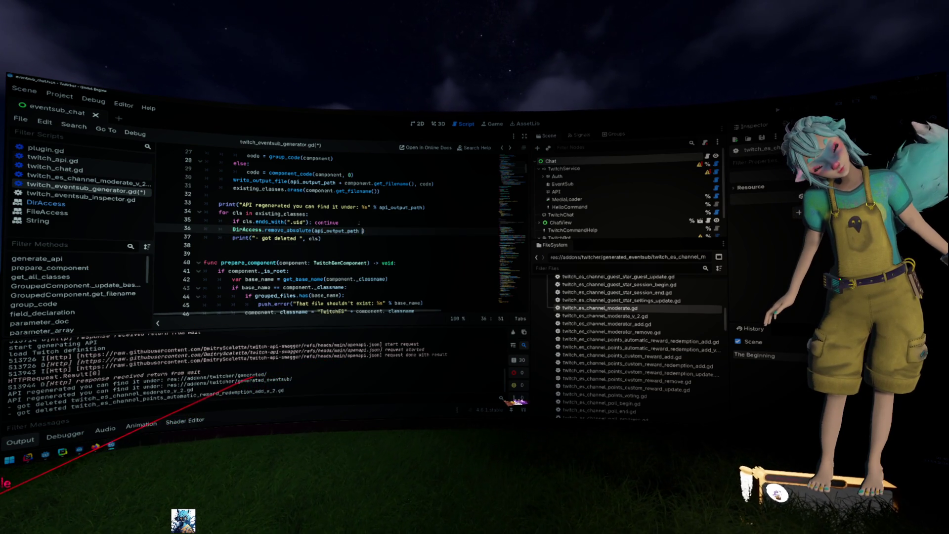
{"action": "type", "text": "+"}
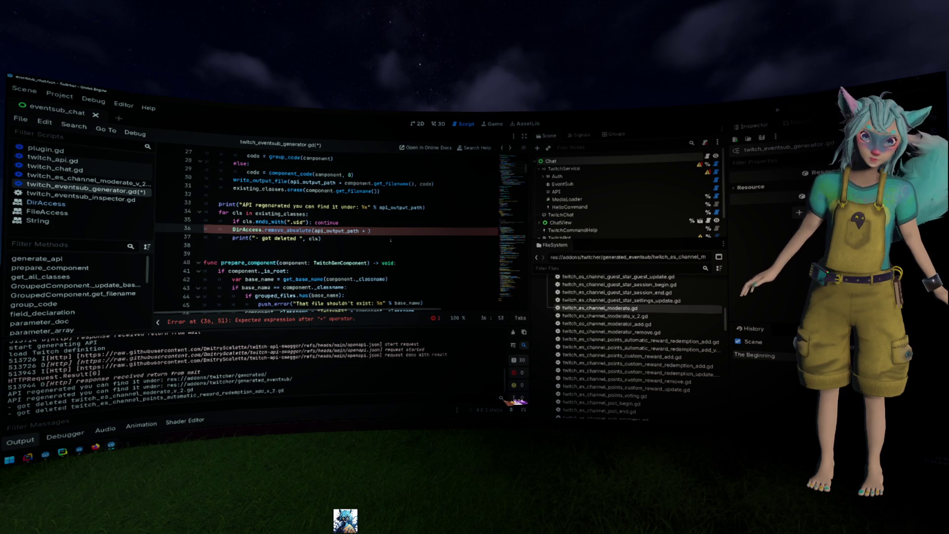
{"action": "type", "text": "cls"}
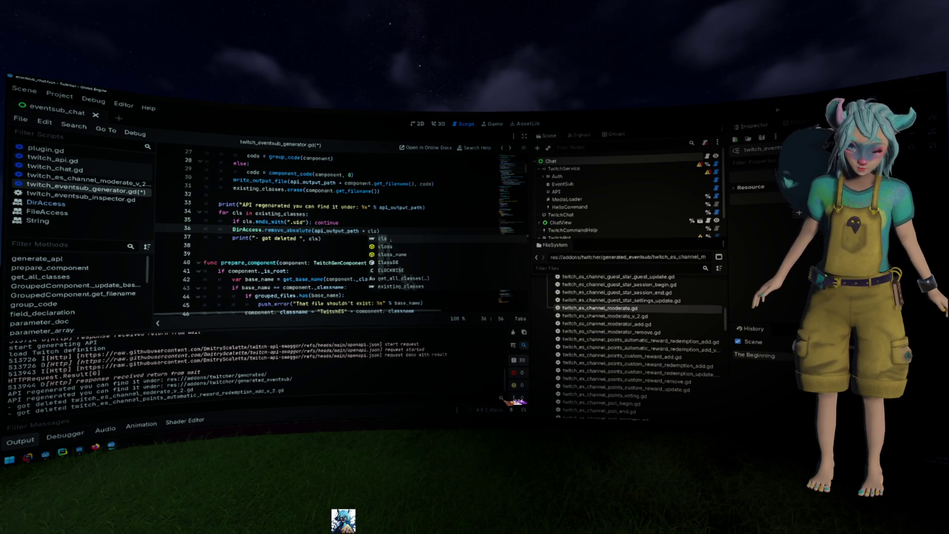
- Duplicate the line to also remove api_output_path + cls + ".uid"
{"action": "key", "text": "Escape"}
{"action": "key", "text": "shift+Home"}
{"action": "key", "text": "ctrl+c"}
{"action": "key", "text": "End"}
{"action": "key", "text": "Return"}
{"action": "key", "text": "ctrl+v"}
{"action": "key", "text": "BackSpace"}
{"action": "type", "text": "+ "}
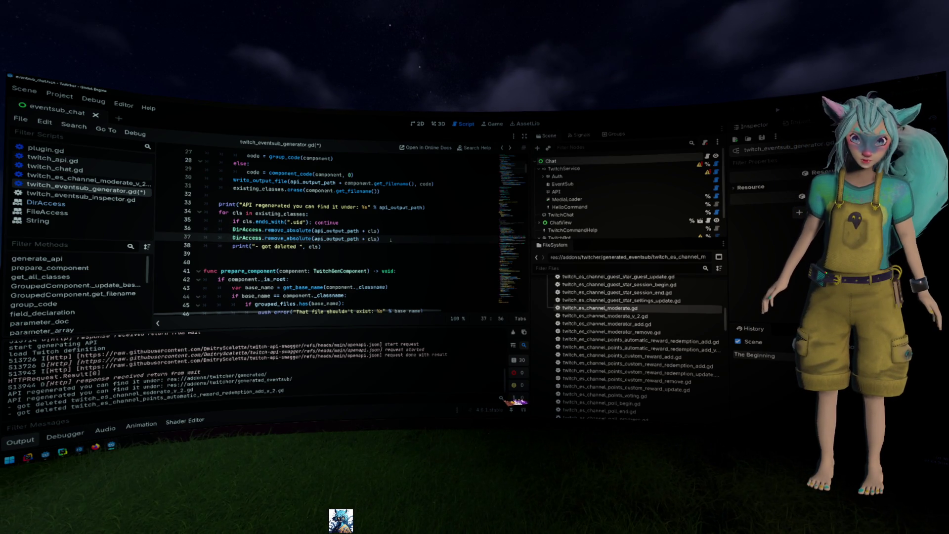
{"action": "type", "text": "\".uid"}
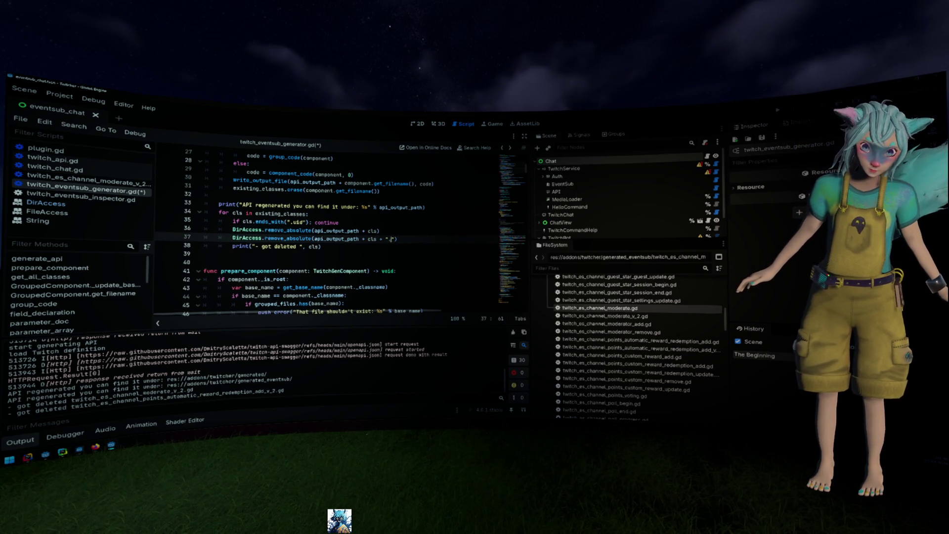
- Save twitch_eventsub_generator.gd
{"action": "key", "text": "ctrl+s"}
{"action": "key", "text": "Down"}
{"action": "left_click", "coordinate": [426, 230]}
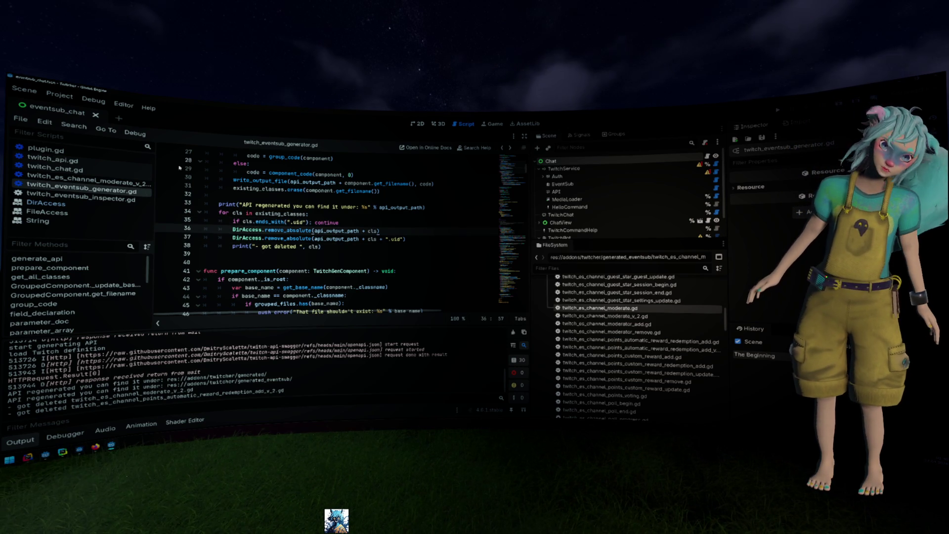
{"action": "left_click", "coordinate": [59, 94]}
- Rerun Regenerate Twitch Api, open the failing twitch_es_shield_mode.gd from the error, then return to the generator
{"action": "mouse_move", "coordinate": [173, 184]}
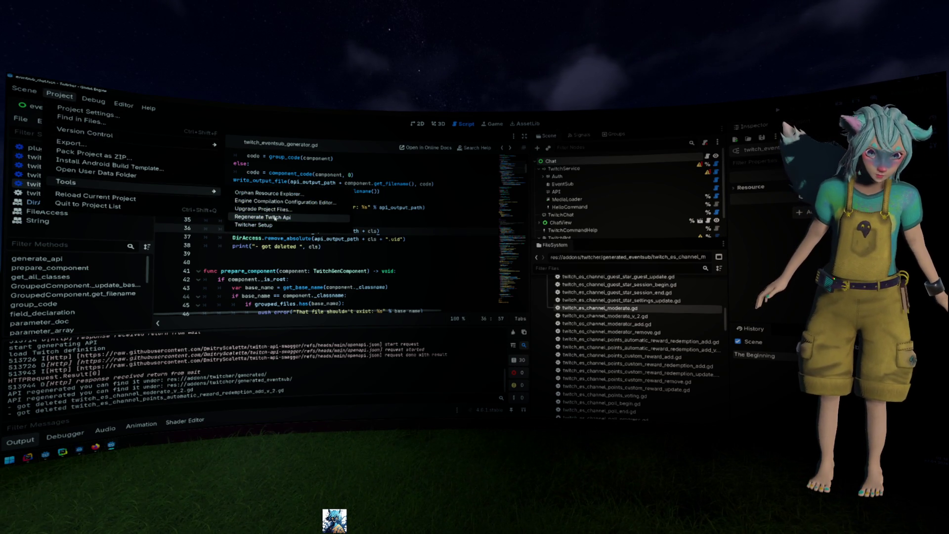
{"action": "left_click", "coordinate": [274, 218]}
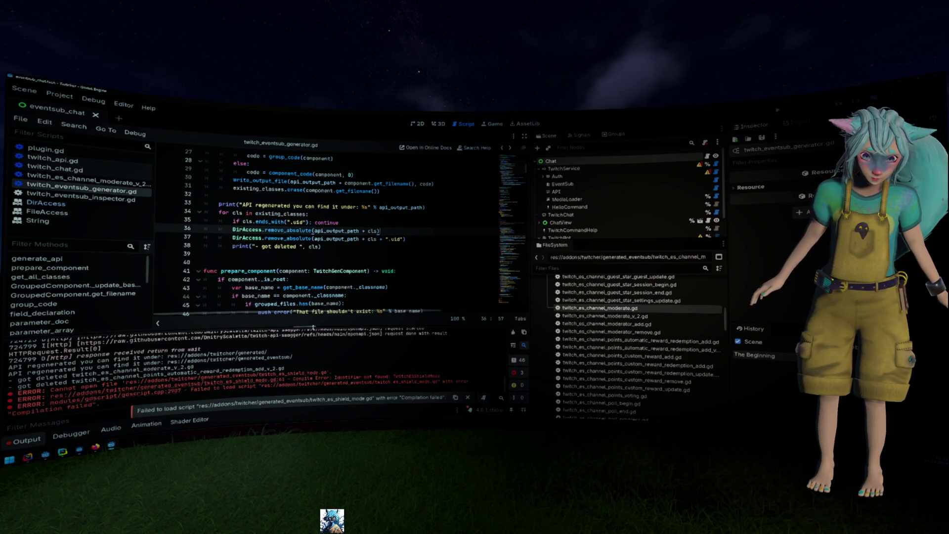
{"action": "left_click", "coordinate": [258, 385]}
{"action": "scroll", "coordinate": [320, 292], "scroll_direction": "up", "scroll_amount": 15}
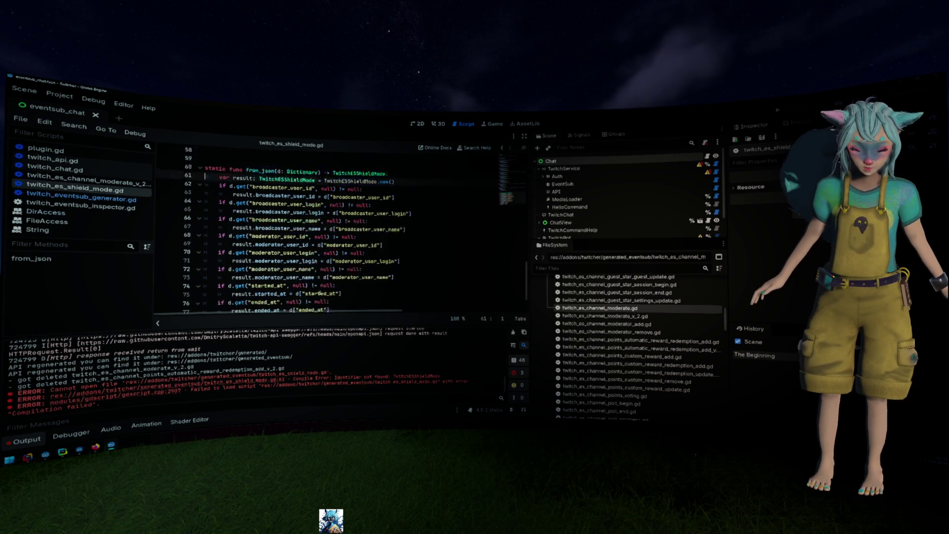
{"action": "scroll", "coordinate": [320, 292], "scroll_direction": "down", "scroll_amount": 15}
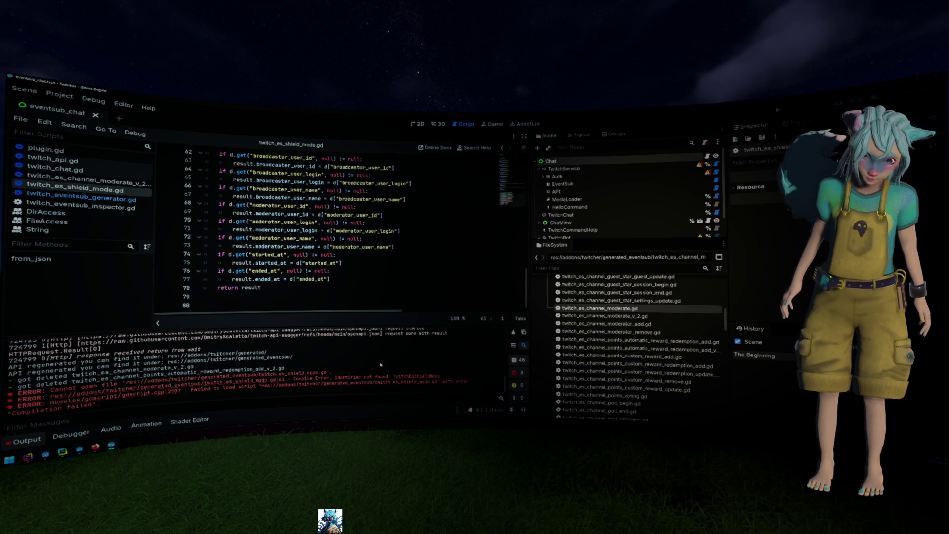
{"action": "left_click", "coordinate": [636, 316]}
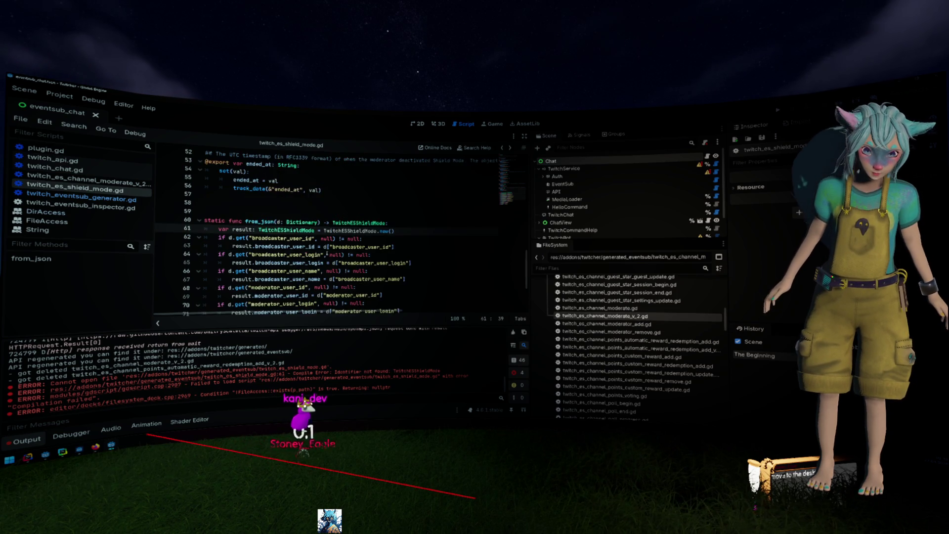
{"action": "key", "text": "alt+Left"}
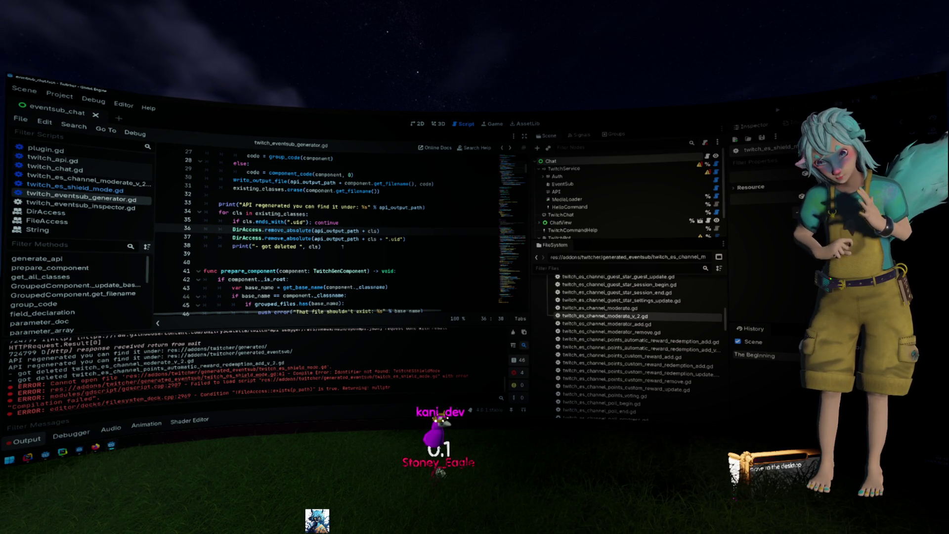
- Insert a new line above the remove_absolute calls and browse DirAccess absolute-path functions
{"action": "key", "text": "ctrl+shift+Return"}
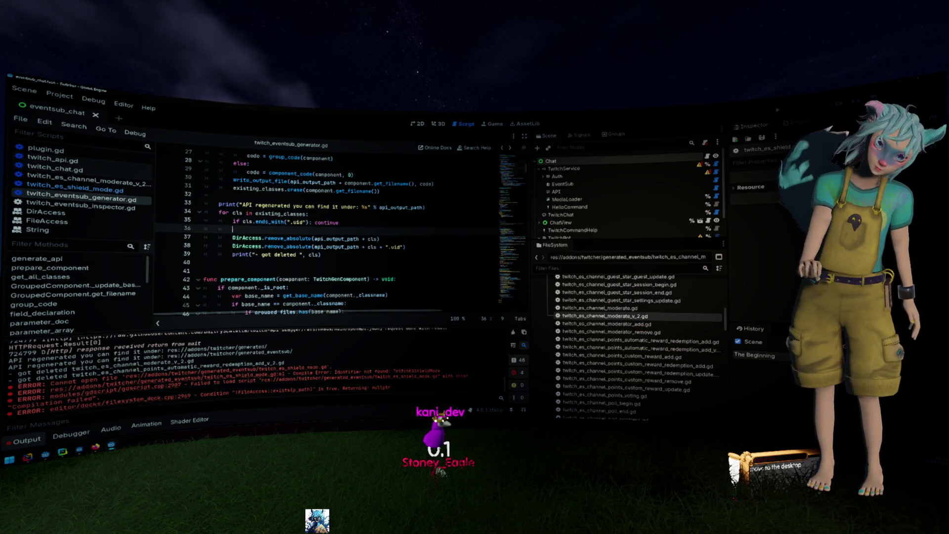
{"action": "type", "text": "DirAccess.to"}
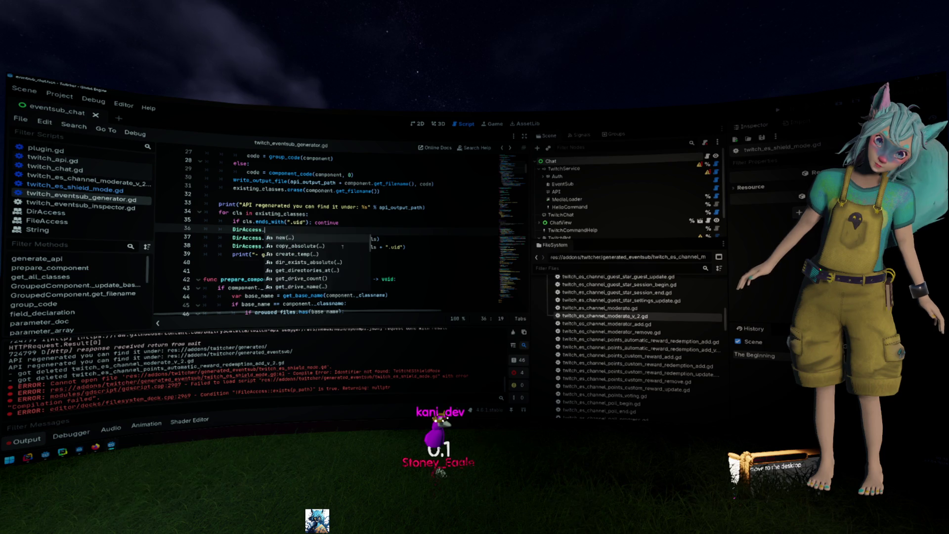
{"action": "key", "text": "BackSpace"}
{"action": "key", "text": "BackSpace"}
{"action": "type", "text": "ab"}
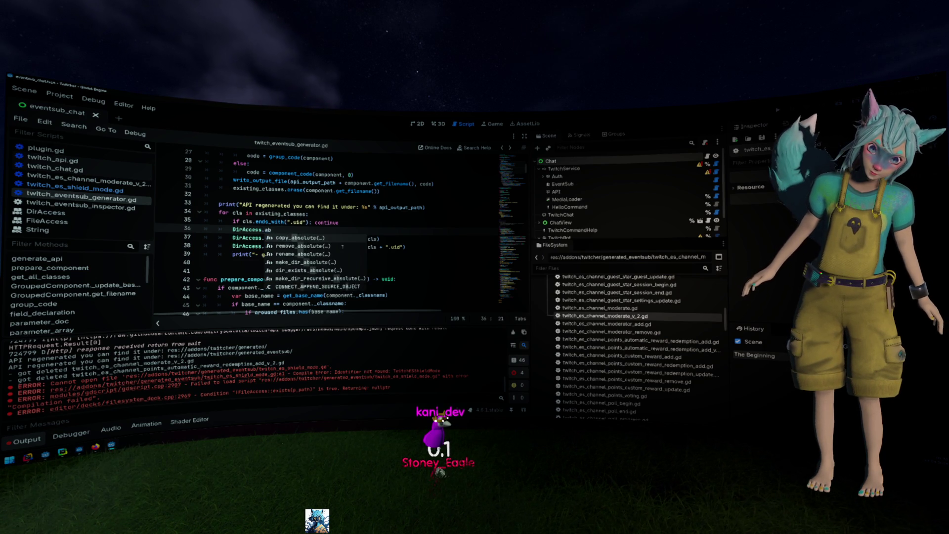
{"action": "type", "text": "a"}
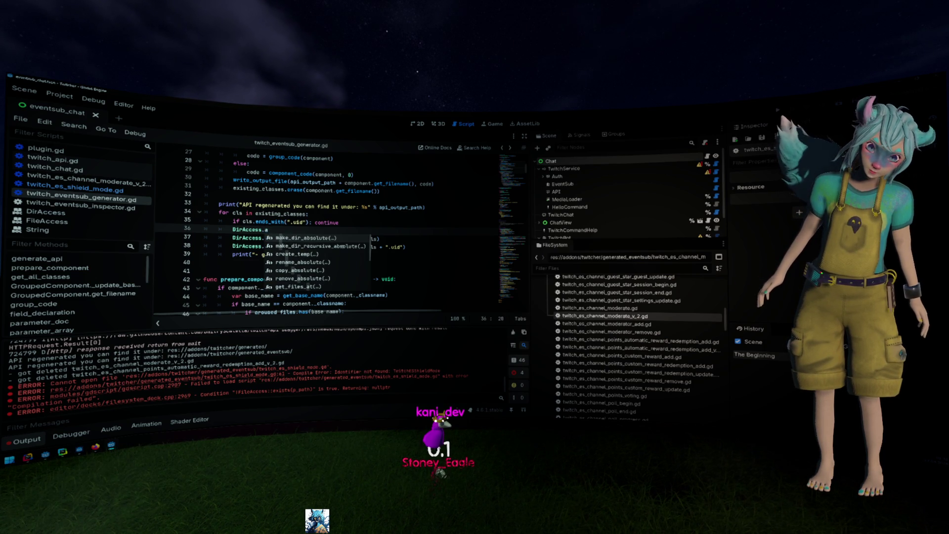
{"action": "type", "text": "bsol"}
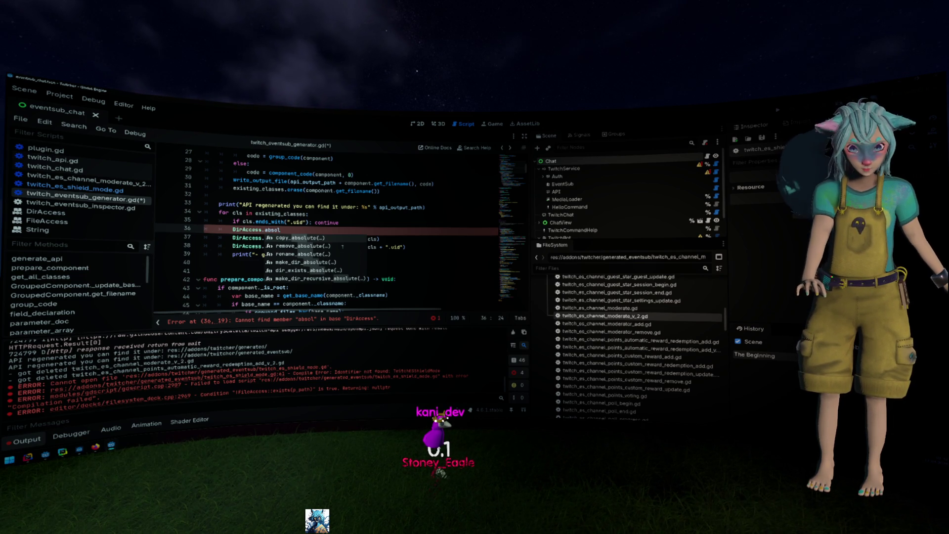
- Browse FileAccess autocomplete suggestions, then clear line 36 back to an empty indented line
{"action": "key", "text": "ctrl+BackSpace"}
{"action": "key", "text": "ctrl+BackSpace"}
{"action": "key", "text": "ctrl+BackSpace"}
{"action": "type", "text": "FileA"}
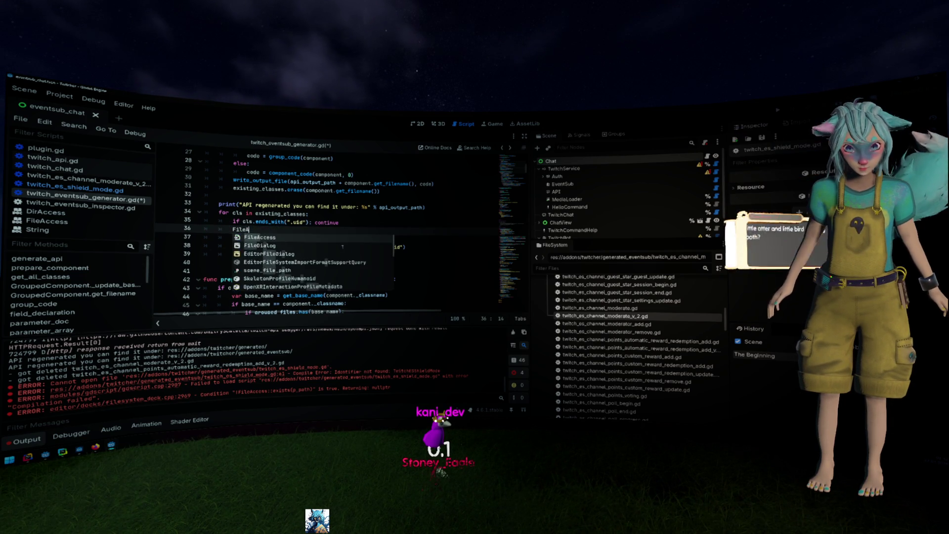
{"action": "key", "text": "Return"}
{"action": "type", "text": ".abso"}
{"action": "key", "text": "BackSpace"}
{"action": "key", "text": "BackSpace"}
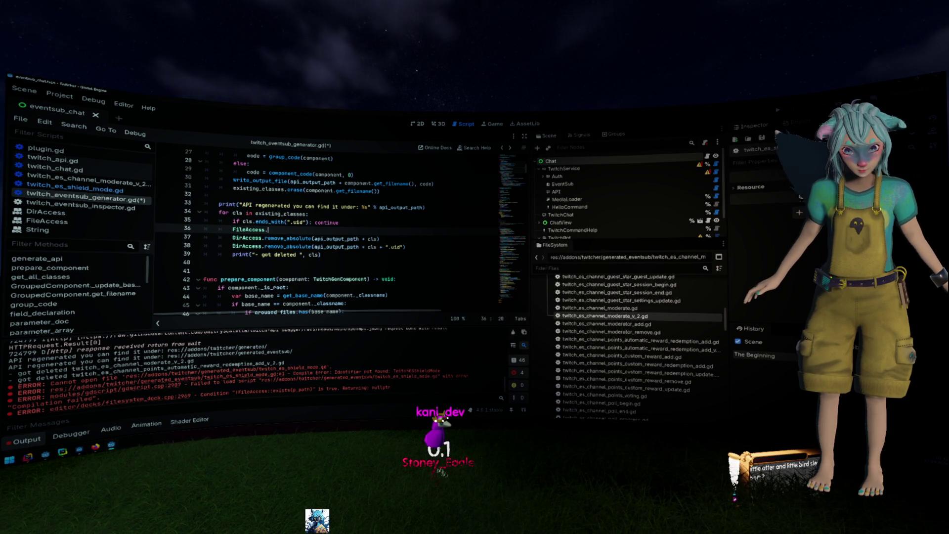
{"action": "type", "text": "get"}
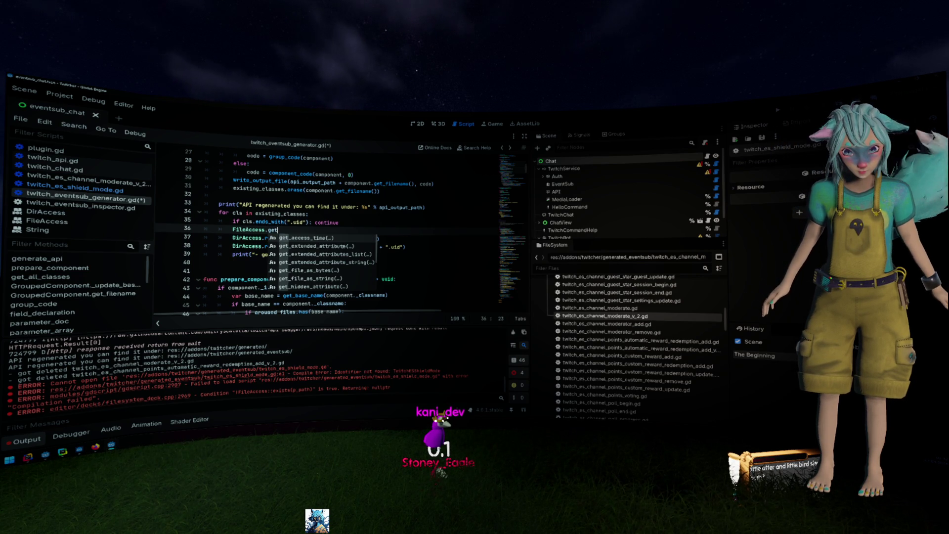
{"action": "key", "text": "Down"}
{"action": "key", "text": "Down"}
{"action": "key", "text": "Down"}
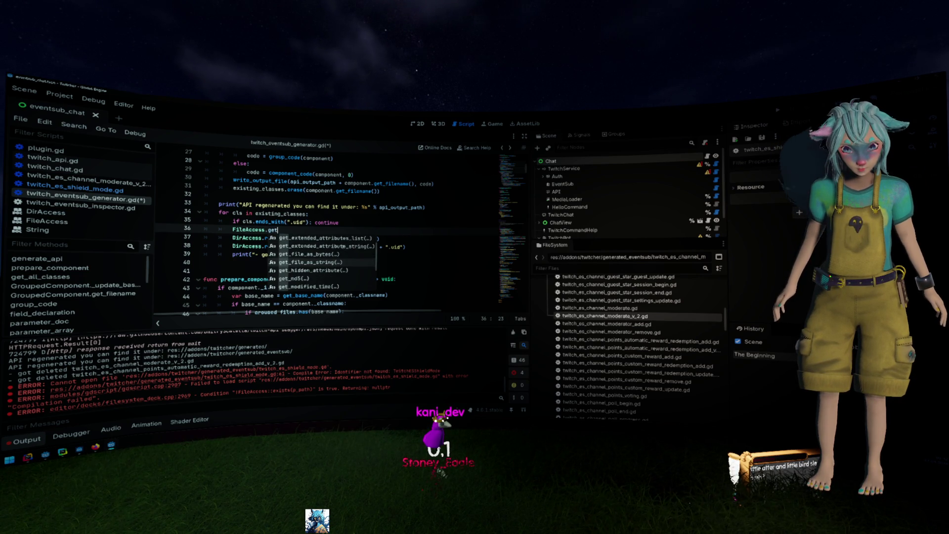
{"action": "key", "text": "Down"}
{"action": "key", "text": "Down"}
{"action": "key", "text": "Down"}
{"action": "key", "text": "Down"}
{"action": "key", "text": "Down"}
{"action": "key", "text": "Down"}
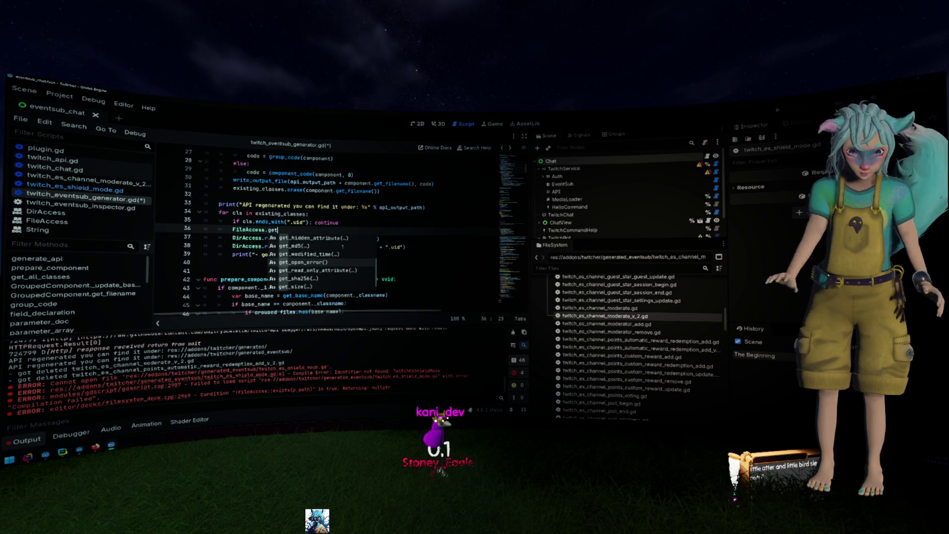
{"action": "key", "text": "Down"}
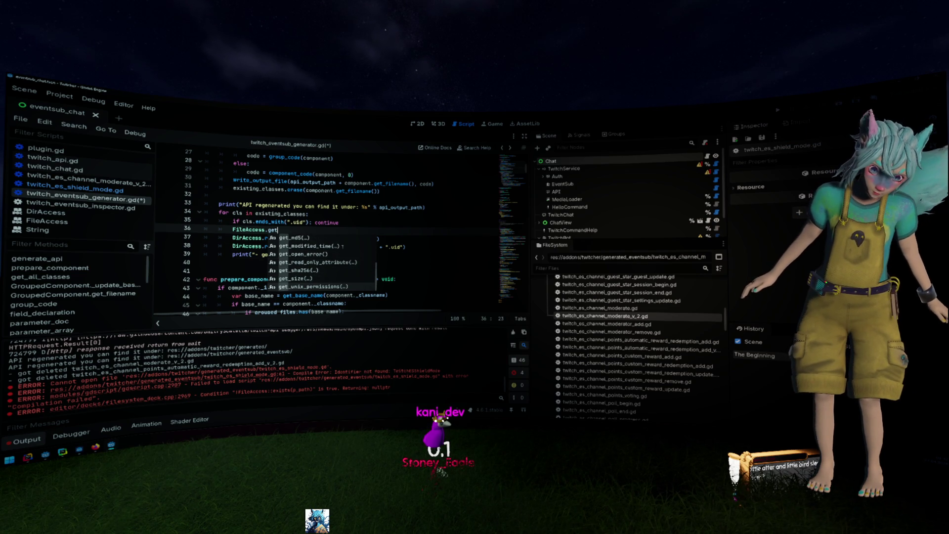
{"action": "key", "text": "BackSpace"}
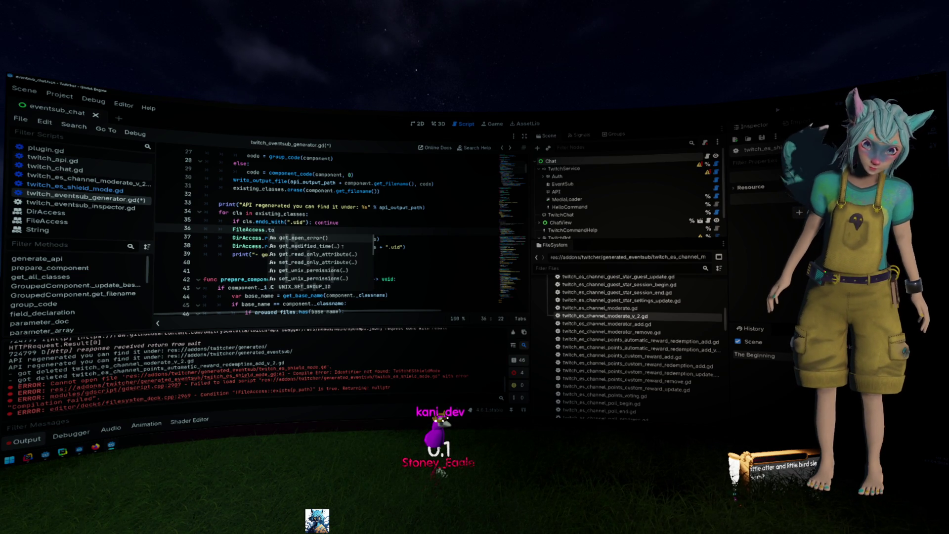
{"action": "key", "text": "BackSpace"}
{"action": "key", "text": "BackSpace"}
{"action": "key", "text": "BackSpace"}
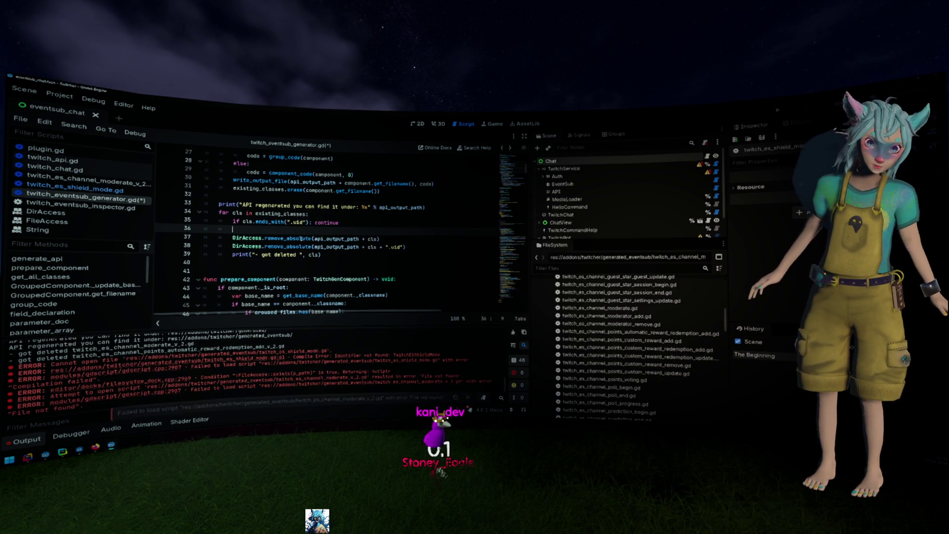
- Store ProjectSettings.globalize_path(api_output_path + cls) in a new absolute_path variable
{"action": "type", "text": "var "}
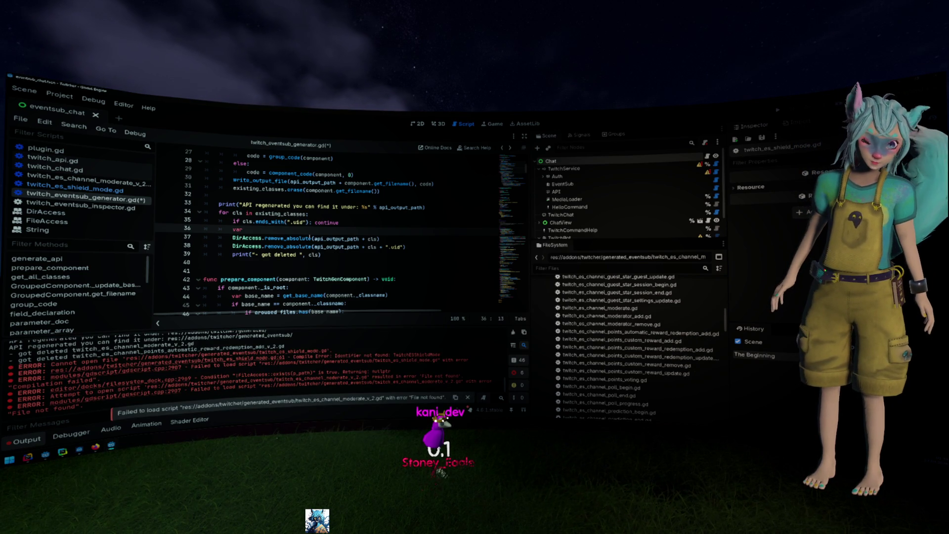
{"action": "type", "text": "absolute_path = "}
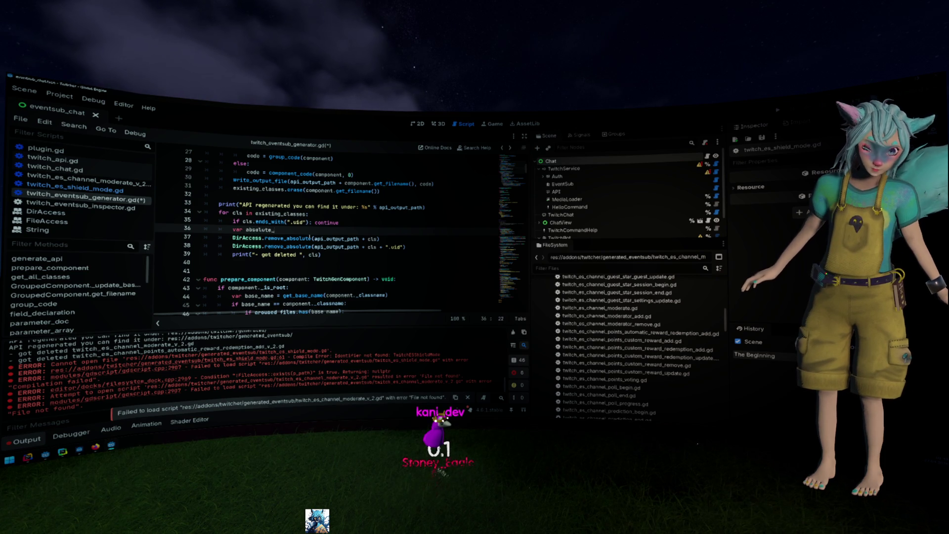
{"action": "type", "text": "ProjectSettings.globalize_path("}
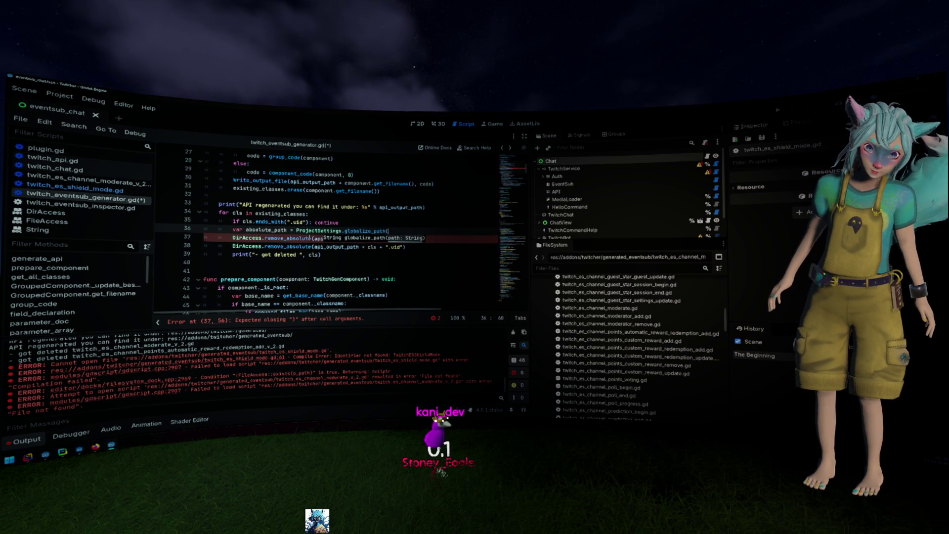
{"action": "left_click", "coordinate": [311, 237]}
{"action": "key", "text": "shift+End"}
{"action": "key", "text": "BackSpace"}
{"action": "key", "text": "Up"}
{"action": "key", "text": "End"}
{"action": "type", "text": "api_output_path + cls)"}
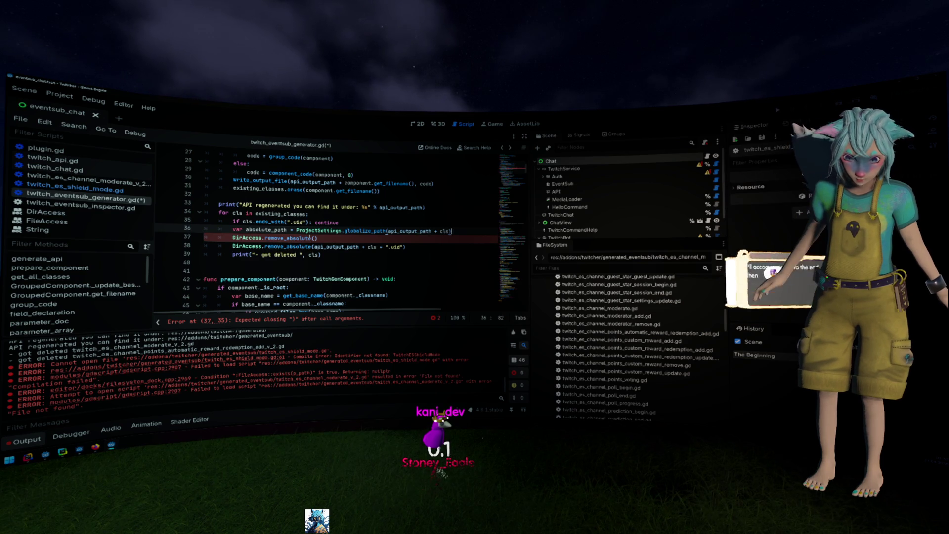
- Pass absolute_path to both remove_absolute calls, including the ".uid" one, and save the generator
{"action": "key", "text": "Down"}
{"action": "type", "text": ")"}
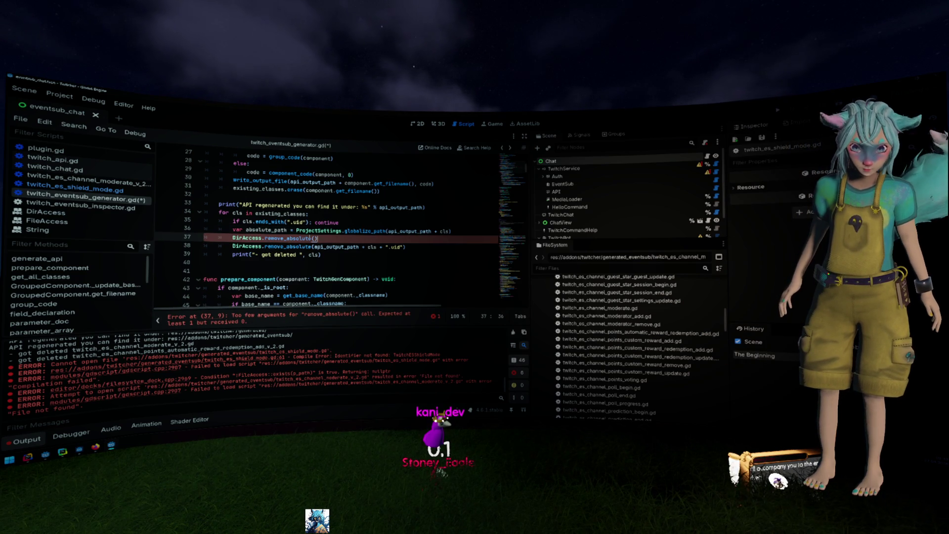
{"action": "type", "text": "abso"}
{"action": "key", "text": "Return"}
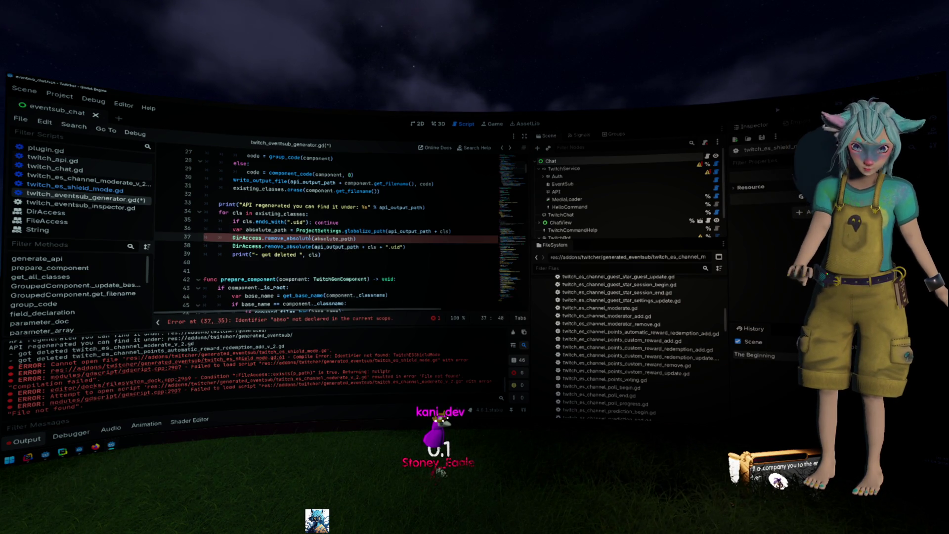
{"action": "type", "text": "abso"}
{"action": "key", "text": "Return"}
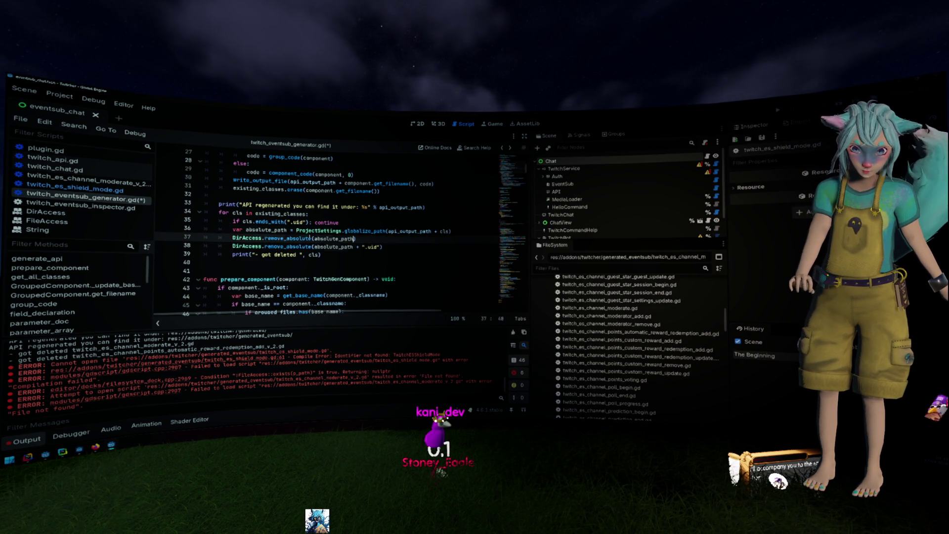
{"action": "key", "text": "ctrl+s"}
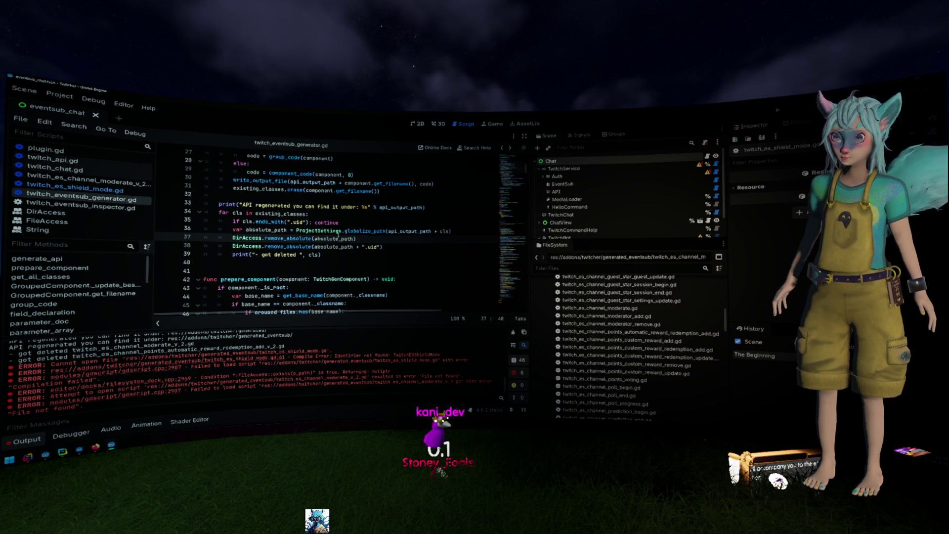
{"action": "mouse_move", "coordinate": [338, 236]}
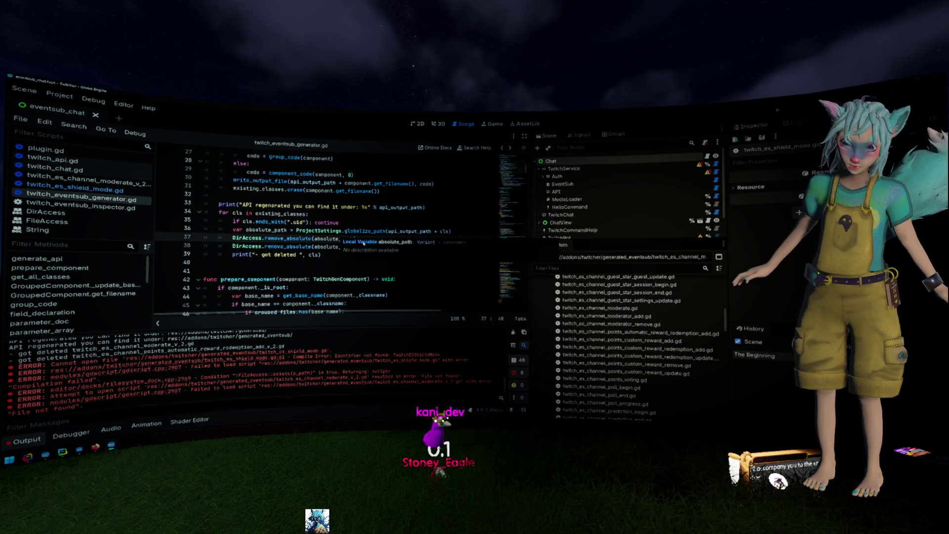
{"action": "left_click", "coordinate": [391, 238]}
{"action": "key", "text": "Down"}
{"action": "key", "text": "Down"}
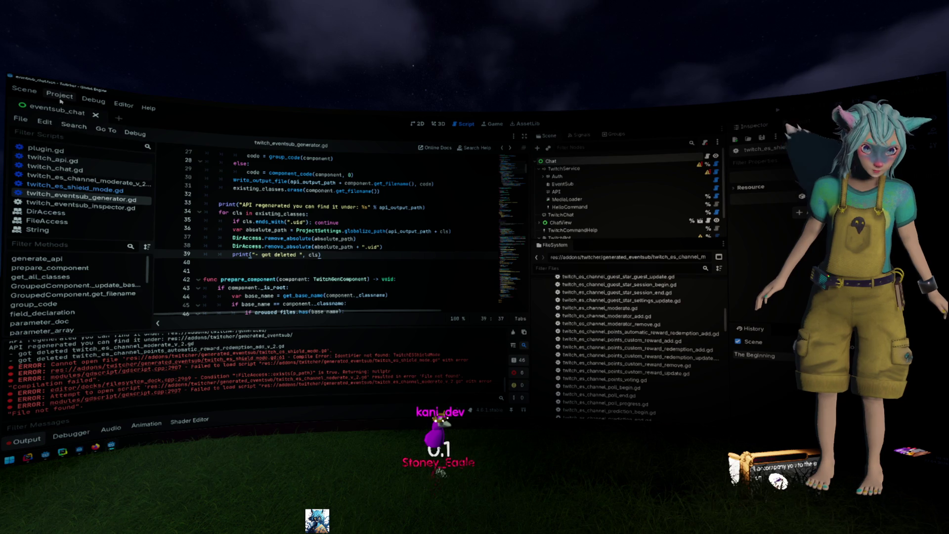
- Run the EventSub API generator from Project > Tools
{"action": "left_click", "coordinate": [60, 95]}
{"action": "mouse_move", "coordinate": [99, 186]}
{"action": "left_click", "coordinate": [280, 212]}
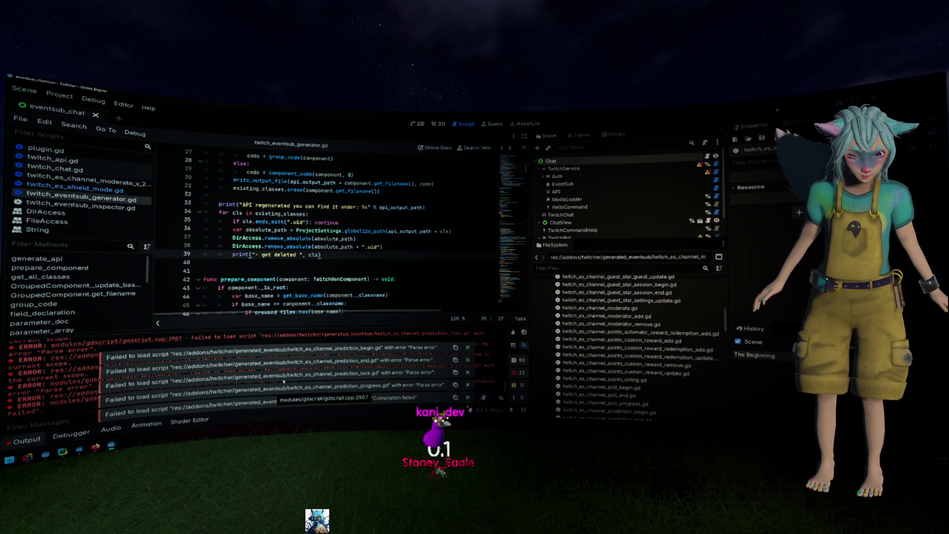
{"action": "mouse_move", "coordinate": [329, 295]}
{"action": "left_click", "coordinate": [363, 239]}
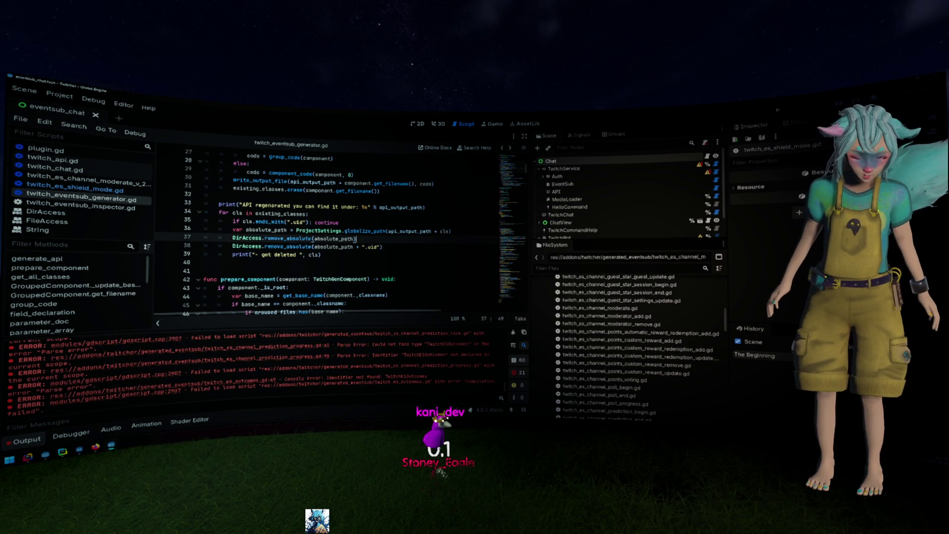
- Follow the Output panel error to the undeclared TwitchESChannelModerateV2 at line 144 of twitch_eventsub_definition.gd
{"action": "left_click", "coordinate": [59, 94]}
{"action": "key", "text": "alt+Tab"}
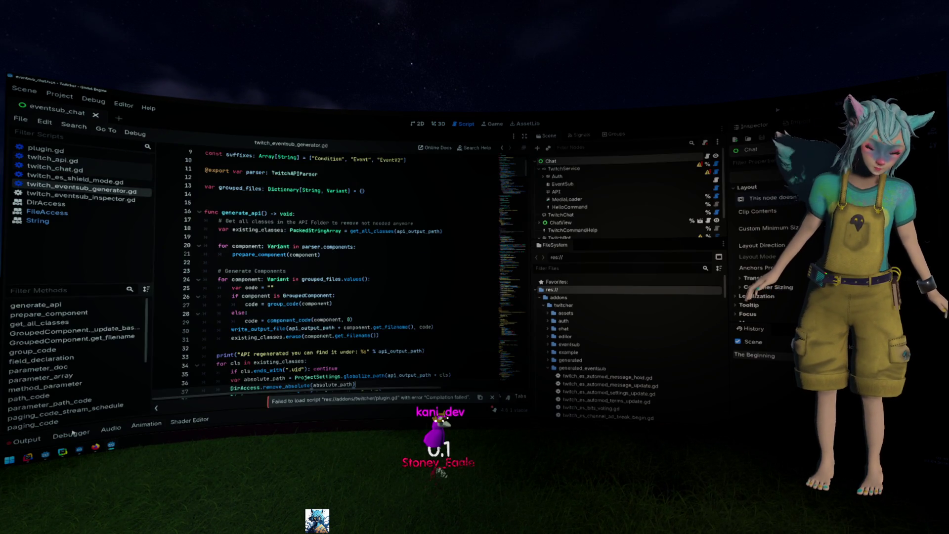
{"action": "scroll", "coordinate": [348, 369], "scroll_direction": "up", "scroll_amount": 2}
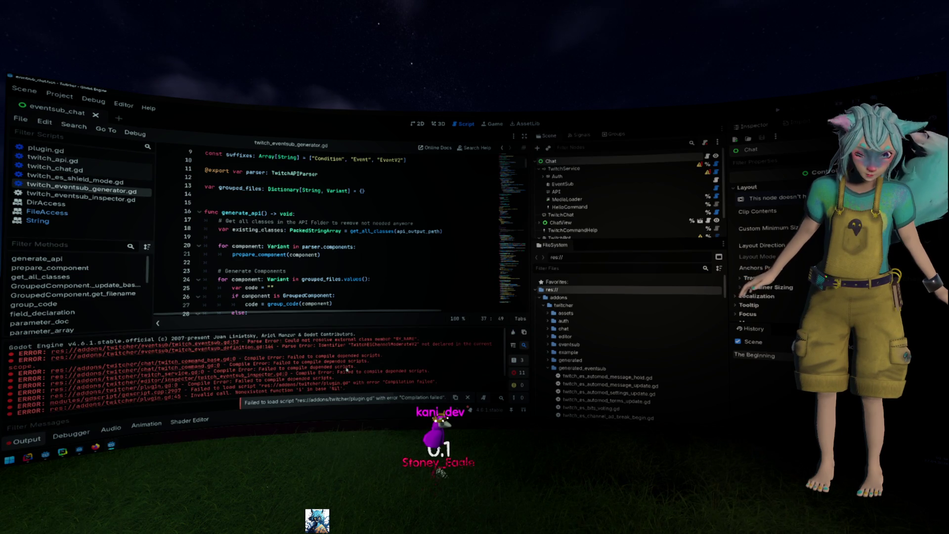
{"action": "left_click", "coordinate": [219, 343]}
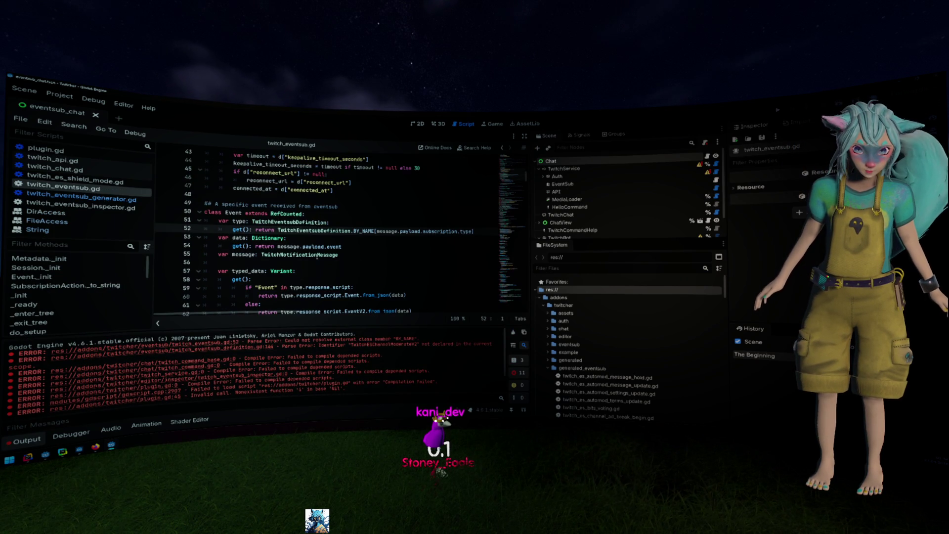
{"action": "left_click", "coordinate": [258, 349]}
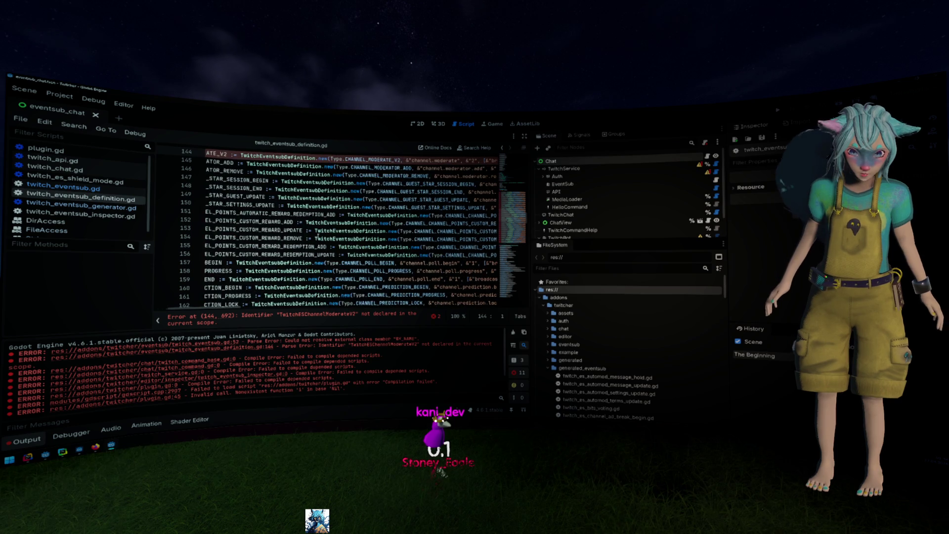
- Change TwitchESChannelModerateV2 to TwitchESChannelModerate on line 144
{"action": "scroll", "coordinate": [317, 237], "scroll_direction": "right", "scroll_amount": 10}
{"action": "scroll", "coordinate": [335, 246], "scroll_direction": "up", "scroll_amount": 2}
{"action": "scroll", "coordinate": [335, 246], "scroll_direction": "right", "scroll_amount": 5}
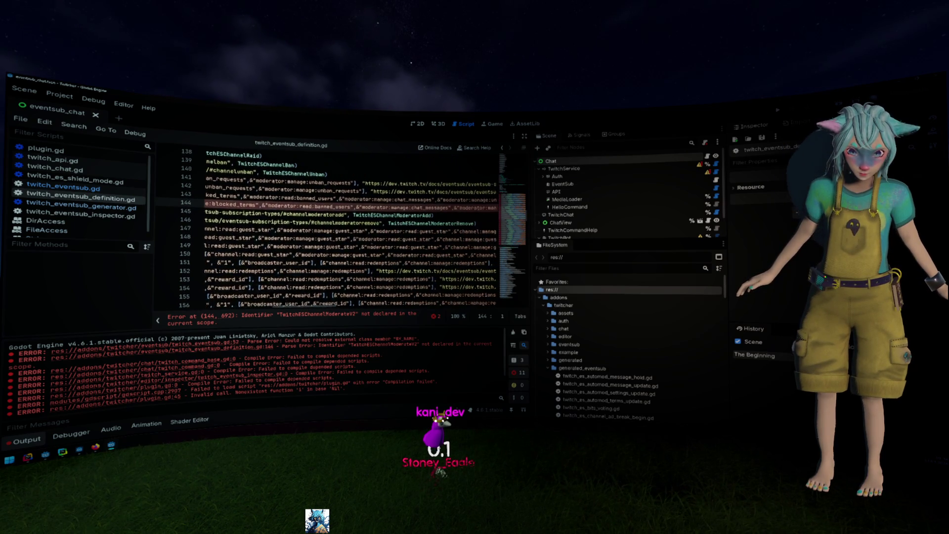
{"action": "scroll", "coordinate": [335, 246], "scroll_direction": "right", "scroll_amount": 10}
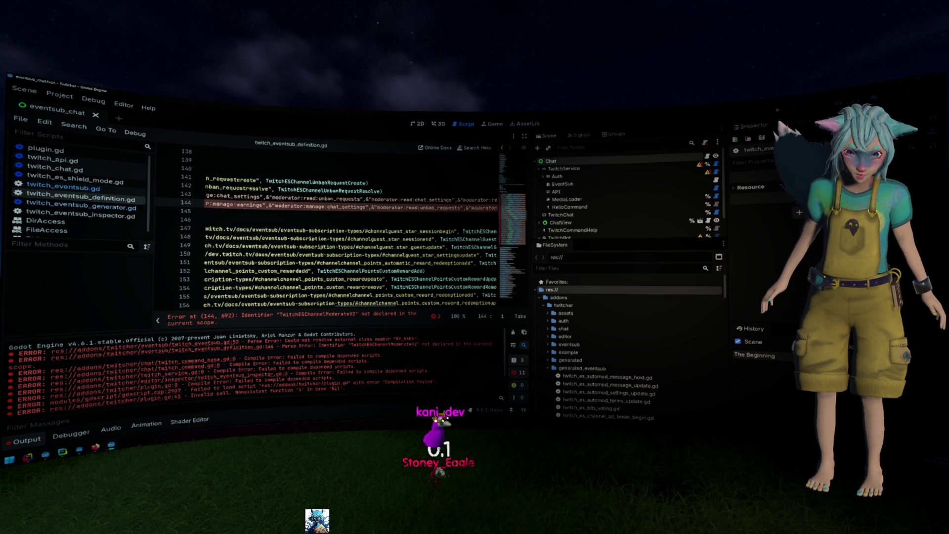
{"action": "scroll", "coordinate": [371, 231], "scroll_direction": "right", "scroll_amount": 10}
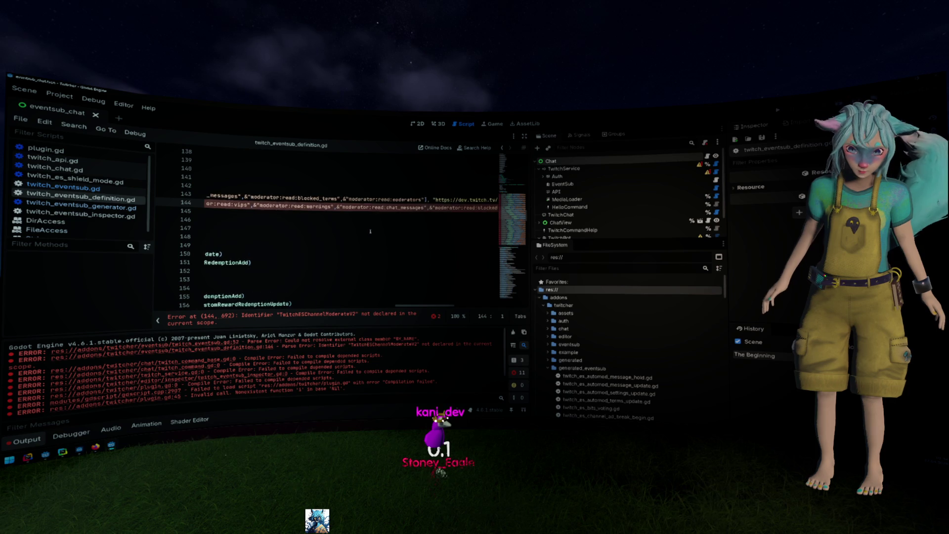
{"action": "scroll", "coordinate": [370, 231], "scroll_direction": "right", "scroll_amount": 10}
{"action": "left_click", "coordinate": [468, 207]}
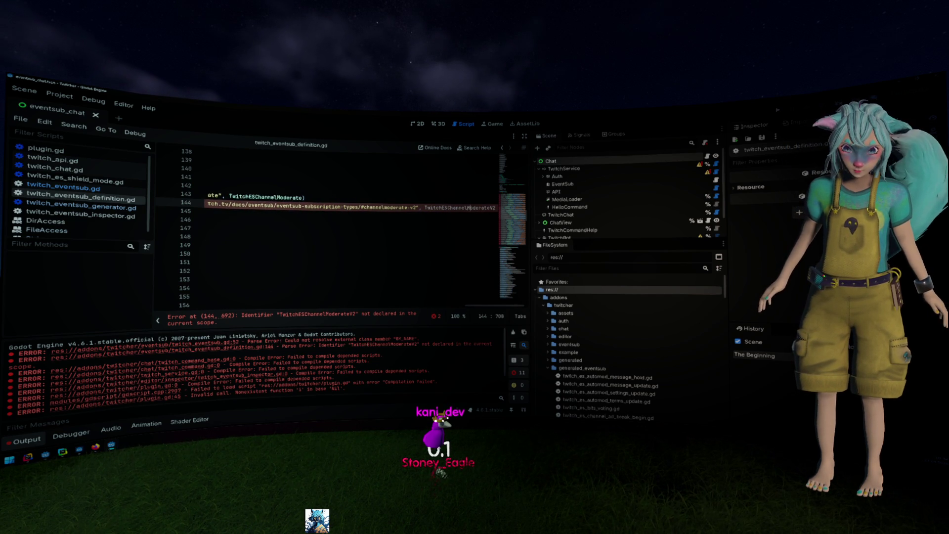
{"action": "key", "text": "Right"}
{"action": "key", "text": "Right"}
{"action": "key", "text": "ctrl+space"}
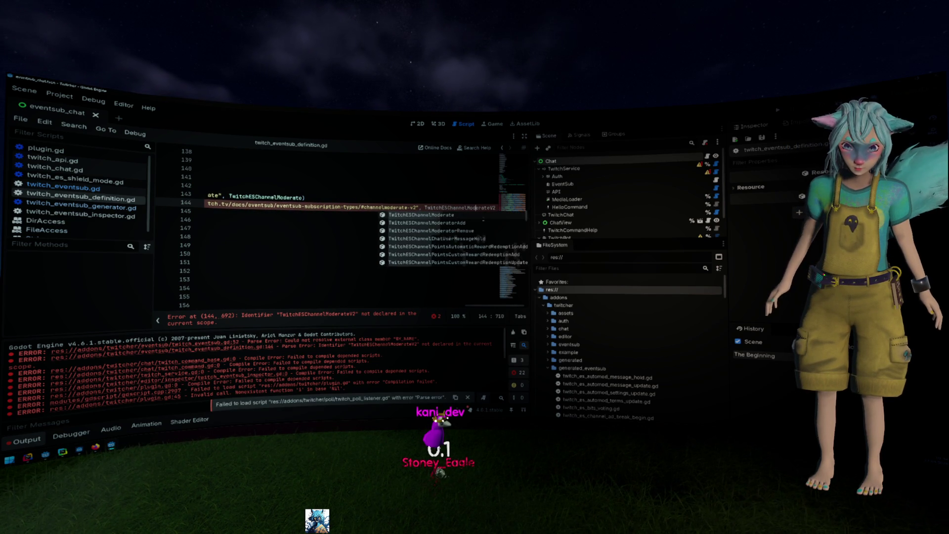
{"action": "key", "text": "Right"}
{"action": "key", "text": "Right"}
{"action": "key", "text": "Right"}
{"action": "key", "text": "Delete"}
{"action": "key", "text": "Delete"}
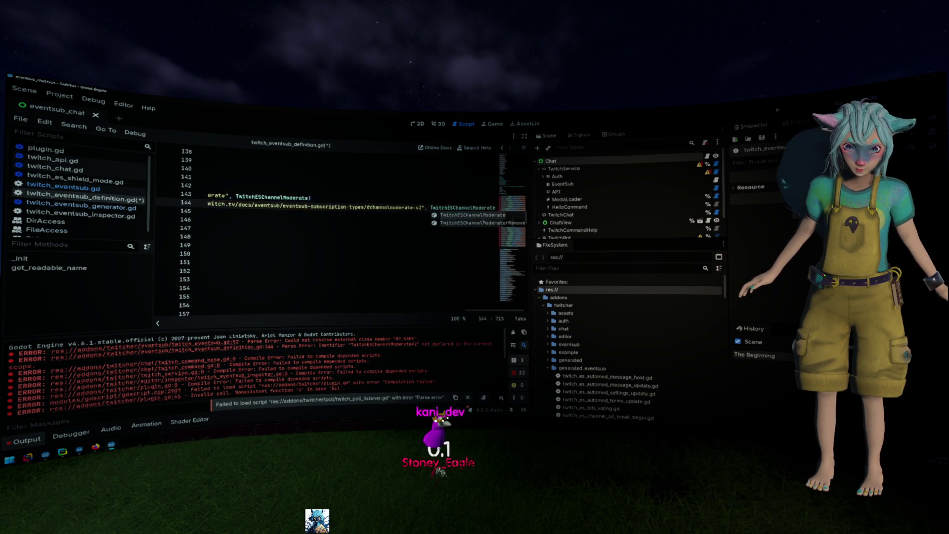
{"action": "left_click", "coordinate": [205, 161]}
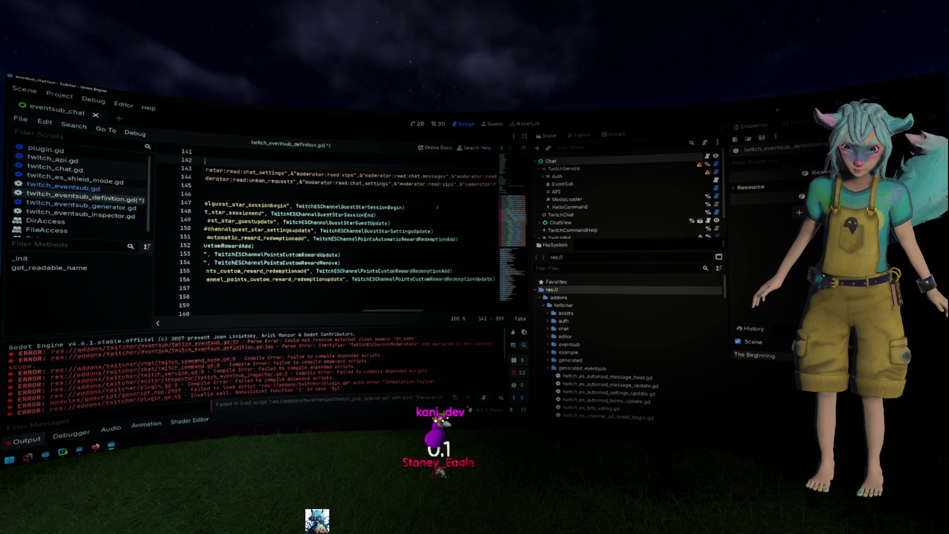
- Confirm the TwitchESChannelModerate class definition exists, then return to the definition file
{"action": "scroll", "coordinate": [437, 207], "scroll_direction": "right", "scroll_amount": 5}
{"action": "scroll", "coordinate": [510, 305], "scroll_direction": "down", "scroll_amount": 1}
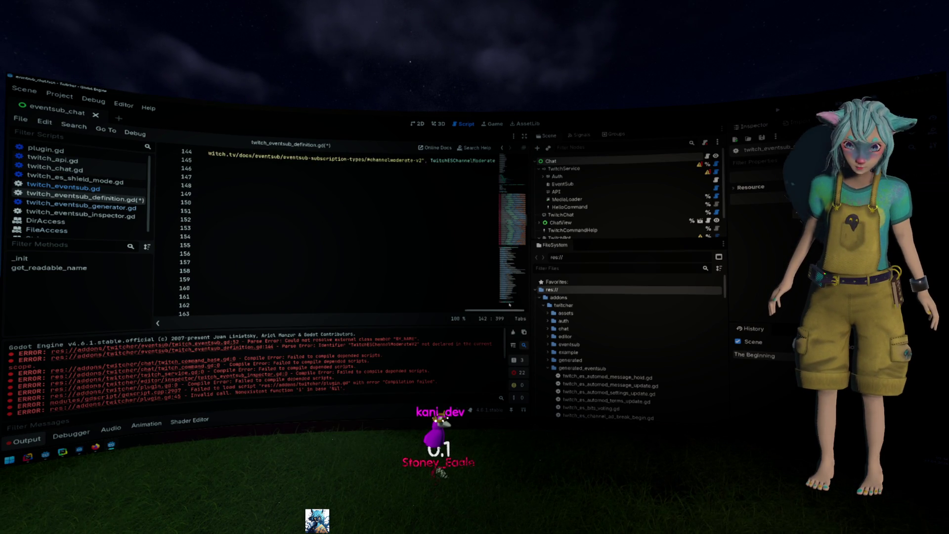
{"action": "scroll", "coordinate": [448, 208], "scroll_direction": "up", "scroll_amount": 2}
{"action": "left_click", "coordinate": [448, 208]}
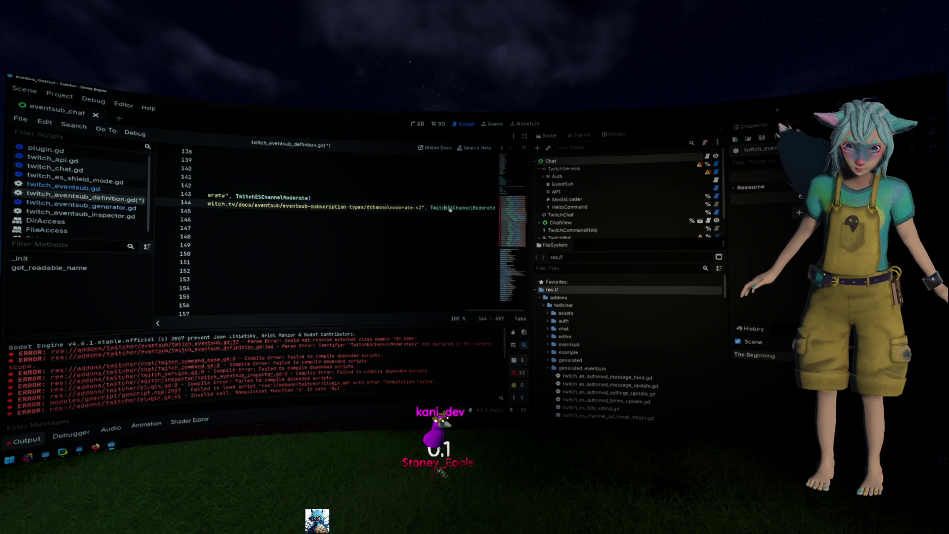
{"action": "left_click", "coordinate": [449, 208], "text": "ctrl"}
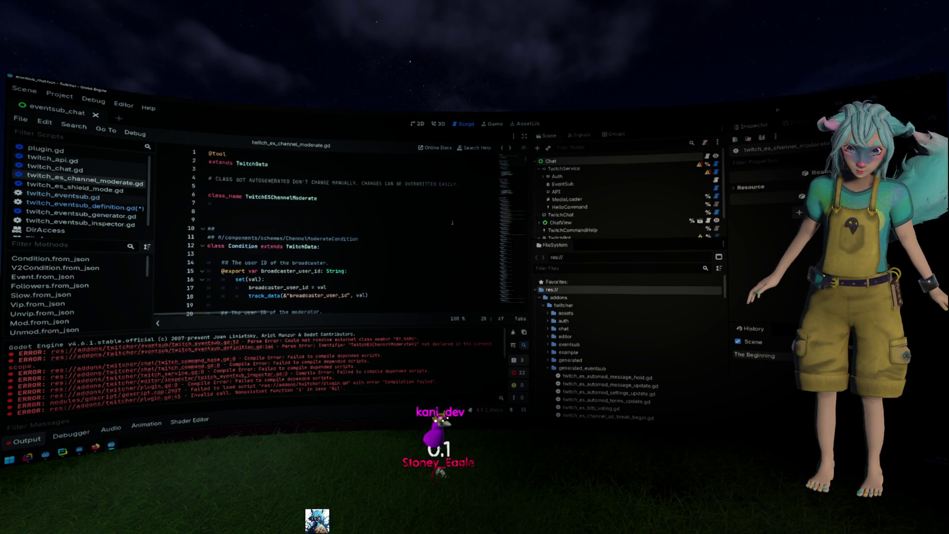
{"action": "key", "text": "alt+Left"}
{"action": "double_click", "coordinate": [462, 208]}
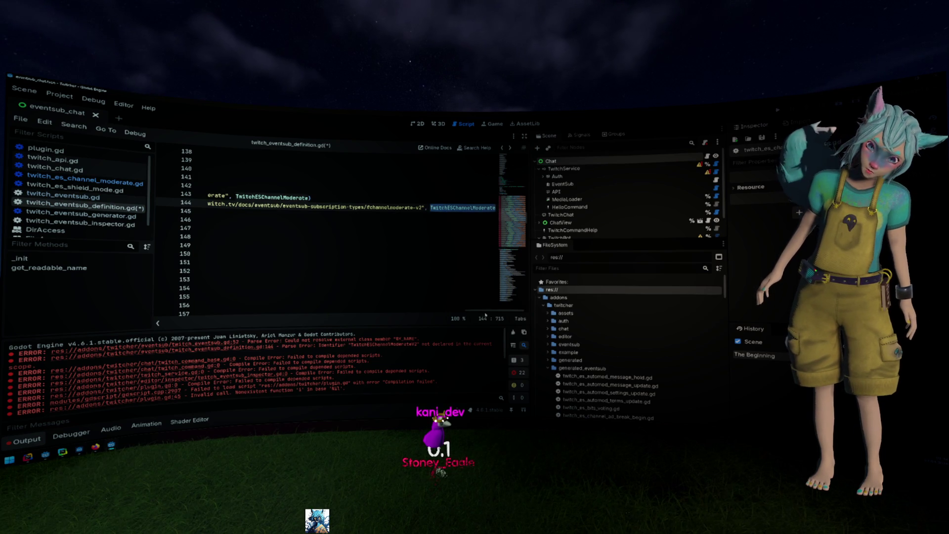
{"action": "mouse_move", "coordinate": [486, 314]}
{"action": "left_mouse_down"}
{"action": "mouse_move", "coordinate": [258, 296]}
{"action": "mouse_move", "coordinate": [197, 301]}
{"action": "left_mouse_up"}
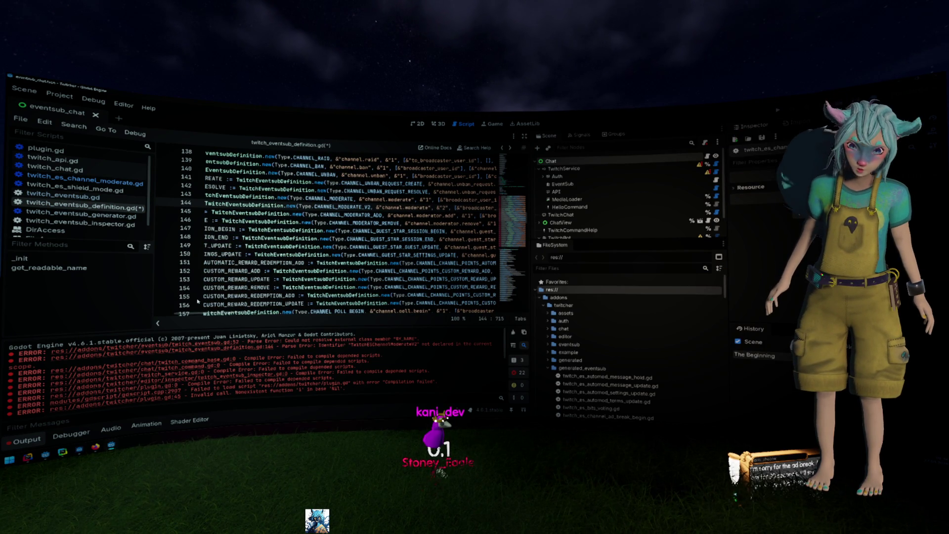
- Show twitch_eventsub.gd, with its websocket setup and do_setup/do_unsetup functions, in the script editor
{"action": "left_click", "coordinate": [63, 197]}
{"action": "scroll", "coordinate": [297, 247], "scroll_direction": "down", "scroll_amount": 10}
{"action": "scroll", "coordinate": [219, 206], "scroll_direction": "down", "scroll_amount": 15}
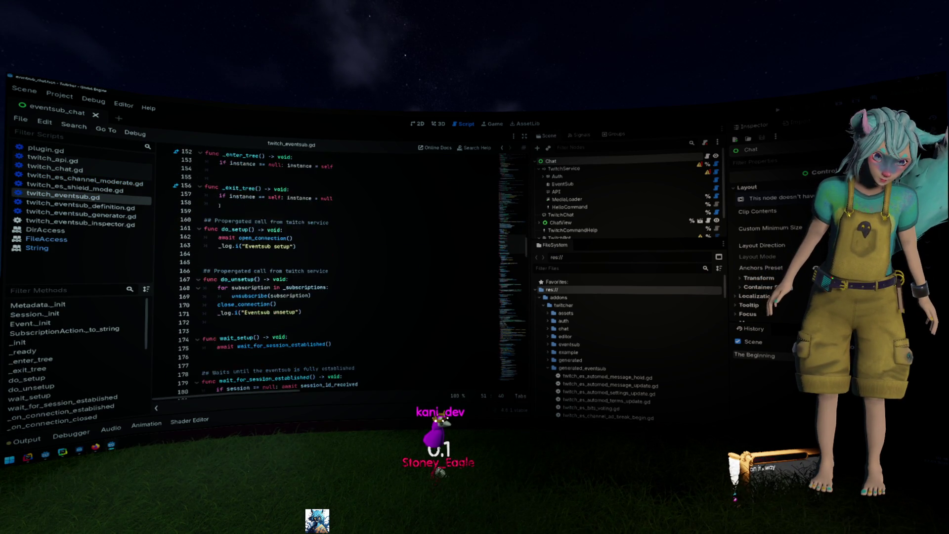
{"action": "scroll", "coordinate": [347, 272], "scroll_direction": "down", "scroll_amount": 10}
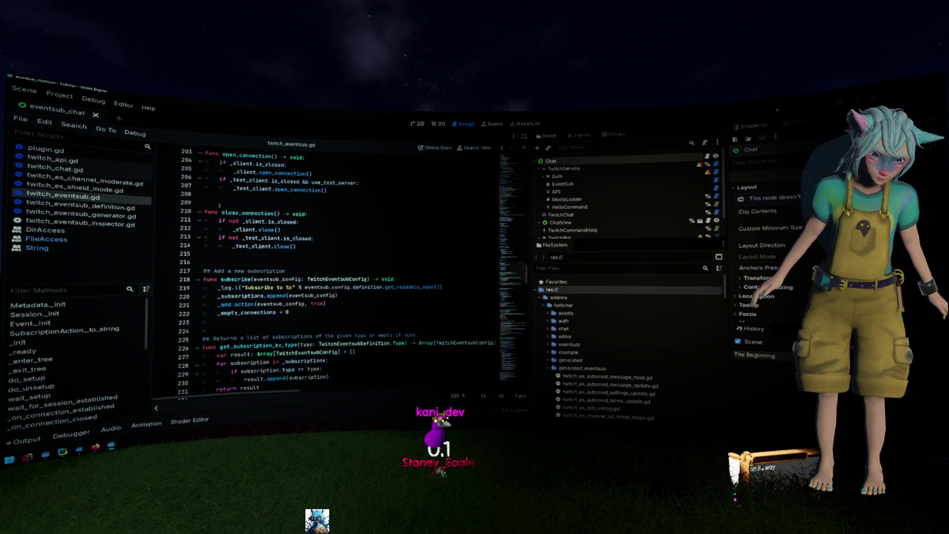
{"action": "mouse_move", "coordinate": [232, 205]}
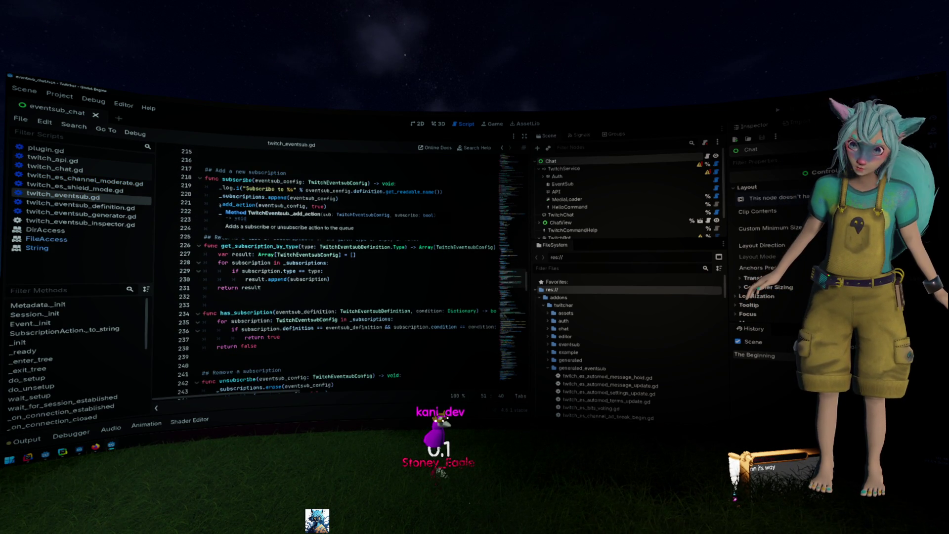
{"action": "scroll", "coordinate": [296, 181], "scroll_direction": "down", "scroll_amount": 3}
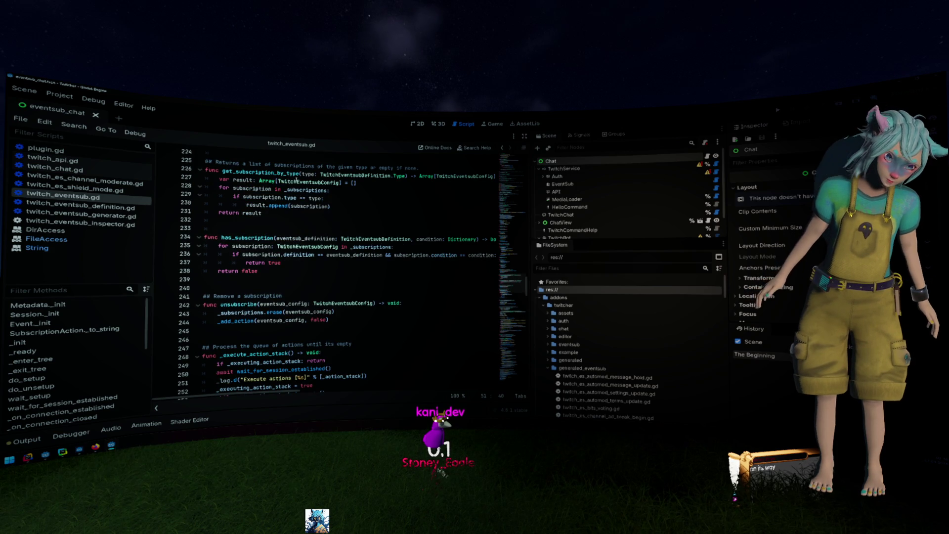
{"action": "scroll", "coordinate": [297, 181], "scroll_direction": "up", "scroll_amount": 1}
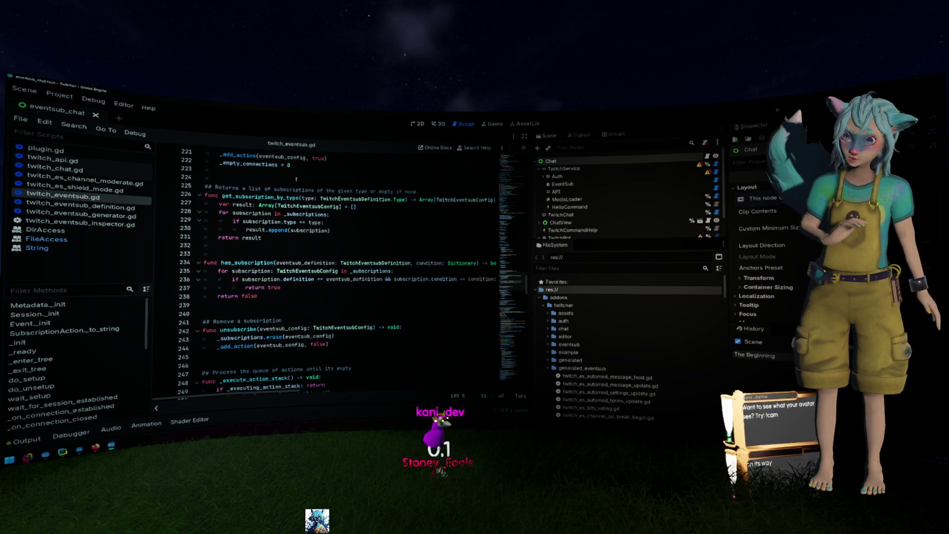
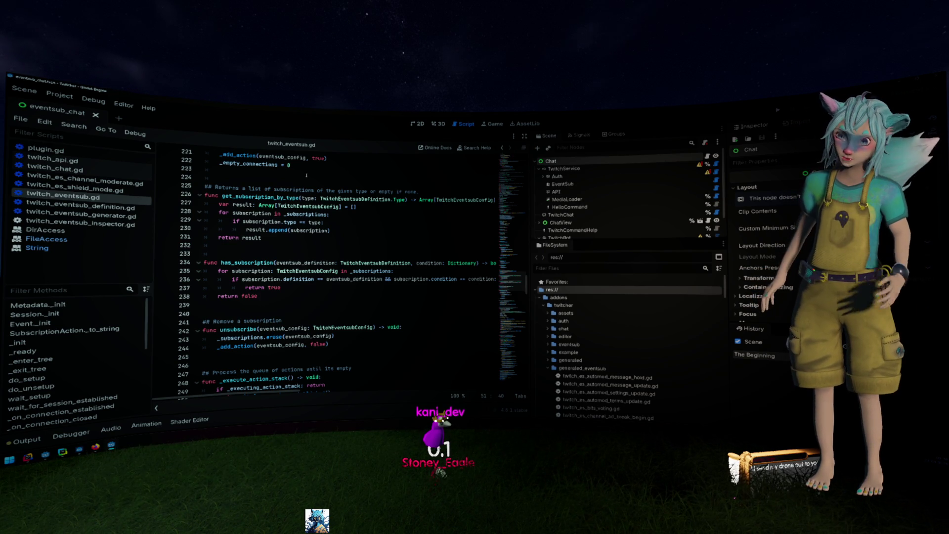
- Scroll down twitch_eventsub.gd to the _data_received function
{"action": "scroll", "coordinate": [306, 176], "scroll_direction": "down", "scroll_amount": 1}
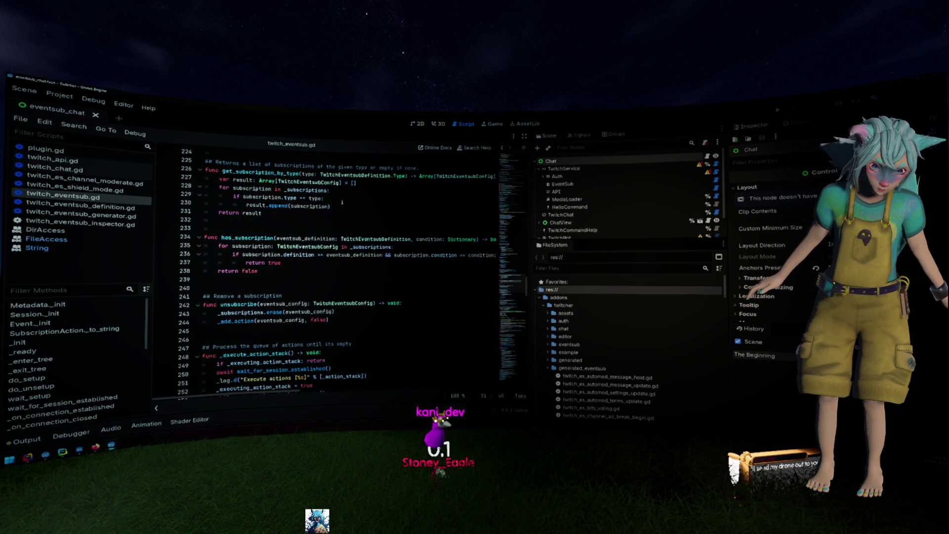
{"action": "scroll", "coordinate": [342, 202], "scroll_direction": "right", "scroll_amount": 2}
{"action": "scroll", "coordinate": [342, 202], "scroll_direction": "left", "scroll_amount": 2}
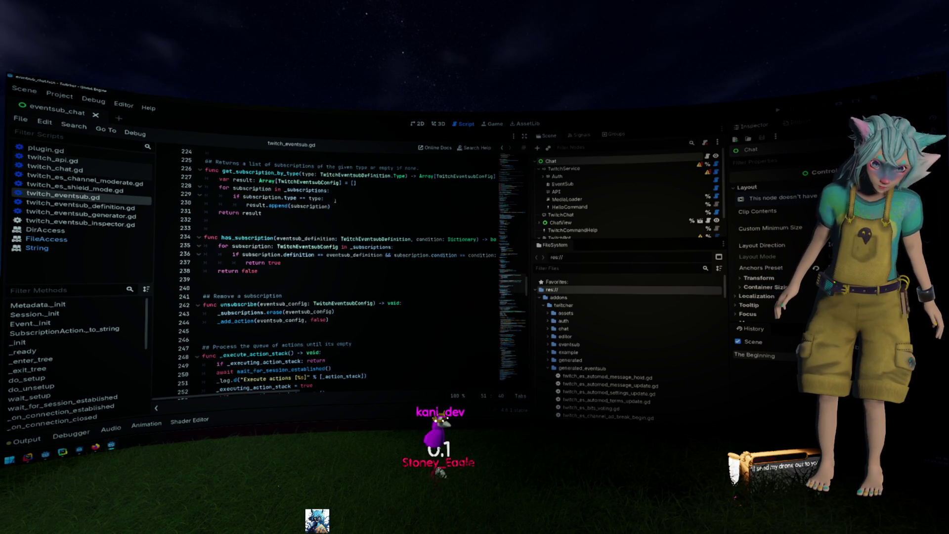
{"action": "scroll", "coordinate": [335, 201], "scroll_direction": "down", "scroll_amount": 1}
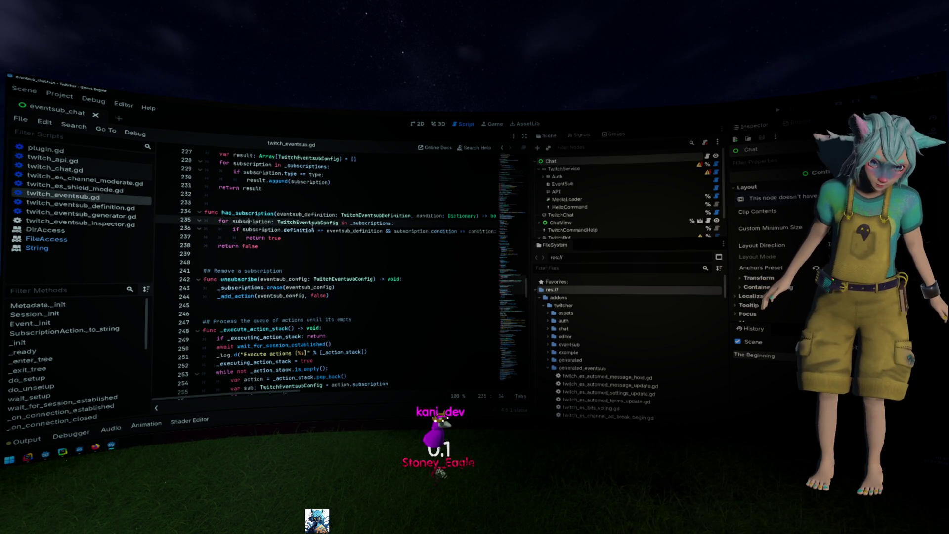
{"action": "scroll", "coordinate": [310, 228], "scroll_direction": "down", "scroll_amount": 3}
{"action": "scroll", "coordinate": [310, 229], "scroll_direction": "down", "scroll_amount": 11}
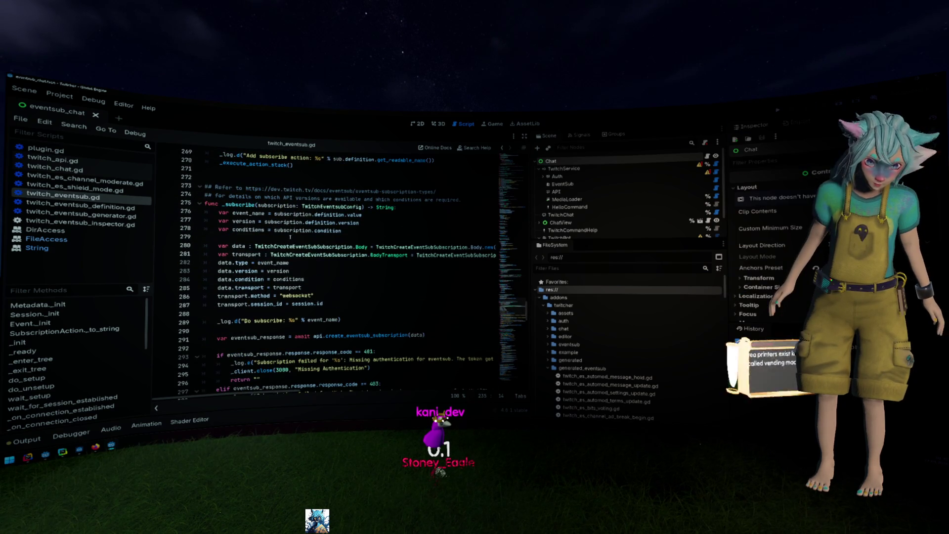
{"action": "scroll", "coordinate": [291, 236], "scroll_direction": "down", "scroll_amount": 1}
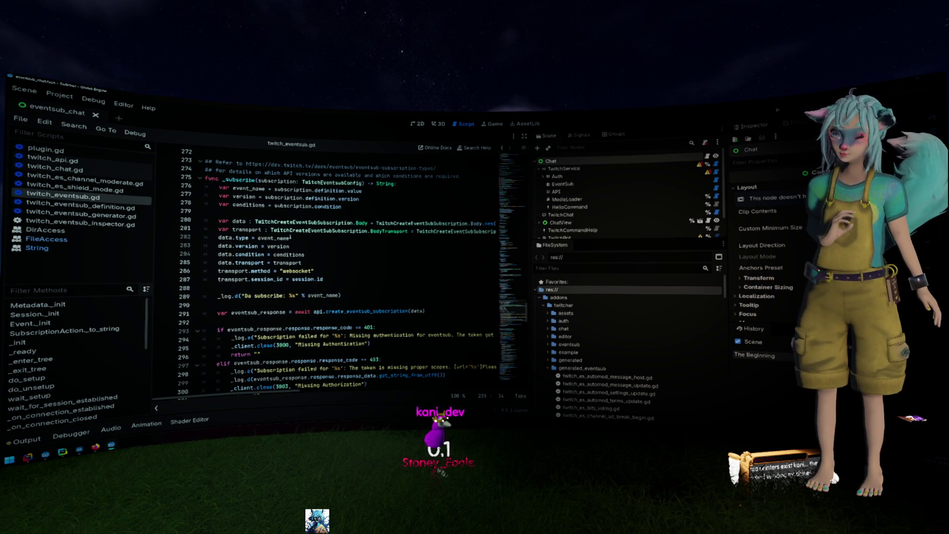
{"action": "scroll", "coordinate": [291, 237], "scroll_direction": "down", "scroll_amount": 3}
{"action": "scroll", "coordinate": [291, 237], "scroll_direction": "down", "scroll_amount": 5}
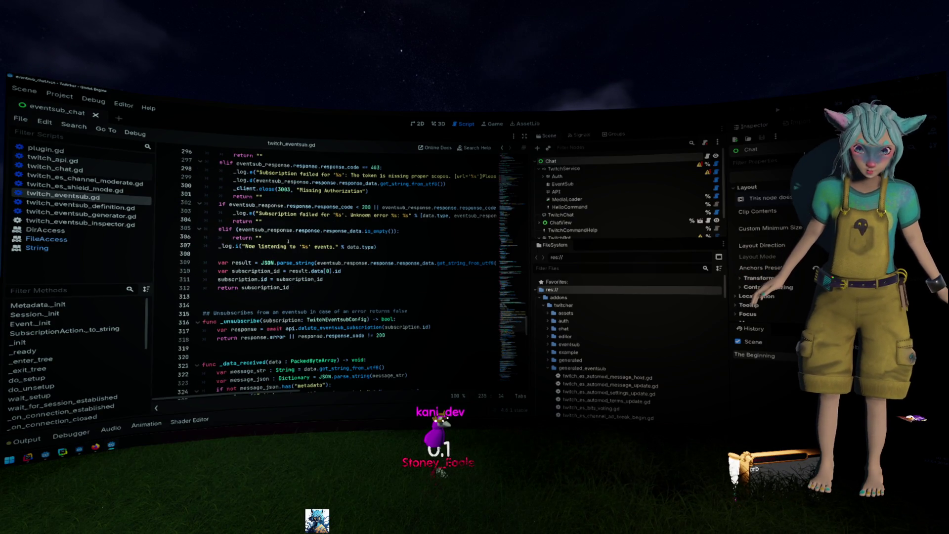
{"action": "scroll", "coordinate": [289, 240], "scroll_direction": "down", "scroll_amount": 2}
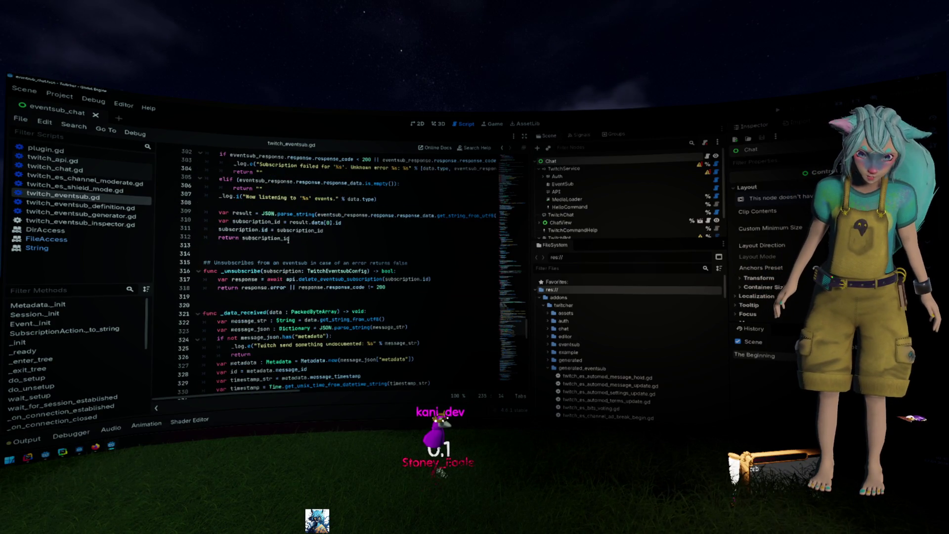
{"action": "scroll", "coordinate": [289, 240], "scroll_direction": "down", "scroll_amount": 3}
{"action": "double_click", "coordinate": [245, 238]}
{"action": "scroll", "coordinate": [292, 253], "scroll_direction": "down", "scroll_amount": 2}
{"action": "scroll", "coordinate": [292, 254], "scroll_direction": "down", "scroll_amount": 10}
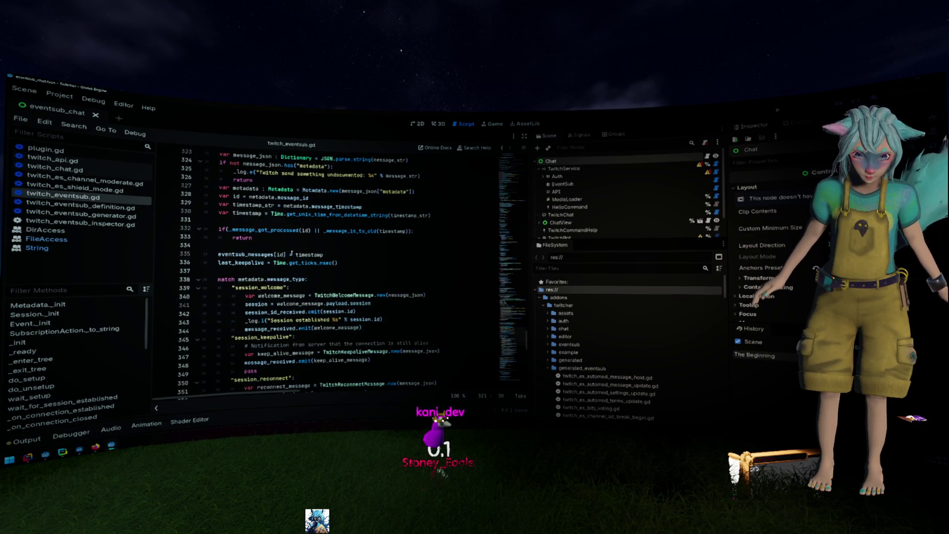
{"action": "scroll", "coordinate": [291, 254], "scroll_direction": "up", "scroll_amount": 2}
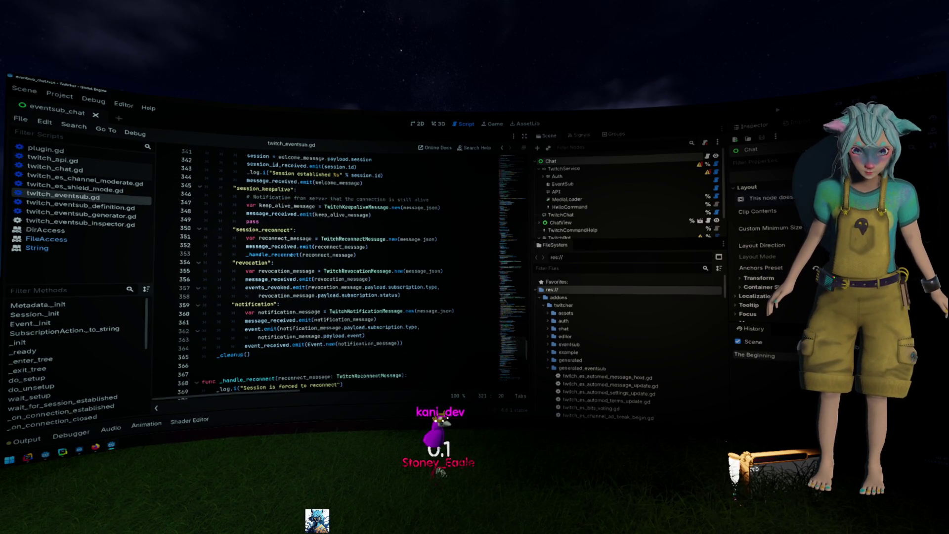
- Trace the _handle_reconnect call on line 353 to its definition
{"action": "double_click", "coordinate": [274, 254]}
{"action": "scroll", "coordinate": [275, 254], "scroll_direction": "up", "scroll_amount": 1}
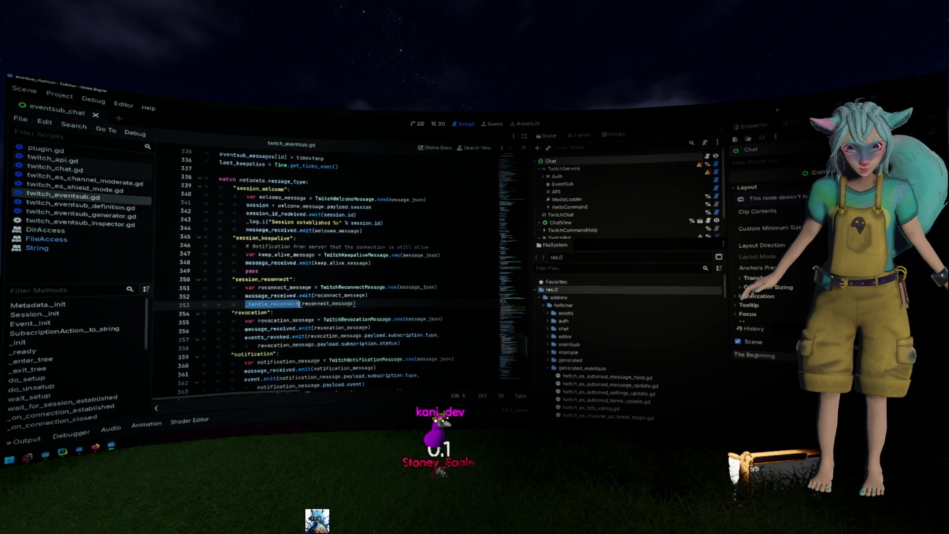
{"action": "scroll", "coordinate": [305, 222], "scroll_direction": "down", "scroll_amount": 3}
{"action": "scroll", "coordinate": [306, 222], "scroll_direction": "down", "scroll_amount": 5}
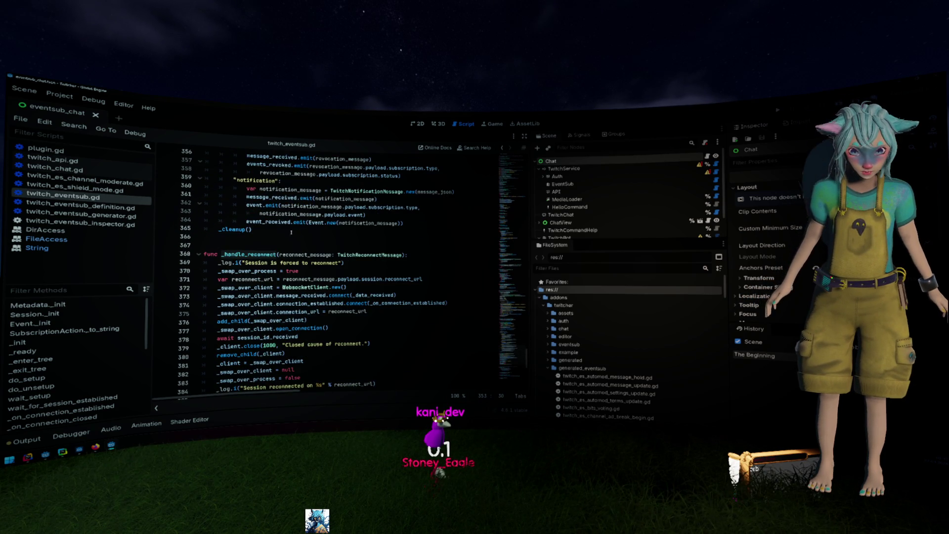
{"action": "double_click", "coordinate": [250, 205]}
{"action": "scroll", "coordinate": [261, 232], "scroll_direction": "down", "scroll_amount": 8}
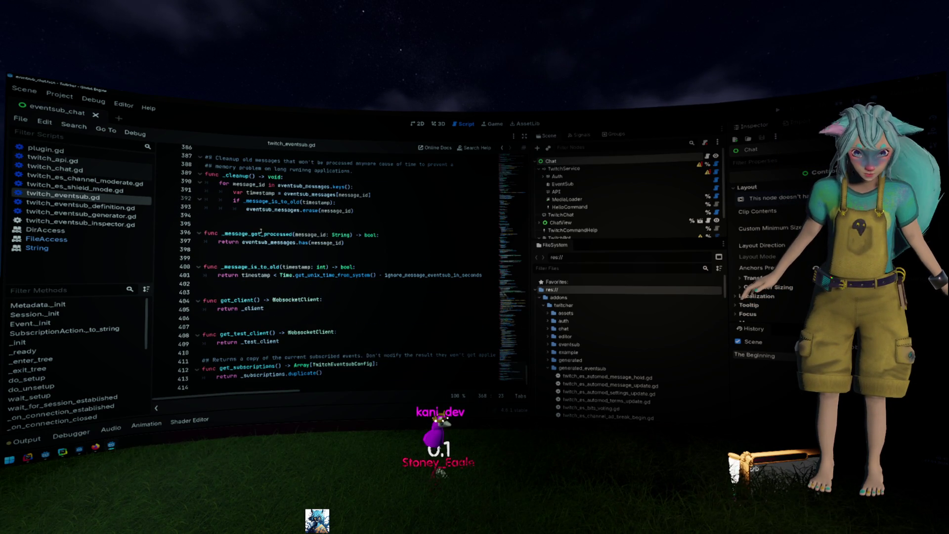
{"action": "scroll", "coordinate": [261, 228], "scroll_direction": "up", "scroll_amount": 13}
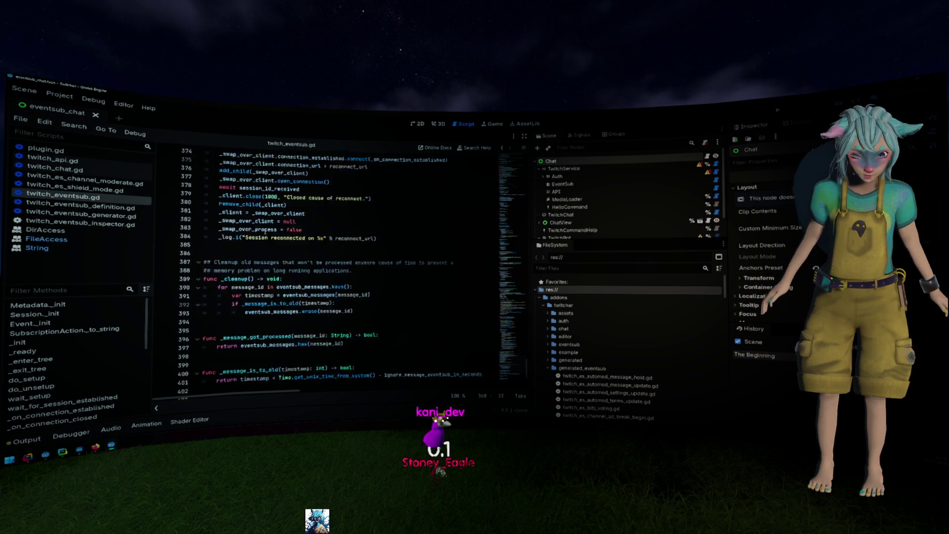
{"action": "scroll", "coordinate": [273, 232], "scroll_direction": "up", "scroll_amount": 2}
- Inspect lines 360–364 where TwitchNotificationMessage is parsed and message_received and event_received are emitted
{"action": "left_click", "coordinate": [418, 338]}
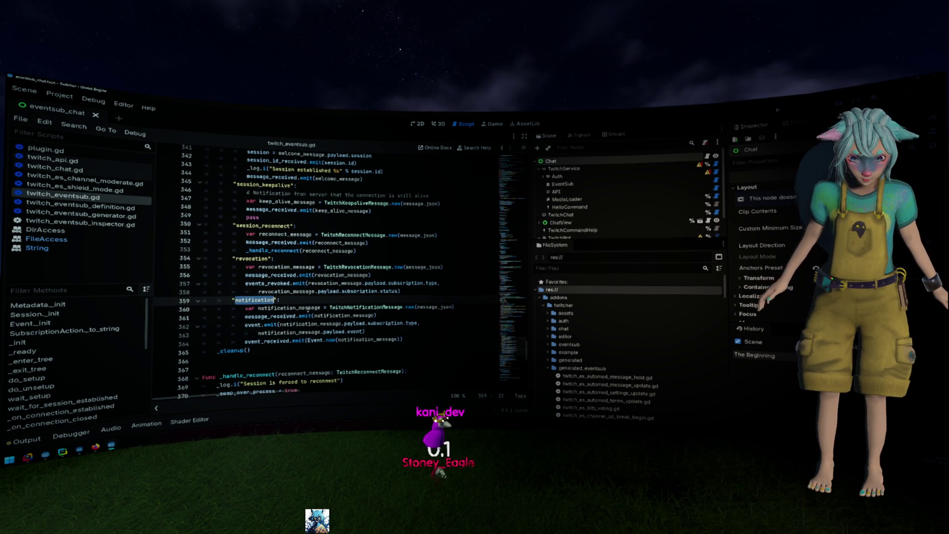
{"action": "double_click", "coordinate": [365, 307]}
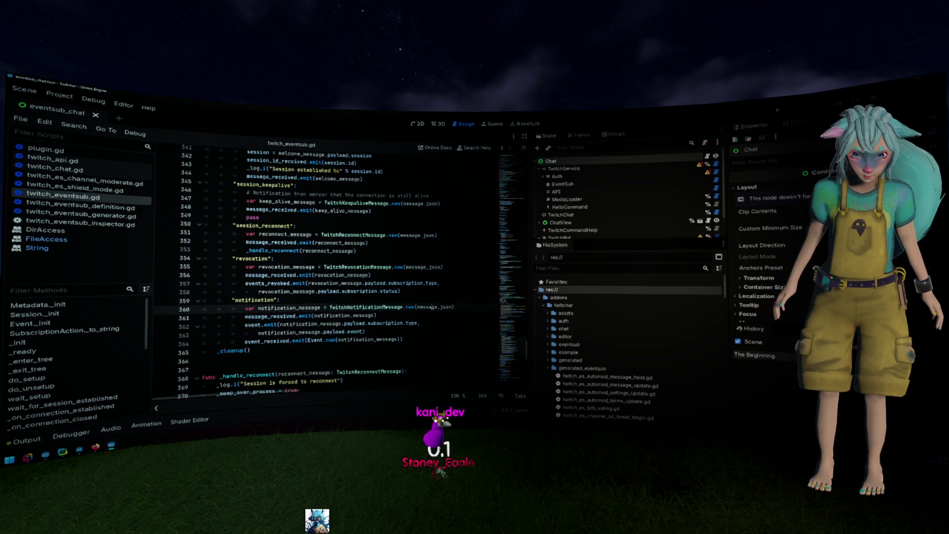
{"action": "left_click", "coordinate": [270, 308]}
{"action": "key", "text": "Down"}
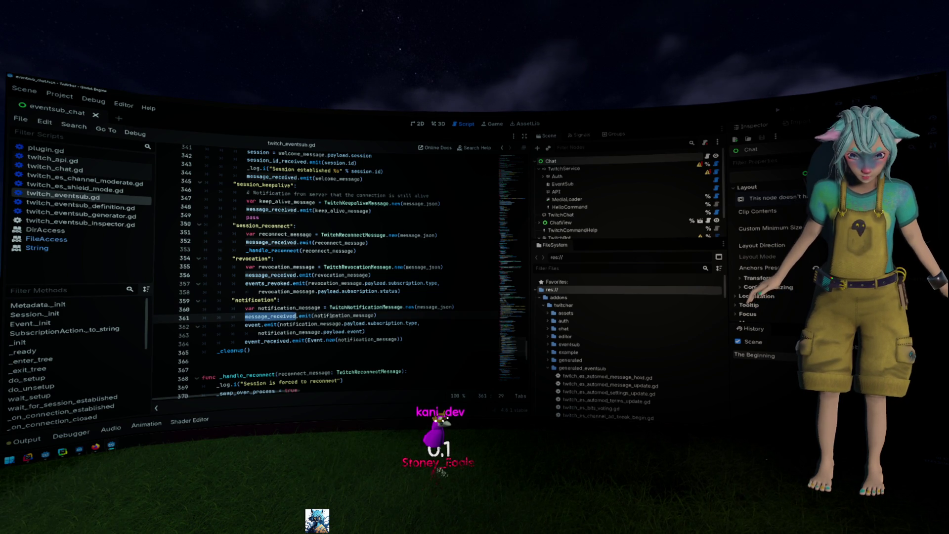
{"action": "double_click", "coordinate": [267, 341]}
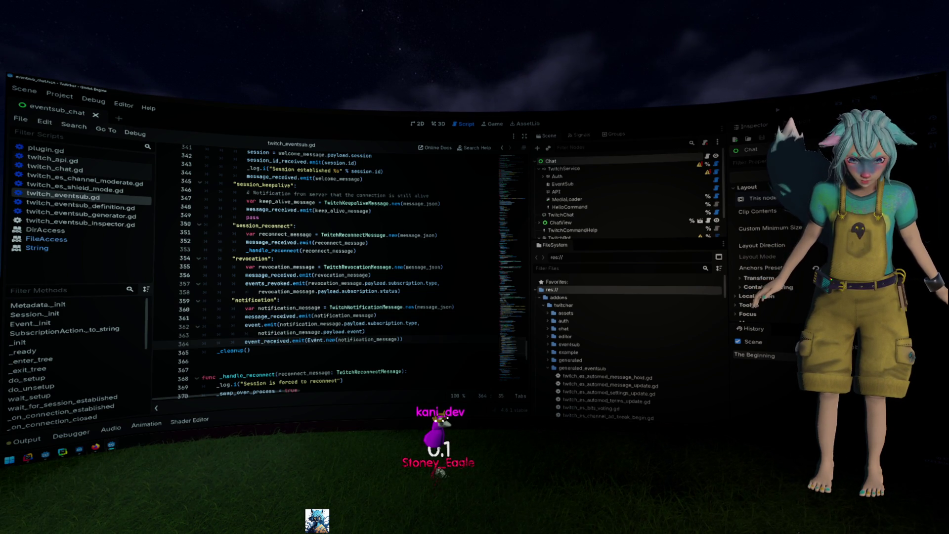
{"action": "left_click", "coordinate": [353, 332]}
{"action": "left_click_drag", "start_coordinate": [377, 332], "coordinate": [244, 325]}
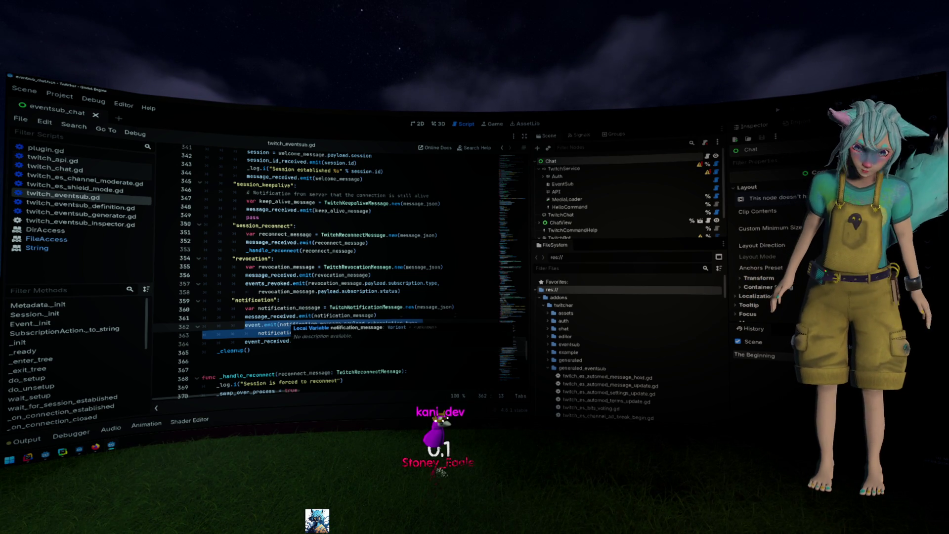
- Review the Event class's typed_data getter on lines 57–62, then open the TwitchNotificationMessage script
{"action": "left_click", "coordinate": [512, 164]}
{"action": "scroll", "coordinate": [390, 284], "scroll_direction": "down", "scroll_amount": 10}
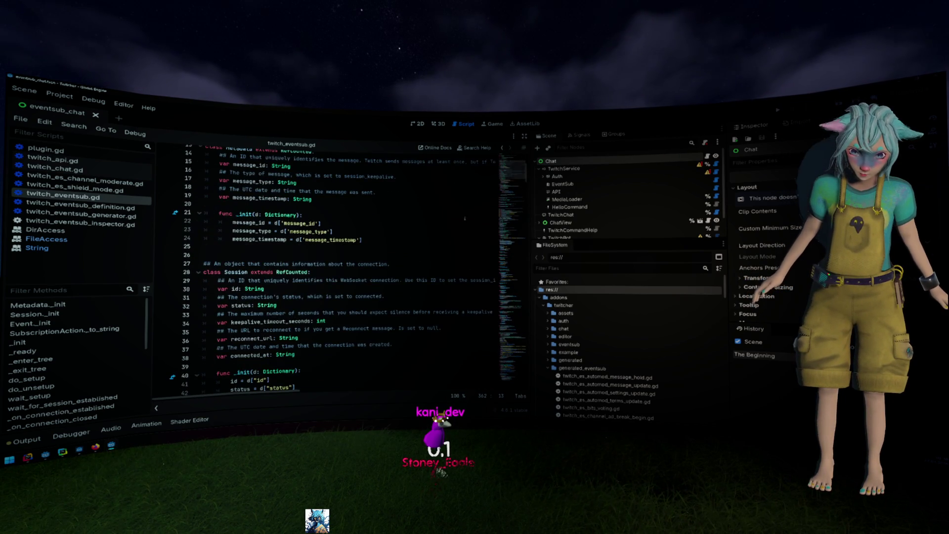
{"action": "scroll", "coordinate": [390, 284], "scroll_direction": "down", "scroll_amount": 2}
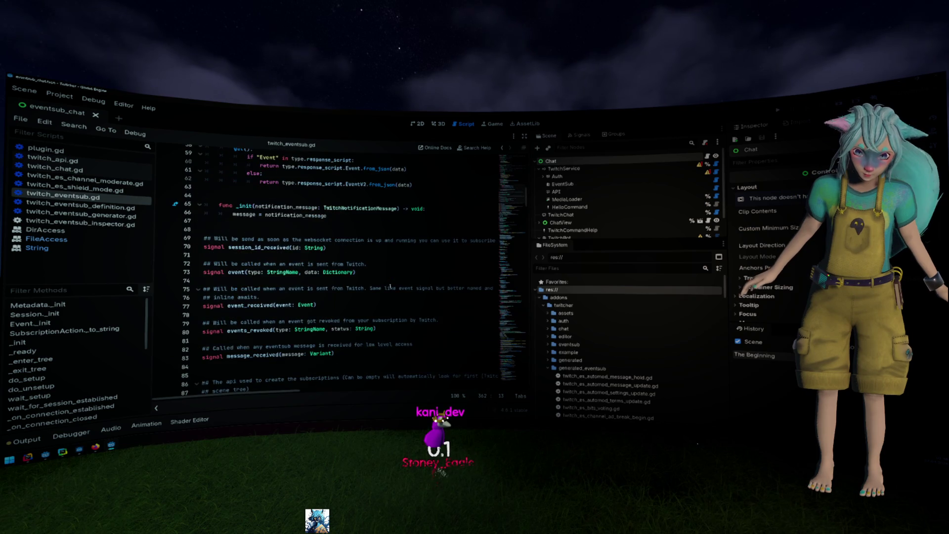
{"action": "mouse_move", "coordinate": [413, 256]}
{"action": "left_mouse_down"}
{"action": "mouse_move", "coordinate": [297, 256]}
{"action": "mouse_move", "coordinate": [222, 214]}
{"action": "left_mouse_up"}
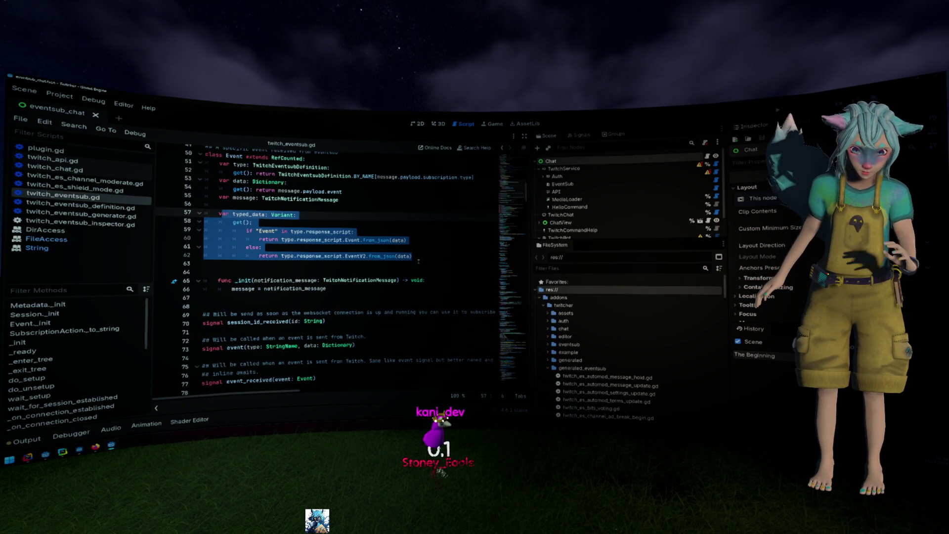
{"action": "left_click", "coordinate": [425, 241]}
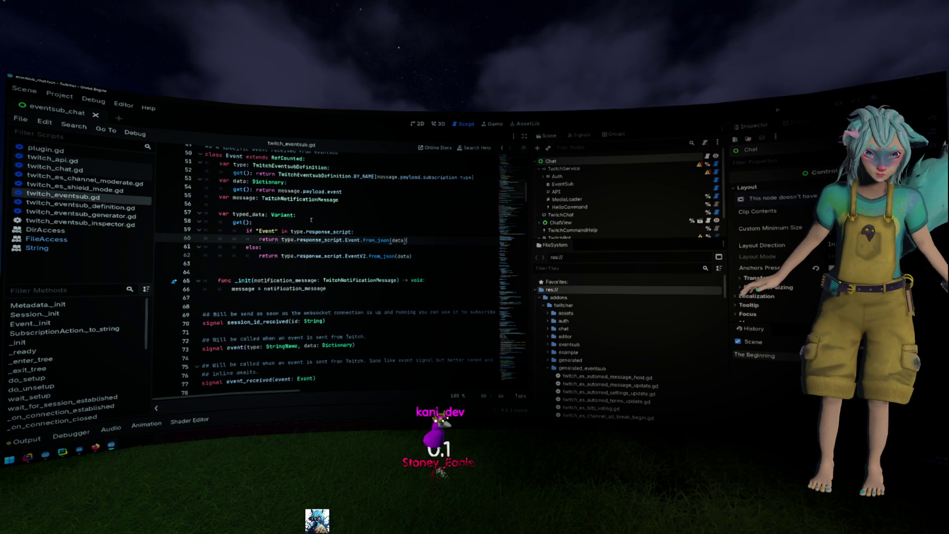
{"action": "double_click", "coordinate": [248, 215]}
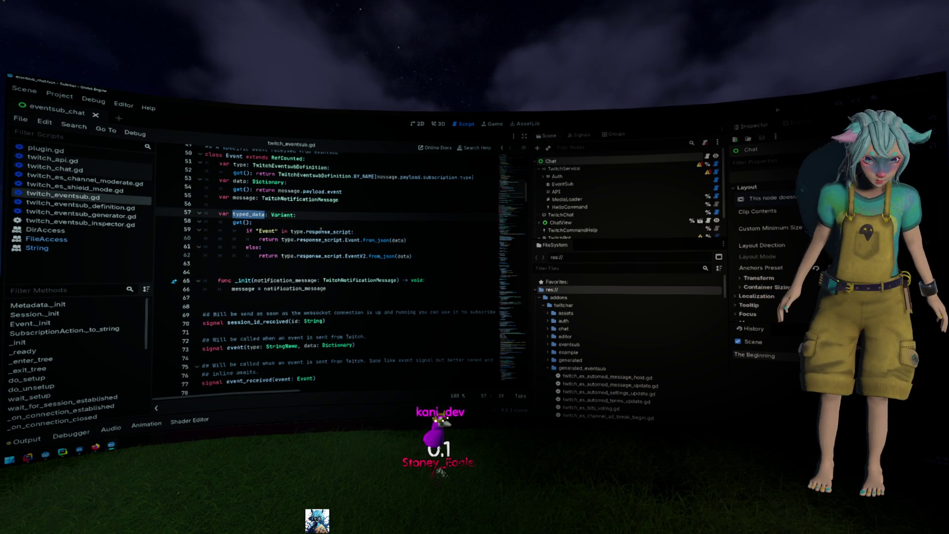
{"action": "double_click", "coordinate": [326, 231]}
{"action": "scroll", "coordinate": [362, 233], "scroll_direction": "up", "scroll_amount": 2}
{"action": "scroll", "coordinate": [362, 232], "scroll_direction": "up", "scroll_amount": 1}
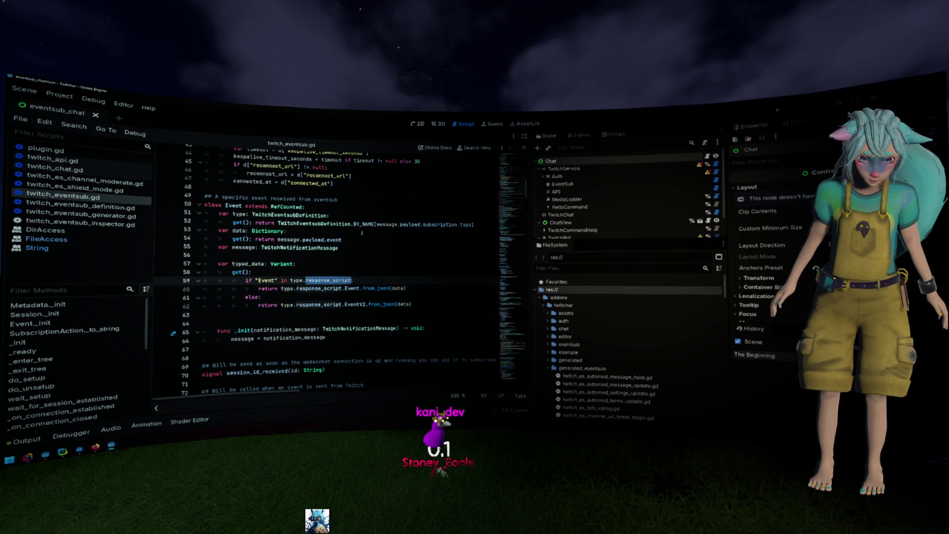
{"action": "left_click", "coordinate": [301, 279]}
{"action": "double_click", "coordinate": [296, 280]}
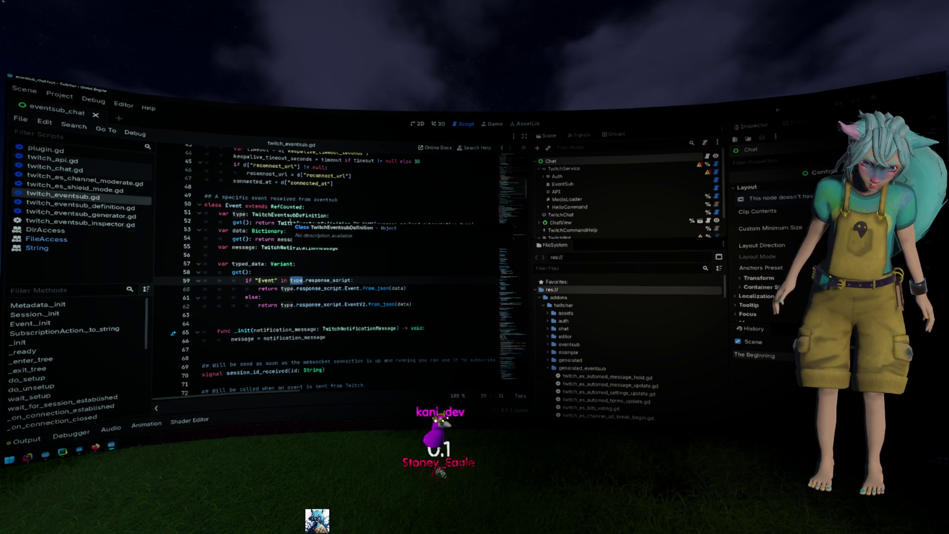
{"action": "left_click", "coordinate": [397, 267]}
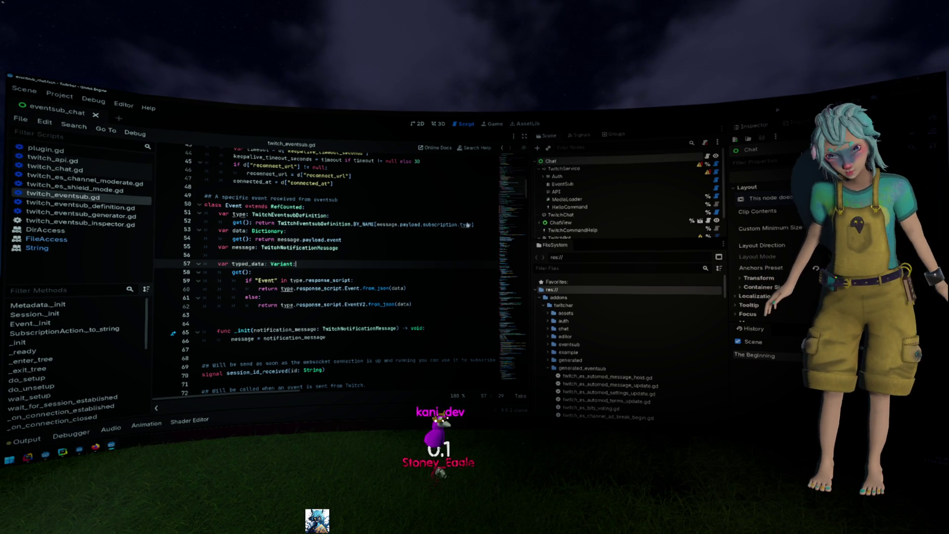
{"action": "left_click", "coordinate": [317, 247], "text": "ctrl"}
{"action": "scroll", "coordinate": [428, 272], "scroll_direction": "up", "scroll_amount": 10}
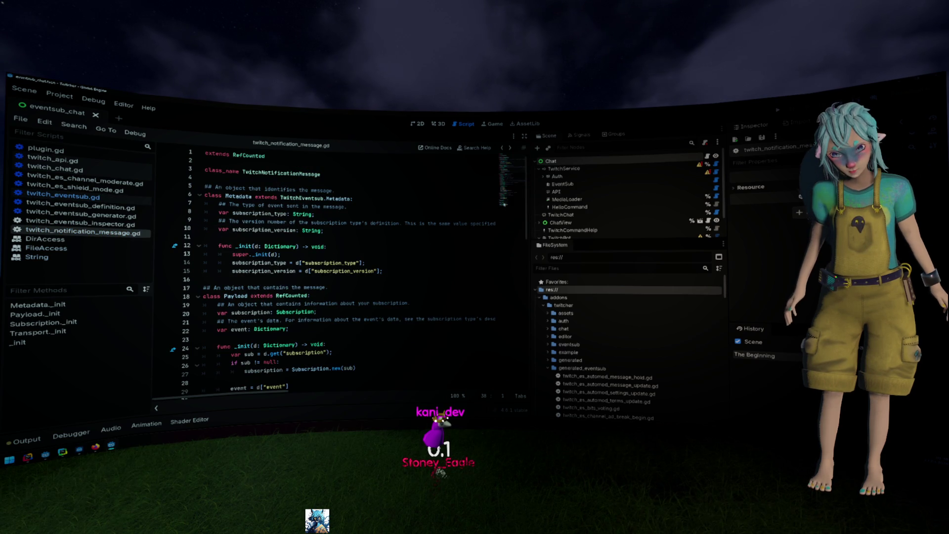
- Return to twitch_eventsub.gd and study the typed_data if/else branch on lines 59–62
{"action": "key", "text": "alt+Left"}
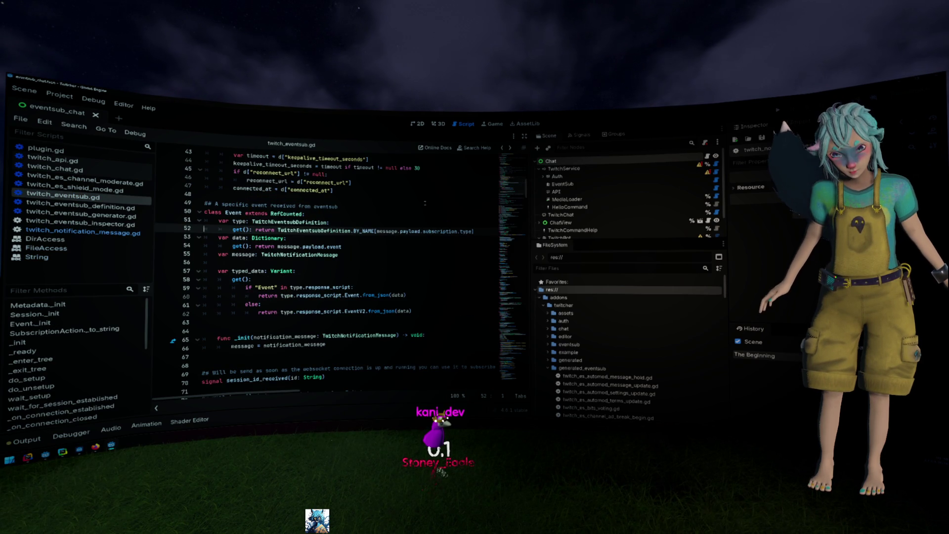
{"action": "left_click_drag", "start_coordinate": [451, 313], "coordinate": [247, 287]}
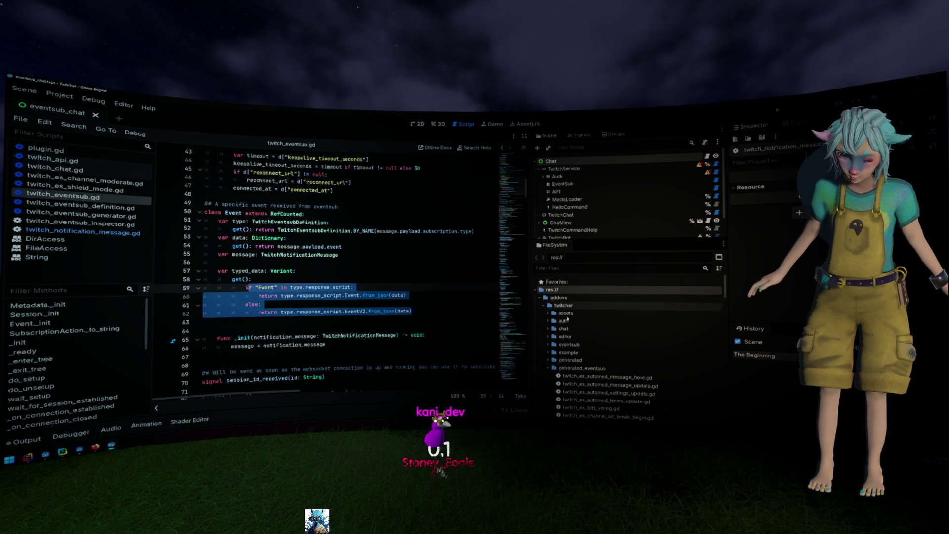
{"action": "scroll", "coordinate": [587, 344], "scroll_direction": "down", "scroll_amount": 10}
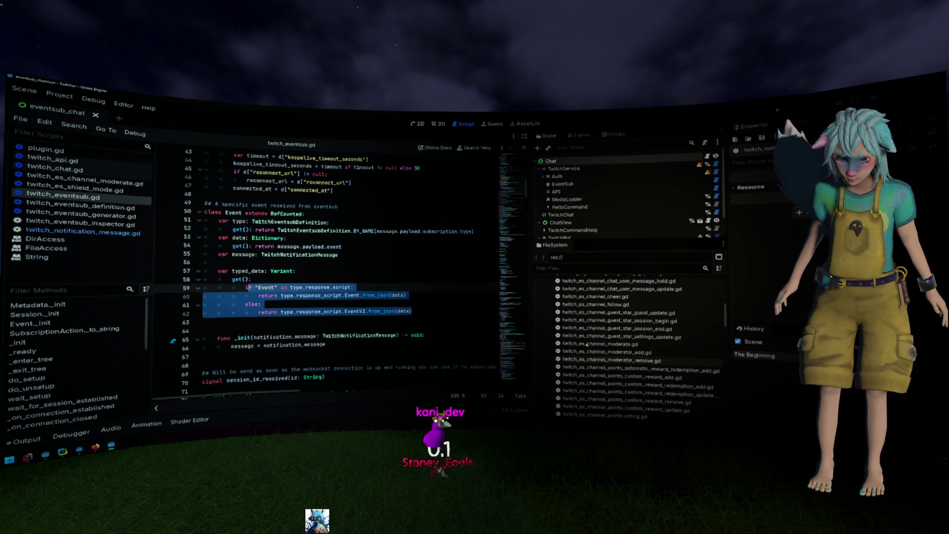
{"action": "scroll", "coordinate": [587, 345], "scroll_direction": "down", "scroll_amount": 3}
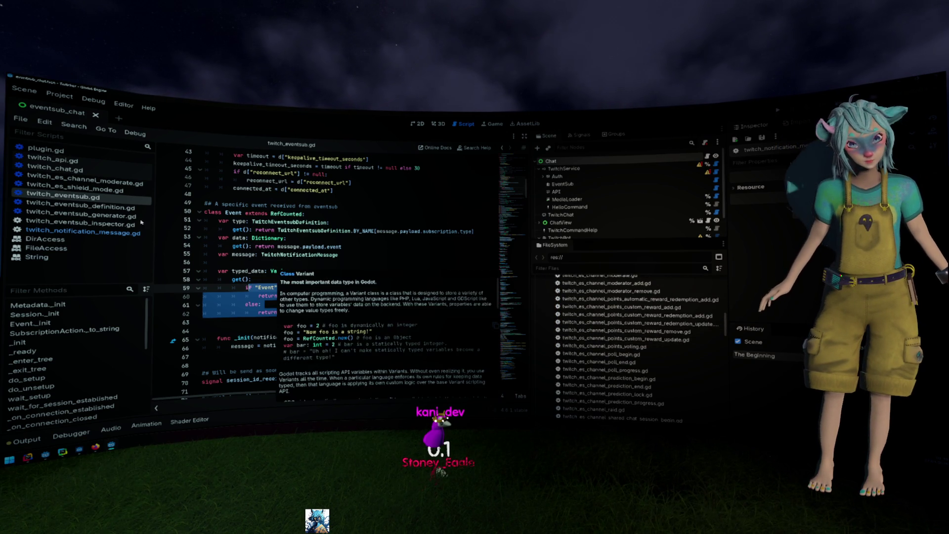
{"action": "left_click", "coordinate": [130, 236]}
- Step through the script list to twitch_es_channel_moderate.gd
{"action": "left_click", "coordinate": [125, 224]}
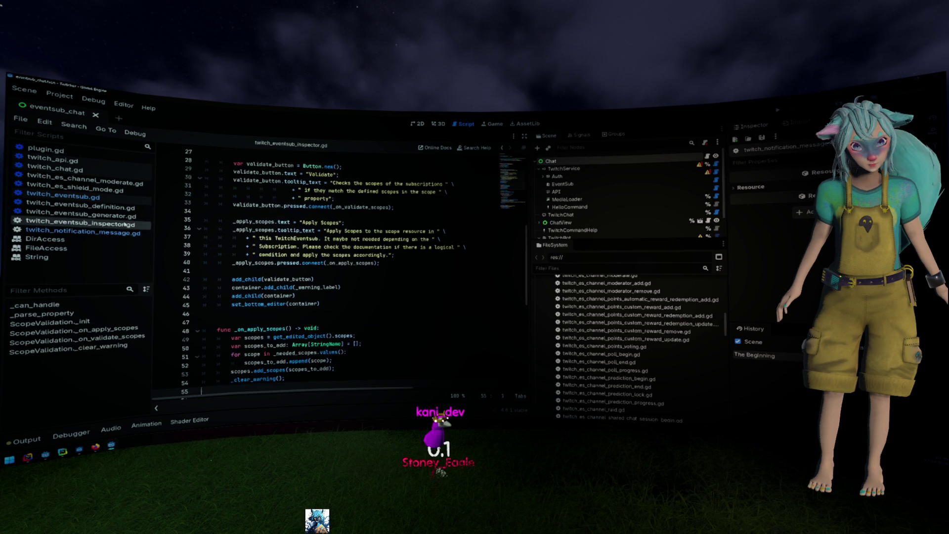
{"action": "left_click", "coordinate": [123, 216]}
{"action": "left_click", "coordinate": [122, 209]}
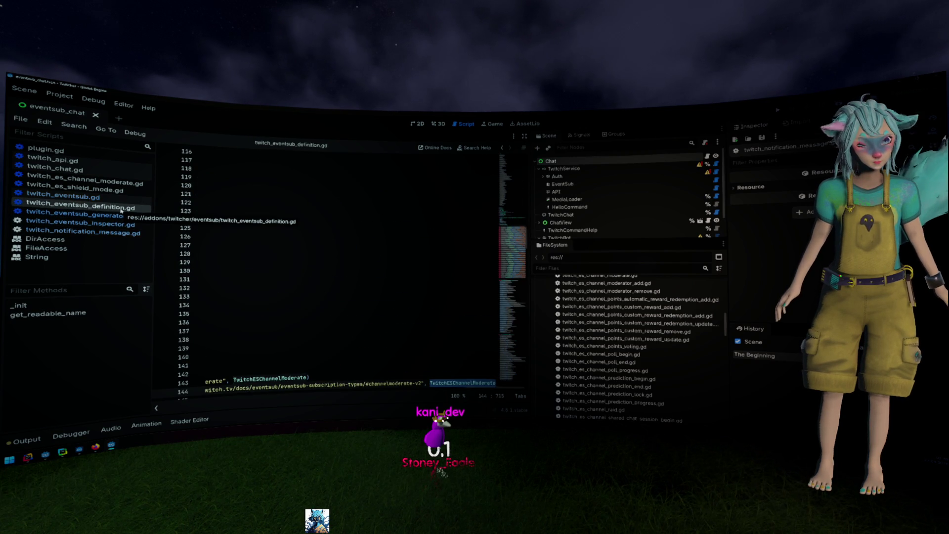
{"action": "left_click", "coordinate": [116, 197]}
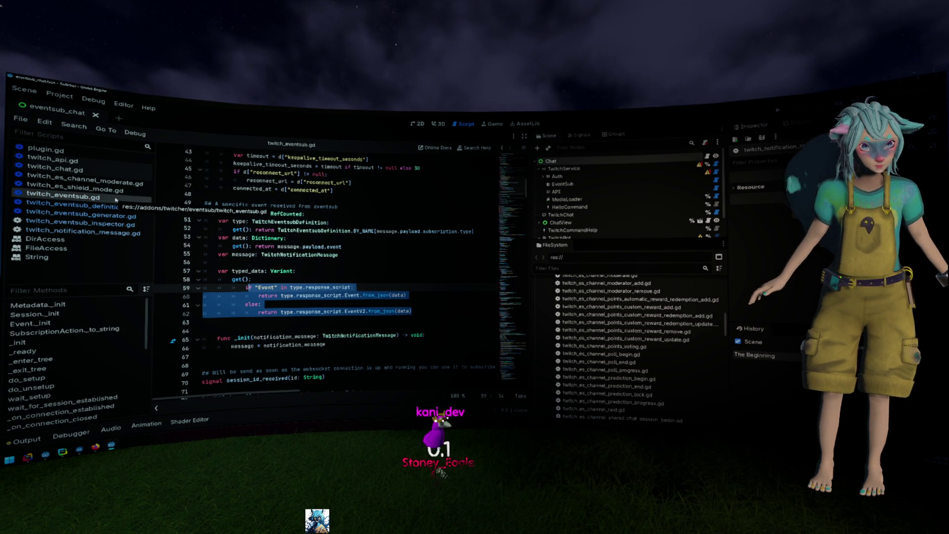
{"action": "left_click", "coordinate": [115, 189]}
{"action": "left_click", "coordinate": [113, 181]}
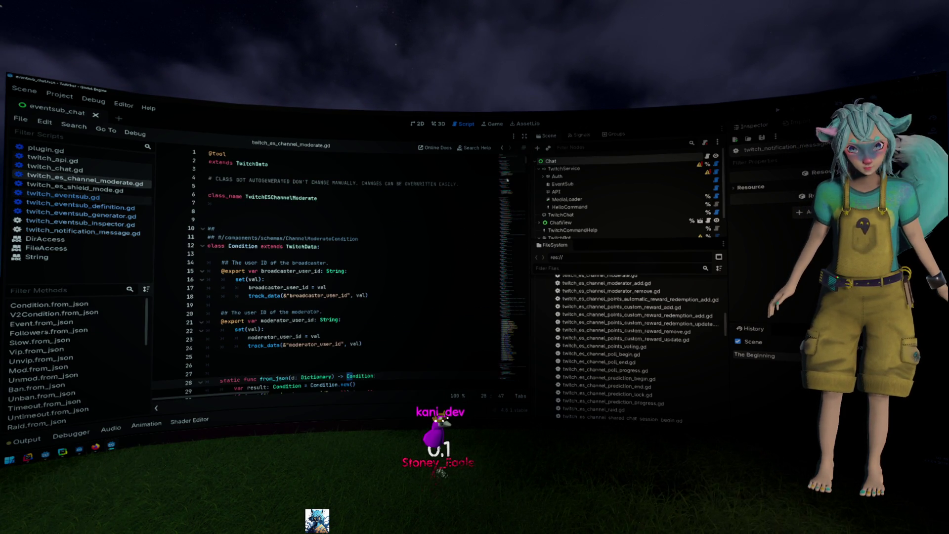
{"action": "scroll", "coordinate": [507, 180], "scroll_direction": "down", "scroll_amount": 20}
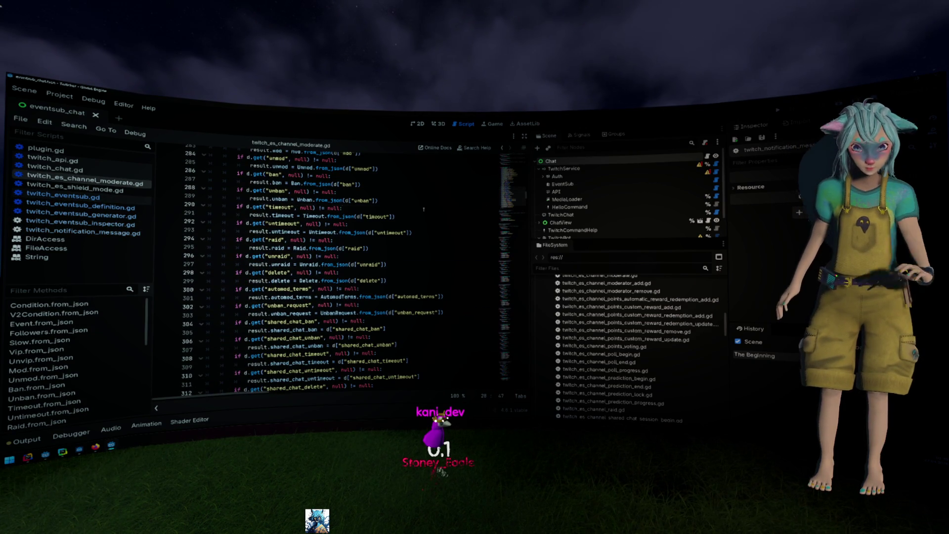
- Search the moderate script for 'EventV', browse the matches, then return to the top
{"action": "key", "text": "ctrl+f"}
{"action": "type", "text": "EventV2"}
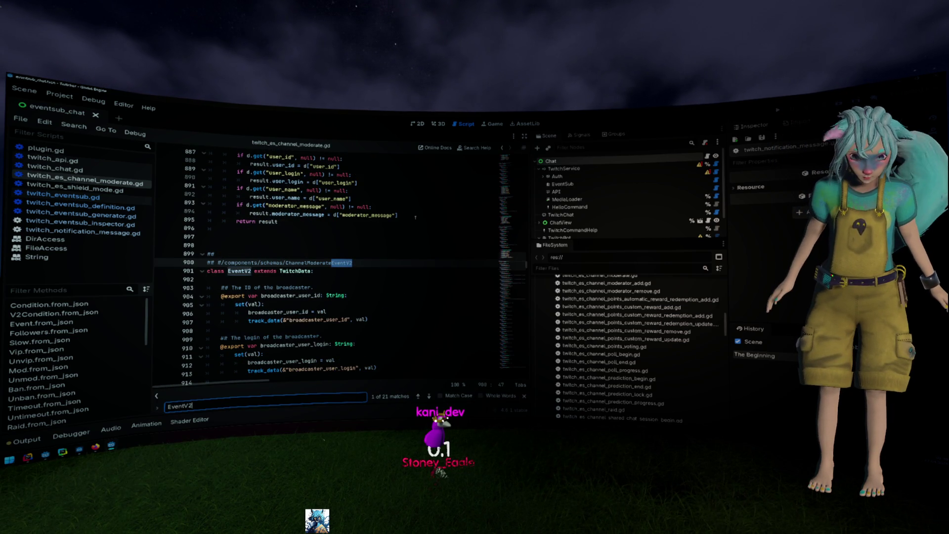
{"action": "scroll", "coordinate": [415, 217], "scroll_direction": "down", "scroll_amount": 13}
{"action": "scroll", "coordinate": [415, 219], "scroll_direction": "down", "scroll_amount": 13}
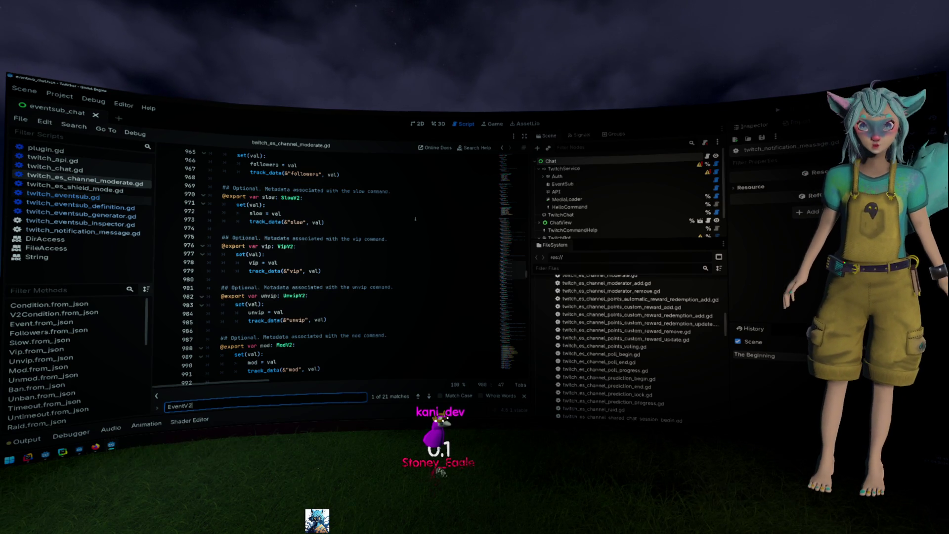
{"action": "left_click", "coordinate": [416, 219]}
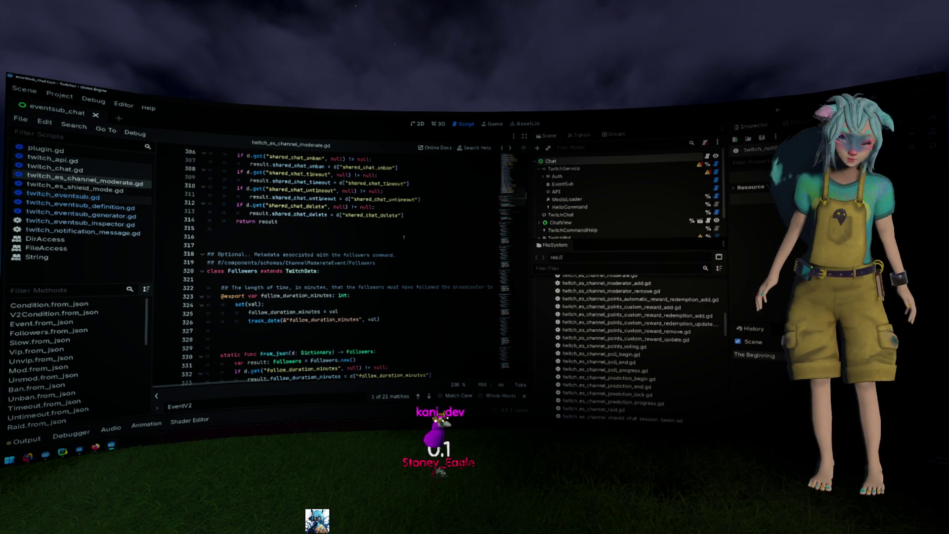
{"action": "key", "text": "alt+Left"}
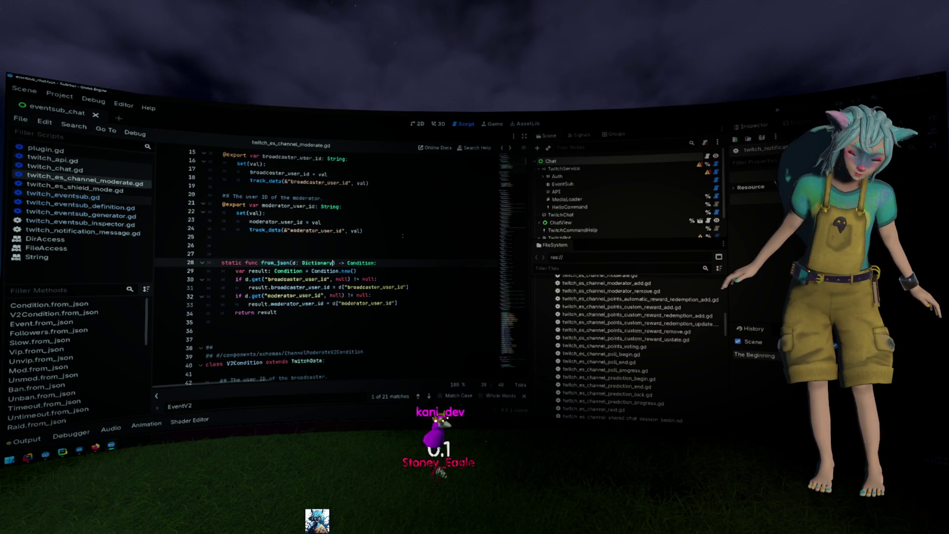
{"action": "key", "text": "alt+Left"}
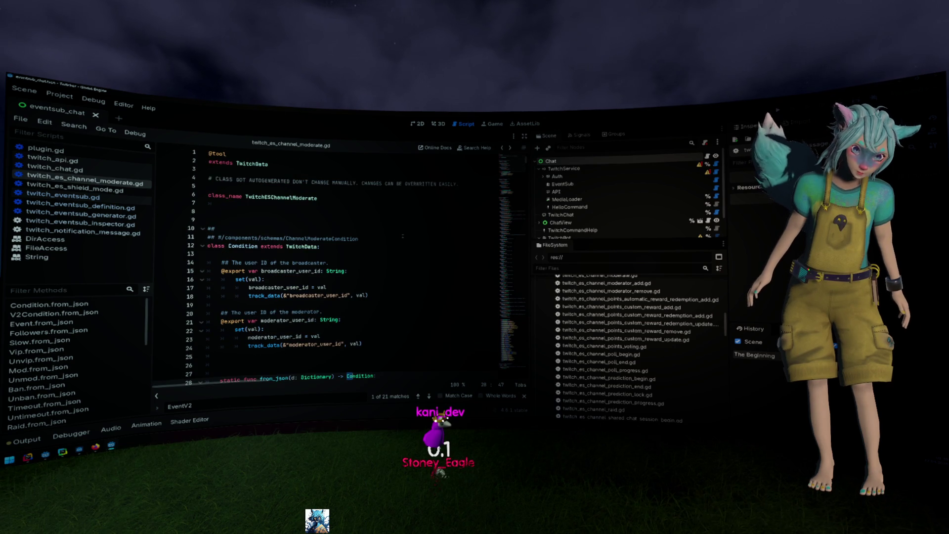
- From line 62 of twitch_eventsub.gd, run a project-wide Find in Files for EventV2
{"action": "key", "text": "alt+Left"}
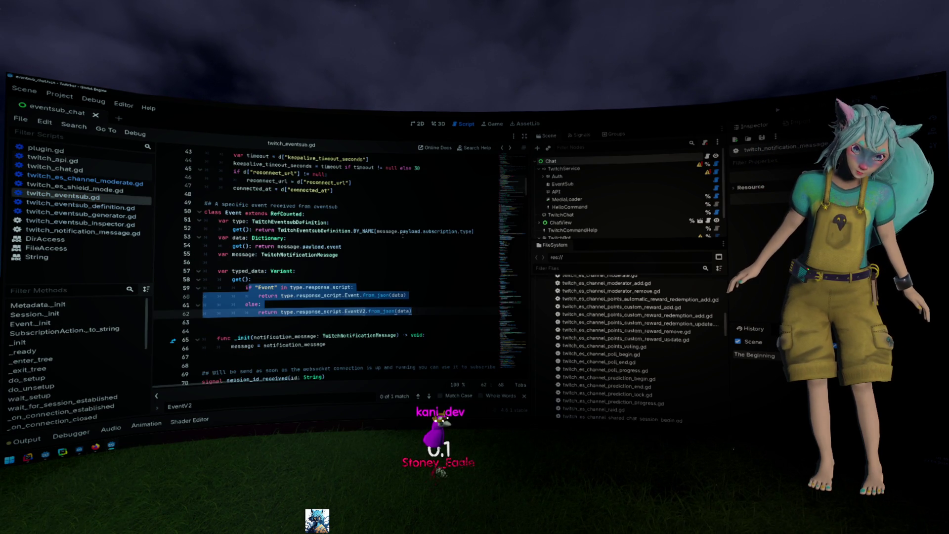
{"action": "left_click_drag", "start_coordinate": [257, 222], "coordinate": [310, 262]}
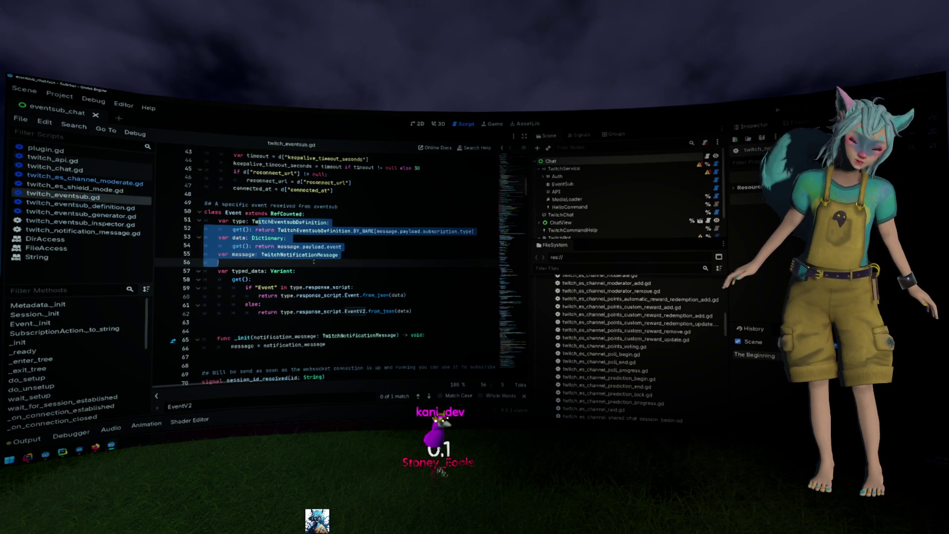
{"action": "left_click", "coordinate": [313, 261]}
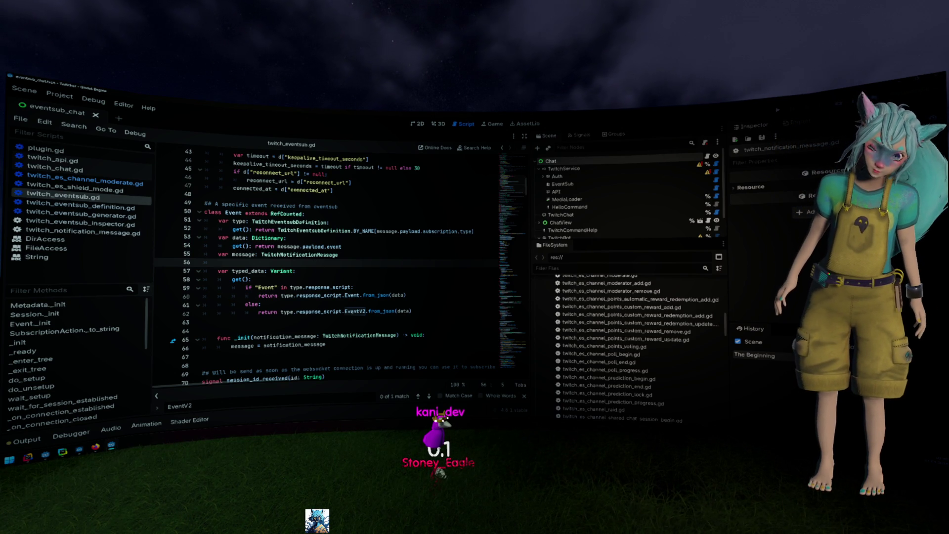
{"action": "key", "text": "Return"}
{"action": "key", "text": "ctrl+shift+f"}
{"action": "key", "text": "Return"}
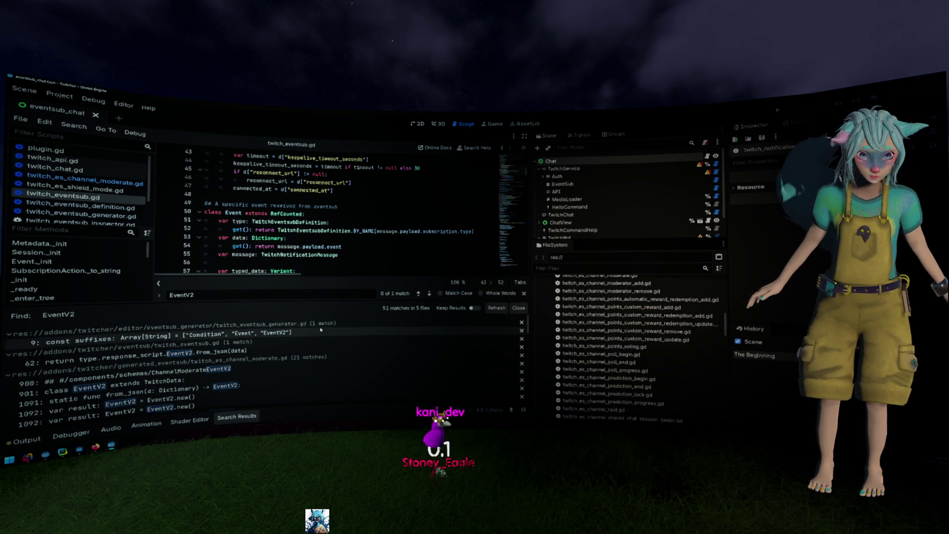
- Open the line 300 EventV2 match in twitch_es_automod_message_update.gd
{"action": "scroll", "coordinate": [321, 328], "scroll_direction": "down", "scroll_amount": 6}
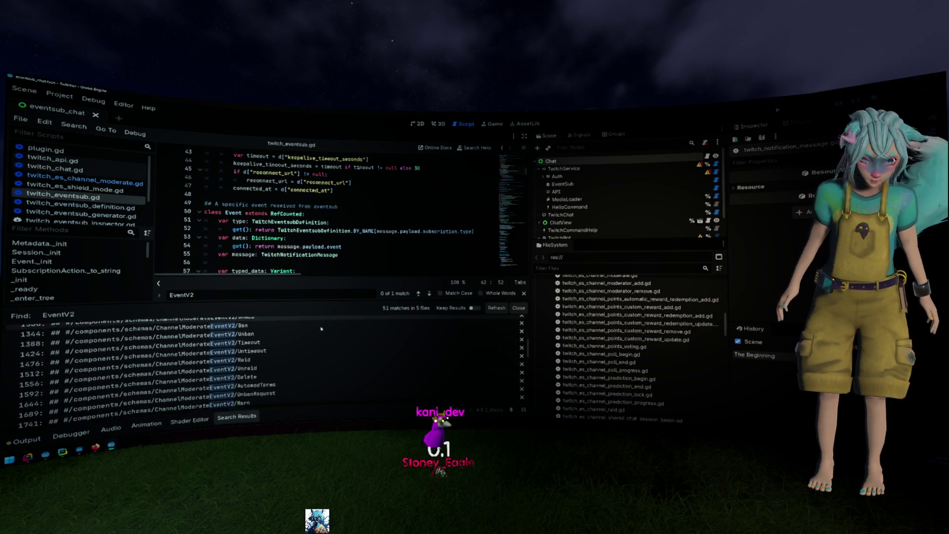
{"action": "scroll", "coordinate": [321, 328], "scroll_direction": "down", "scroll_amount": 2}
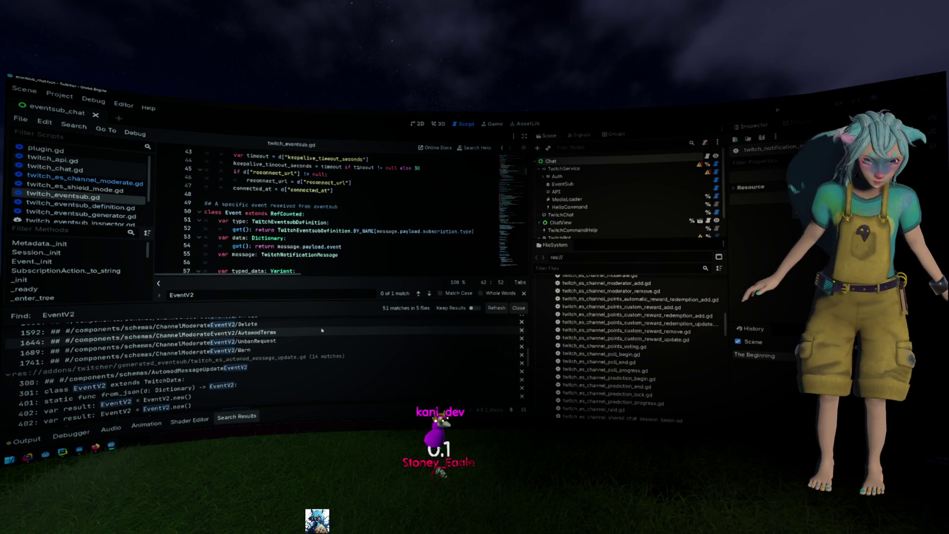
{"action": "scroll", "coordinate": [322, 329], "scroll_direction": "down", "scroll_amount": 2}
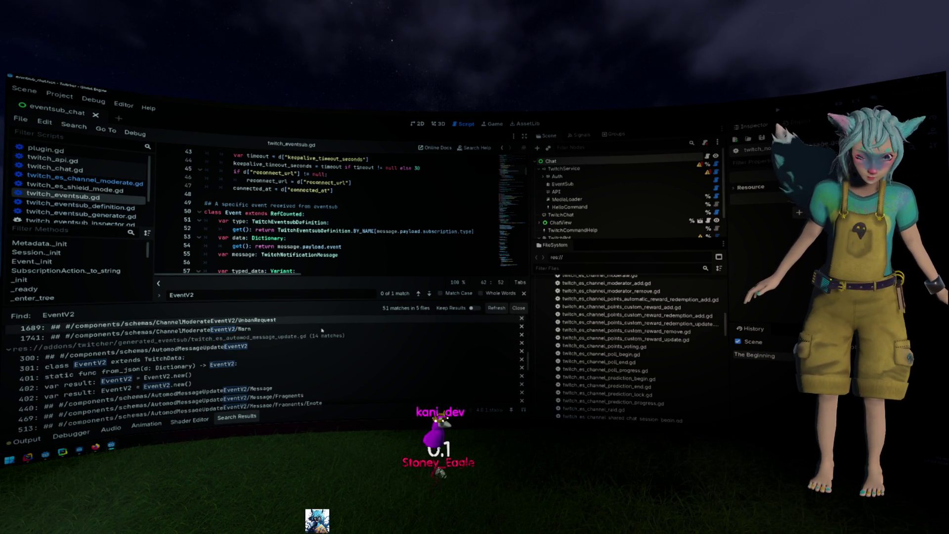
{"action": "scroll", "coordinate": [322, 329], "scroll_direction": "down", "scroll_amount": 3}
{"action": "scroll", "coordinate": [321, 332], "scroll_direction": "up", "scroll_amount": 2}
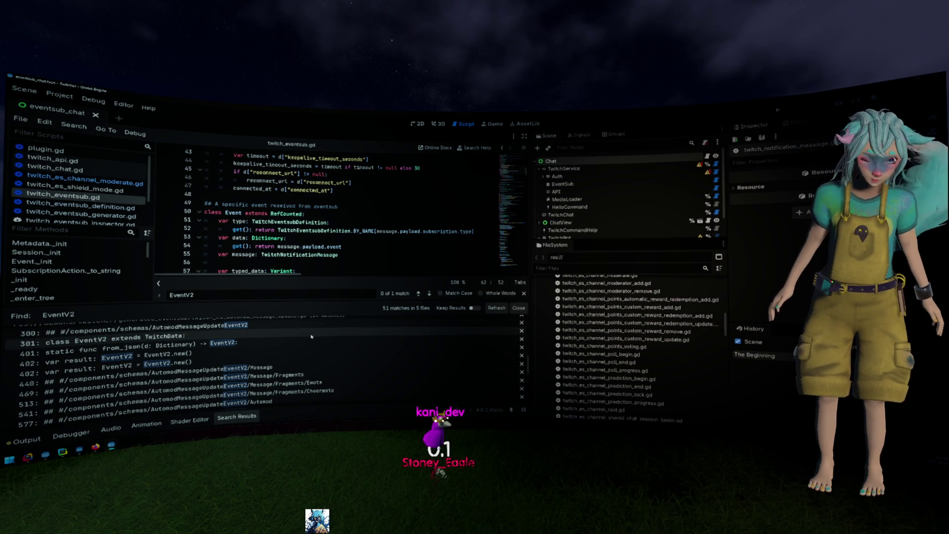
{"action": "left_click", "coordinate": [312, 337]}
{"action": "left_click", "coordinate": [338, 238]}
- Search the automod script for 'conditionv2', then check its TwitchESAutomodMessageUpdate class and project file
{"action": "key", "text": "ctrl+f"}
{"action": "type", "text": "conditionv2"}
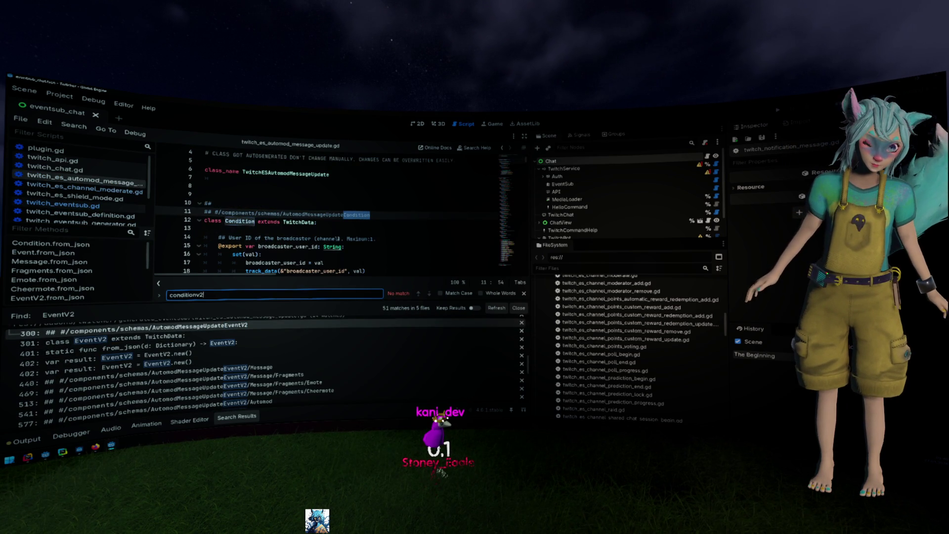
{"action": "key", "text": "ctrl+a"}
{"action": "key", "text": "BackSpace"}
{"action": "scroll", "coordinate": [338, 239], "scroll_direction": "up", "scroll_amount": 1}
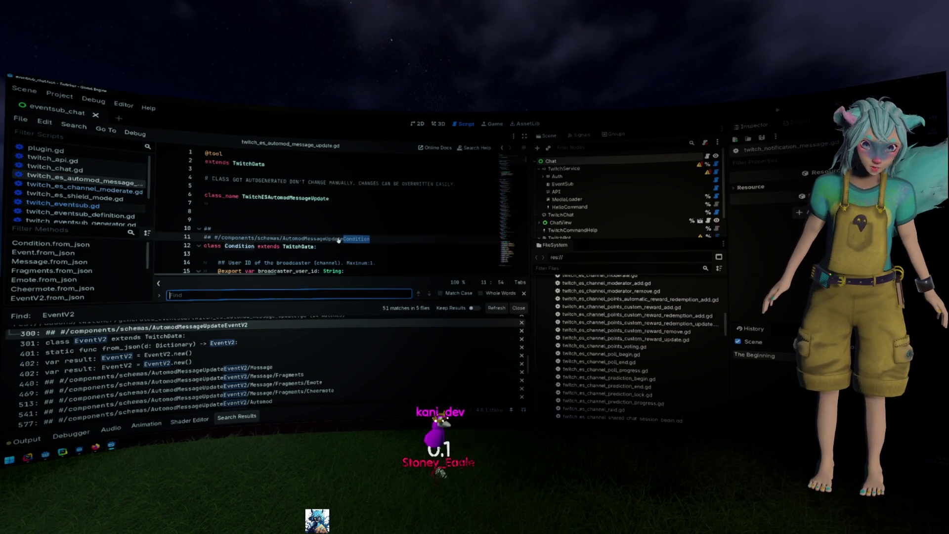
{"action": "double_click", "coordinate": [292, 198]}
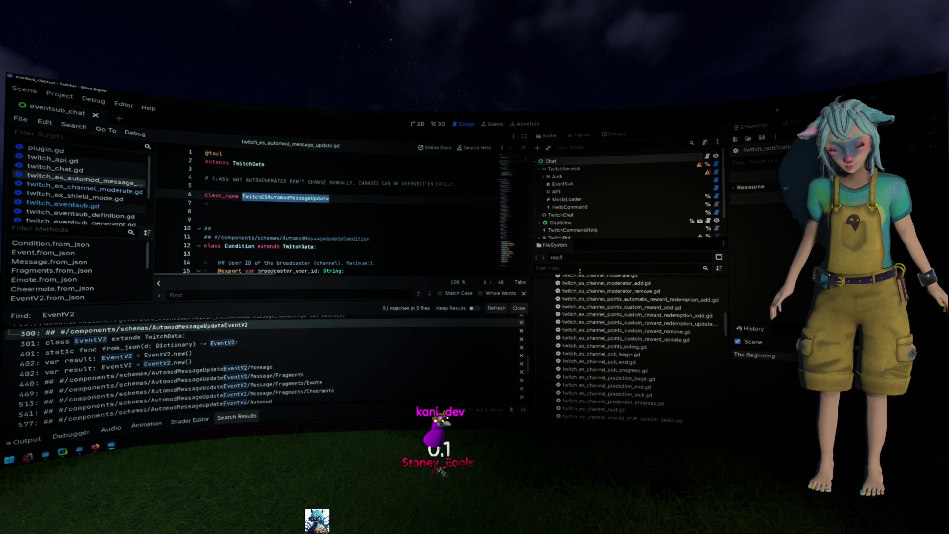
{"action": "scroll", "coordinate": [608, 297], "scroll_direction": "up", "scroll_amount": 5}
{"action": "scroll", "coordinate": [611, 301], "scroll_direction": "up", "scroll_amount": 2}
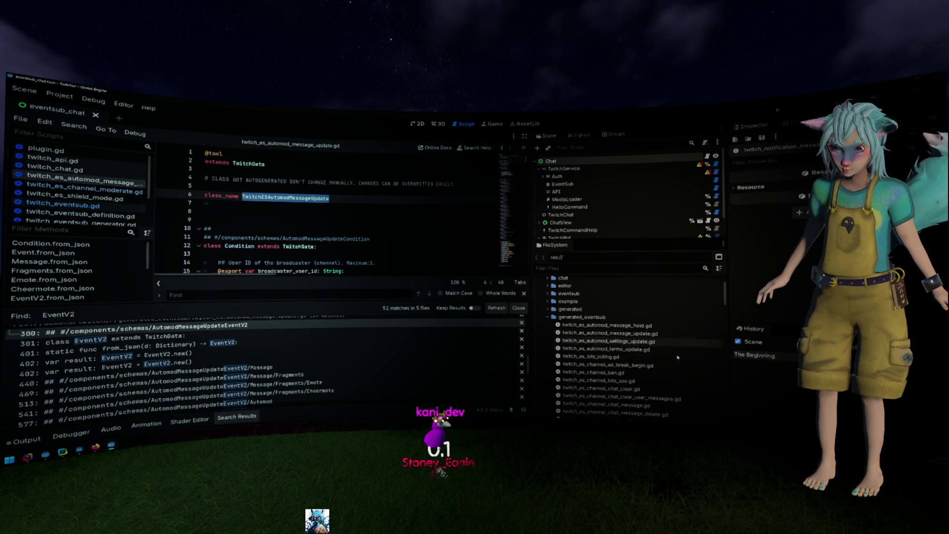
{"action": "left_click", "coordinate": [649, 334]}
{"action": "scroll", "coordinate": [344, 224], "scroll_direction": "down", "scroll_amount": 1}
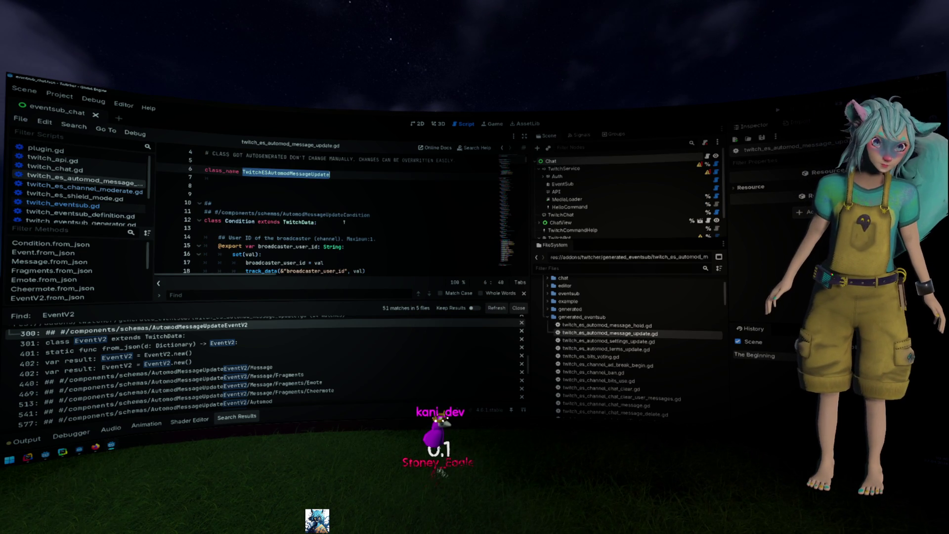
- Browse the Condition class and following code, then hide the Search Results panel
{"action": "left_click", "coordinate": [253, 222]}
{"action": "scroll", "coordinate": [252, 222], "scroll_direction": "down", "scroll_amount": 10}
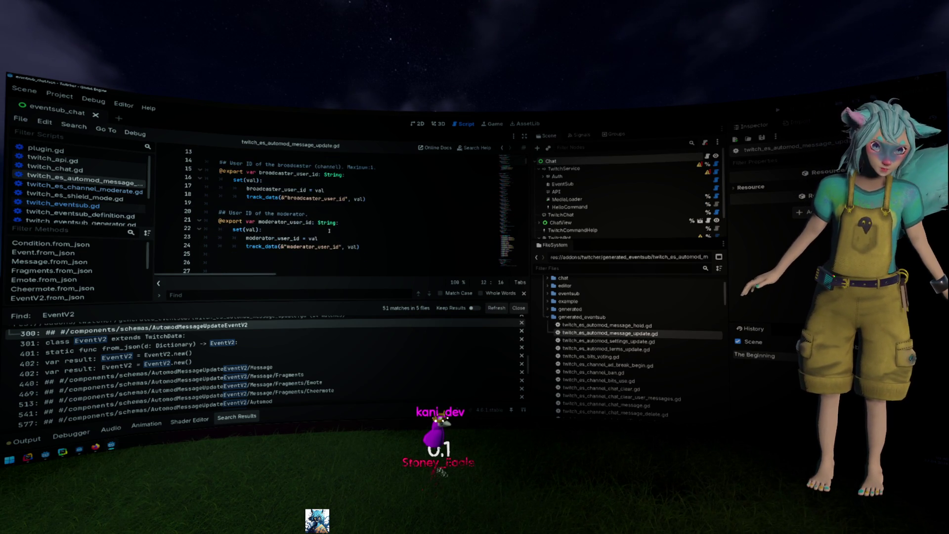
{"action": "scroll", "coordinate": [328, 231], "scroll_direction": "up", "scroll_amount": 4}
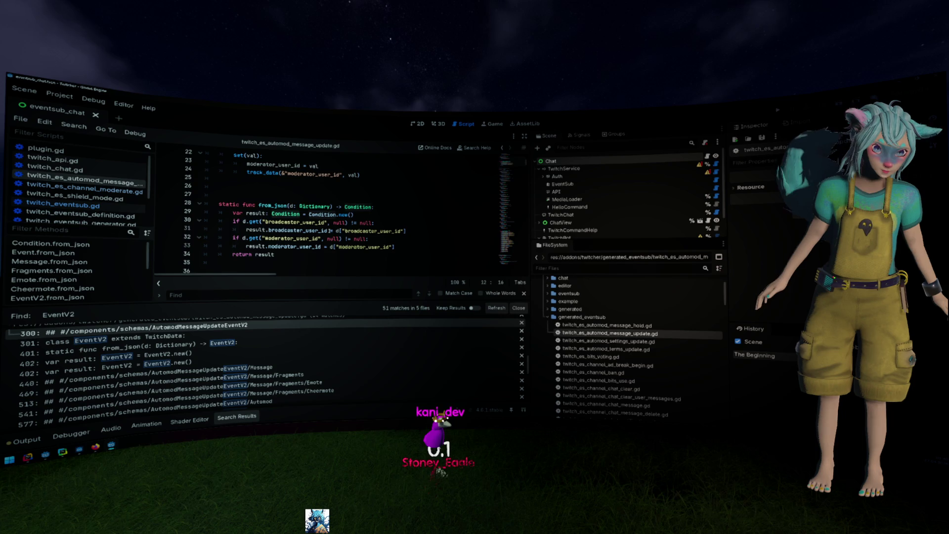
{"action": "scroll", "coordinate": [328, 231], "scroll_direction": "down", "scroll_amount": 5}
{"action": "scroll", "coordinate": [328, 231], "scroll_direction": "down", "scroll_amount": 20}
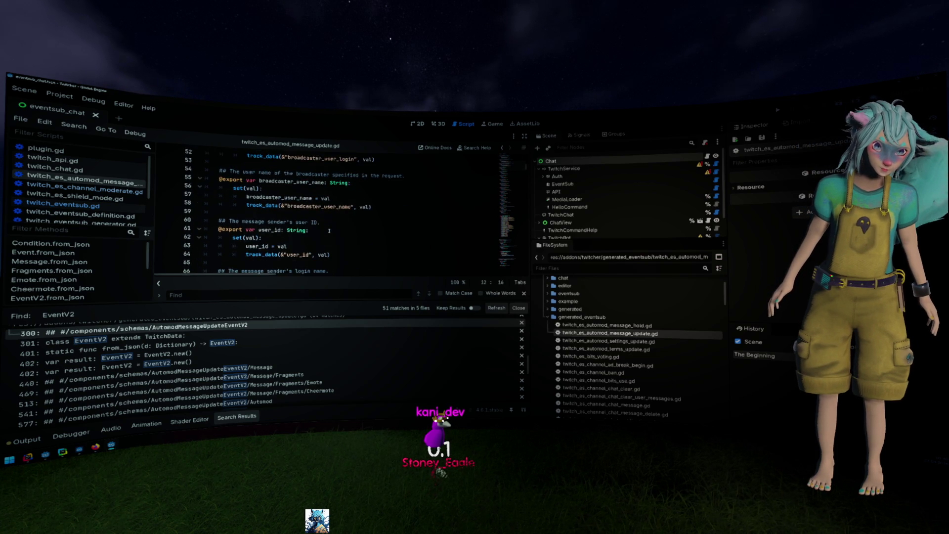
{"action": "scroll", "coordinate": [328, 231], "scroll_direction": "down", "scroll_amount": 14}
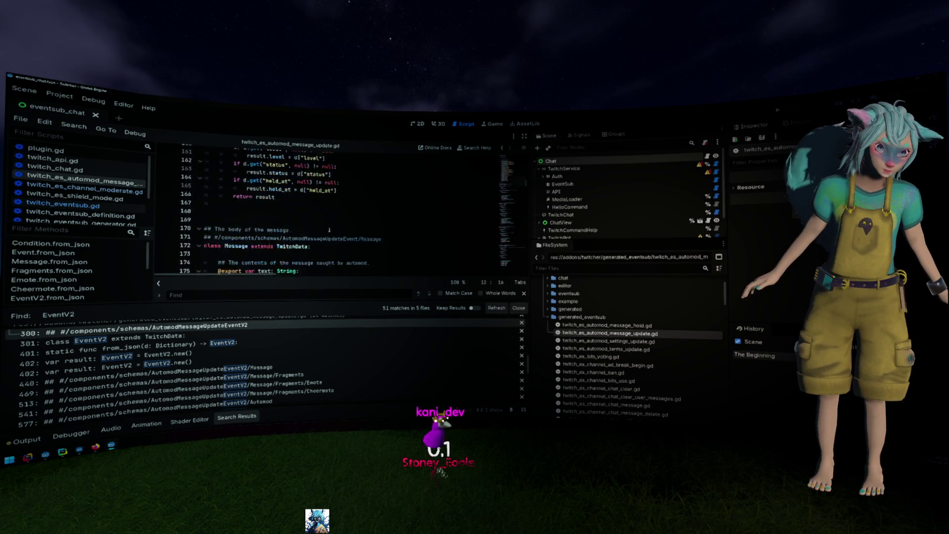
{"action": "scroll", "coordinate": [326, 230], "scroll_direction": "down", "scroll_amount": 11}
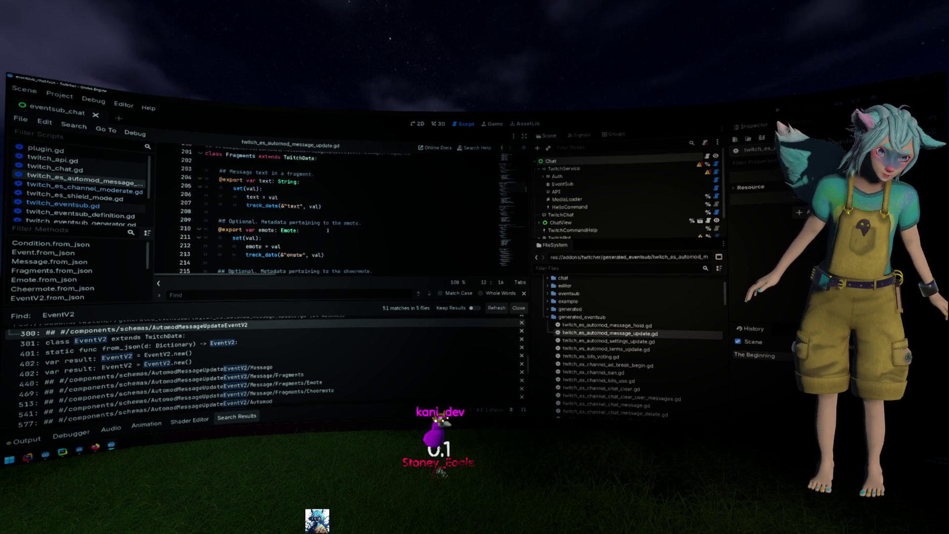
{"action": "left_click", "coordinate": [237, 416]}
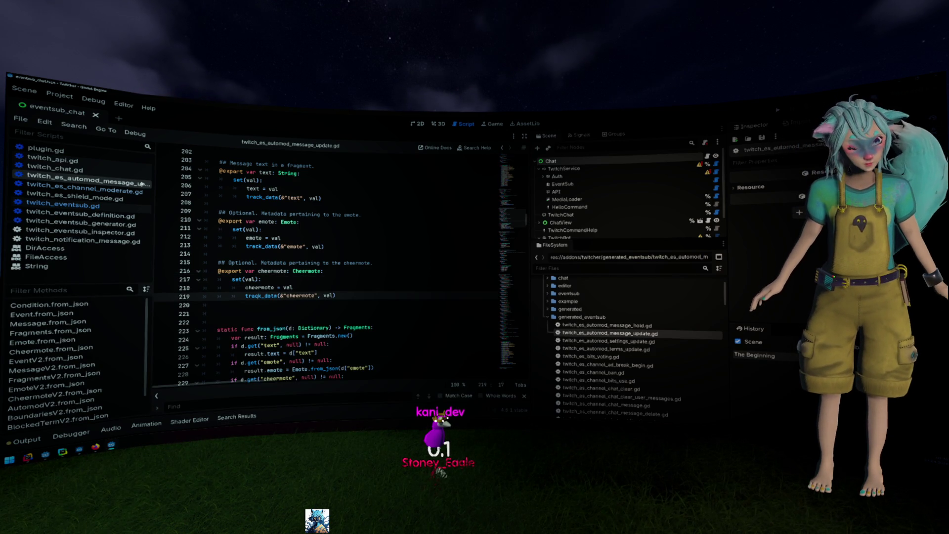
- Expand the generated folder and open its README.md in the script editor
{"action": "double_click", "coordinate": [573, 310]}
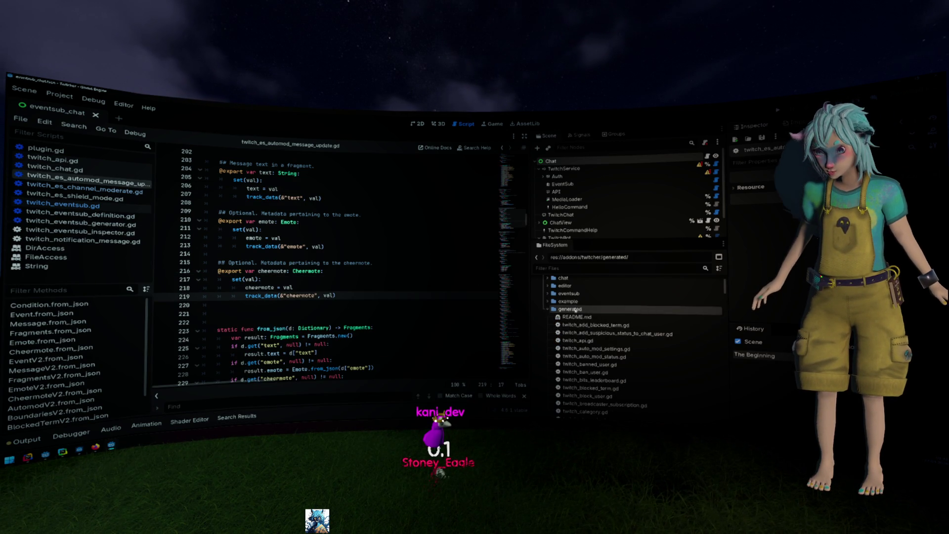
{"action": "double_click", "coordinate": [575, 310]}
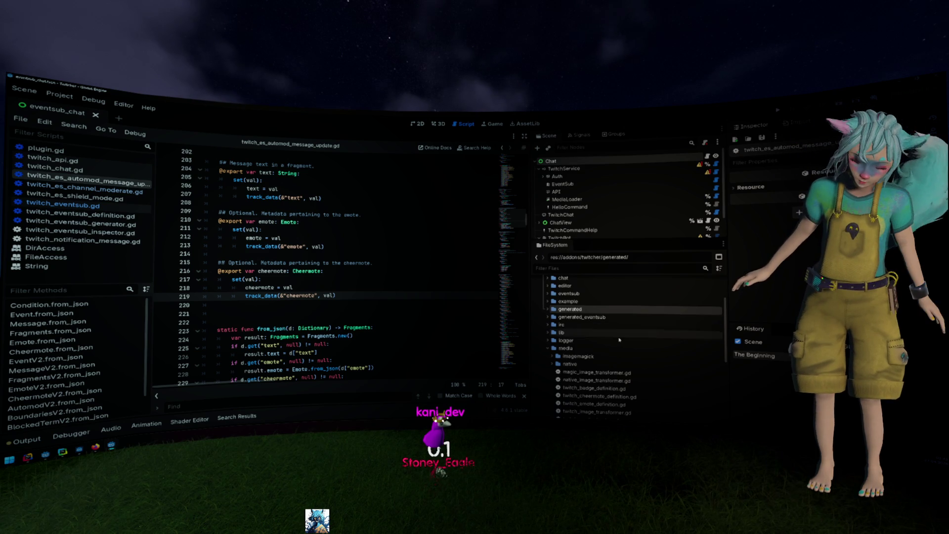
{"action": "double_click", "coordinate": [573, 310]}
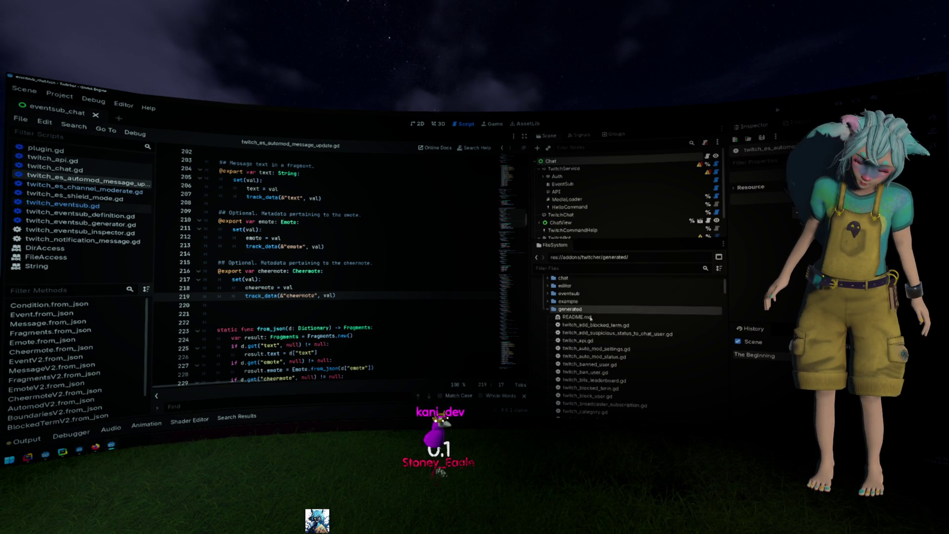
{"action": "left_click", "coordinate": [576, 317]}
{"action": "double_click", "coordinate": [589, 319]}
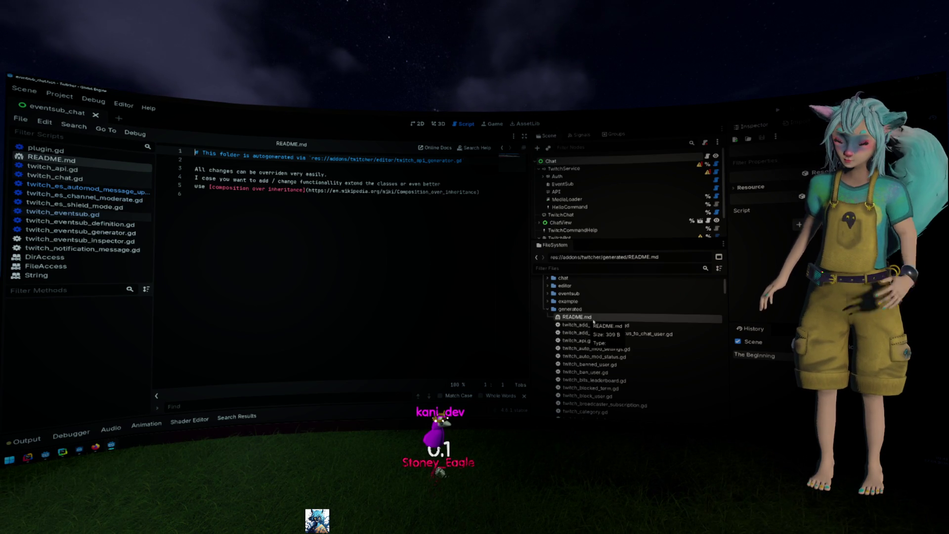
- Attempt pasting and duplicating README.md into generated_eventsub, backing out of both
{"action": "key", "text": "Left"}
{"action": "key", "text": "Left"}
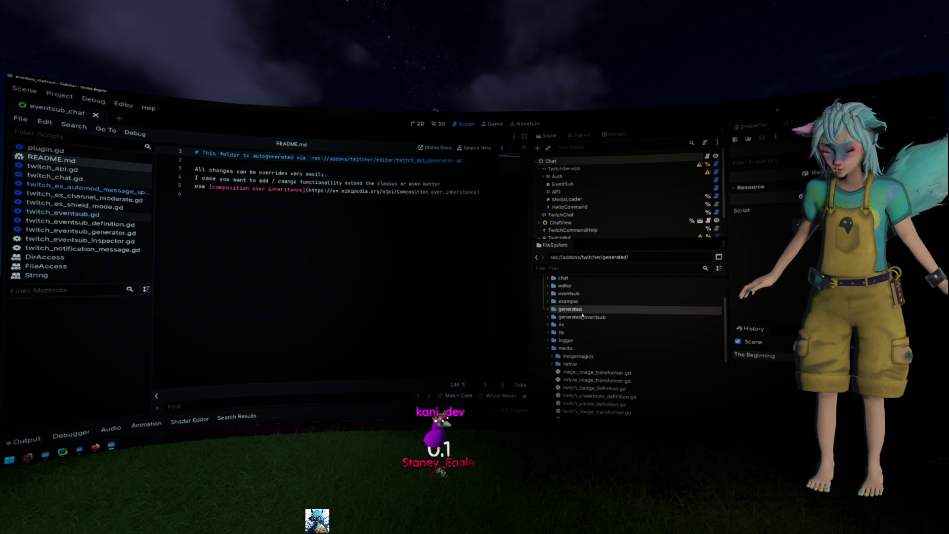
{"action": "left_click", "coordinate": [583, 317]}
{"action": "key", "text": "ctrl+v"}
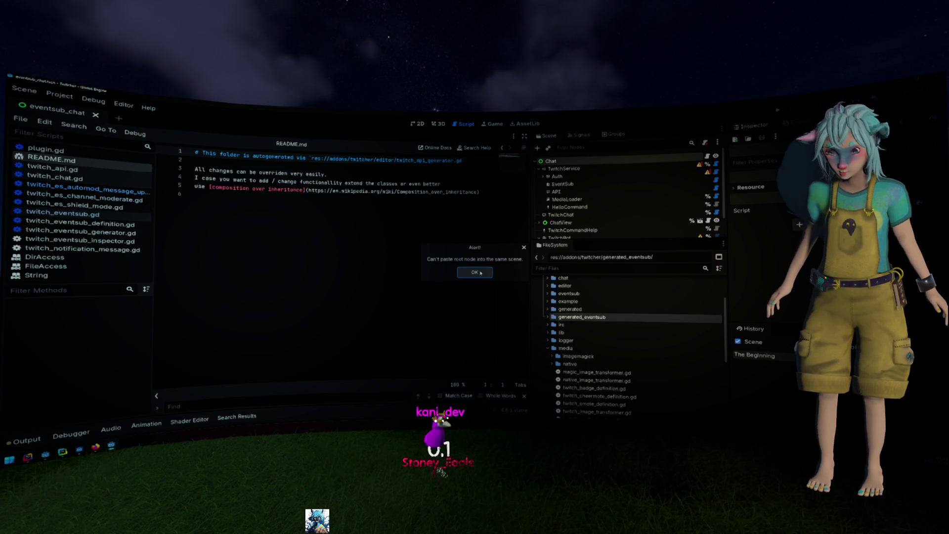
{"action": "left_click", "coordinate": [481, 273]}
{"action": "double_click", "coordinate": [570, 309]}
{"action": "right_click", "coordinate": [572, 318]}
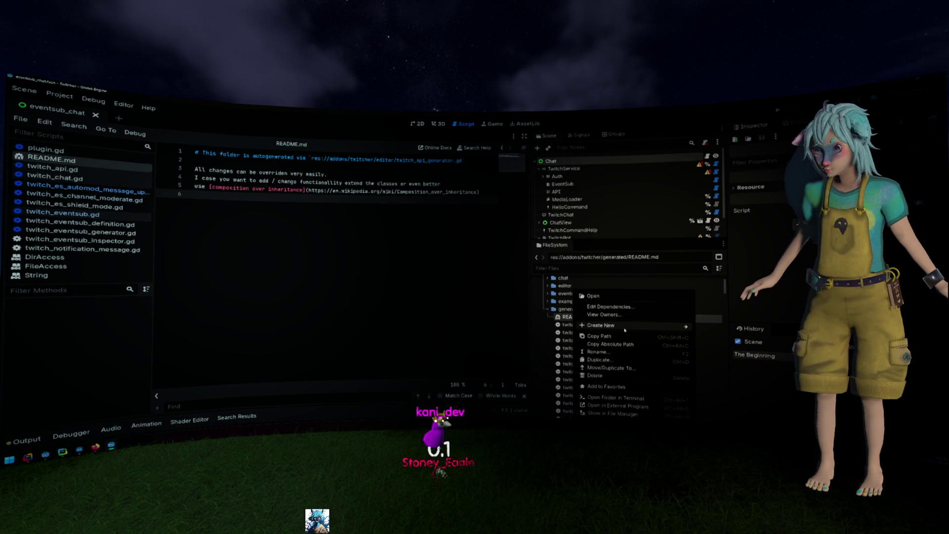
{"action": "mouse_move", "coordinate": [625, 329]}
{"action": "left_click", "coordinate": [628, 360]}
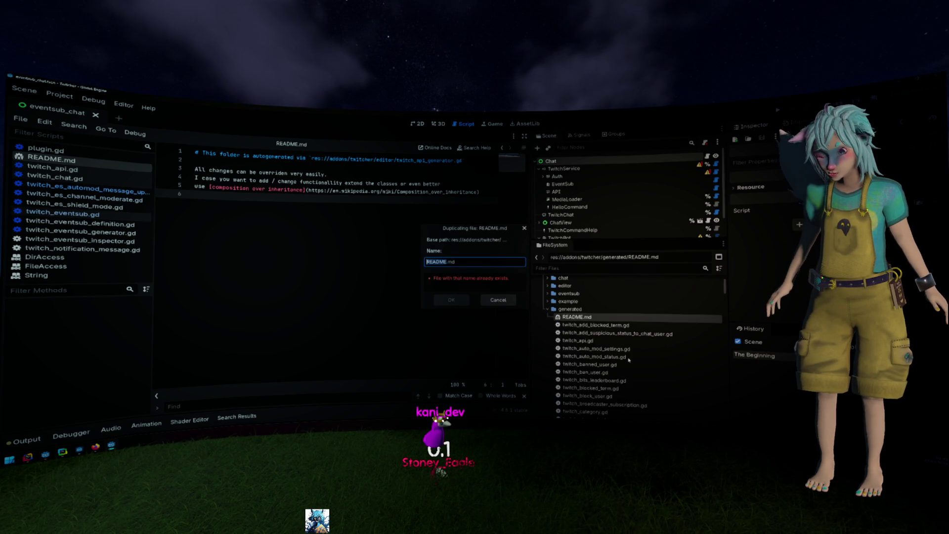
{"action": "left_click", "coordinate": [498, 299]}
- Copy README.md into addons/twitcher/generated_eventsub via Move/Duplicate To…
{"action": "right_click", "coordinate": [573, 317]}
{"action": "left_click", "coordinate": [573, 317]}
{"action": "right_click", "coordinate": [574, 317]}
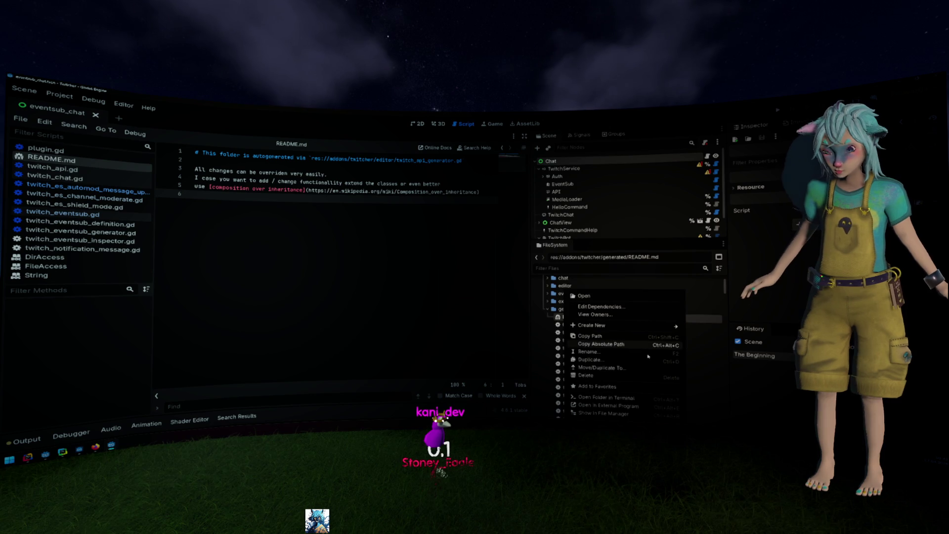
{"action": "left_click", "coordinate": [631, 367]}
{"action": "left_click", "coordinate": [330, 236]}
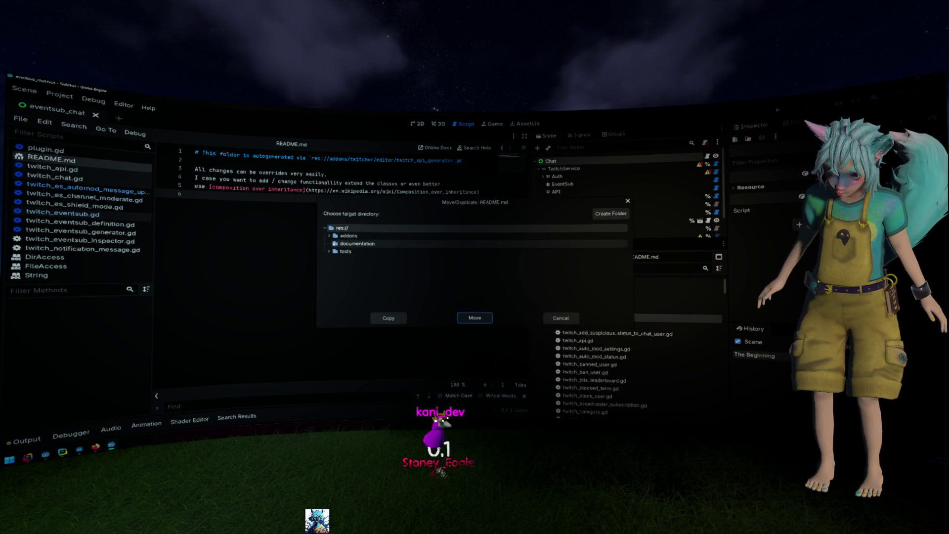
{"action": "left_click", "coordinate": [334, 244]}
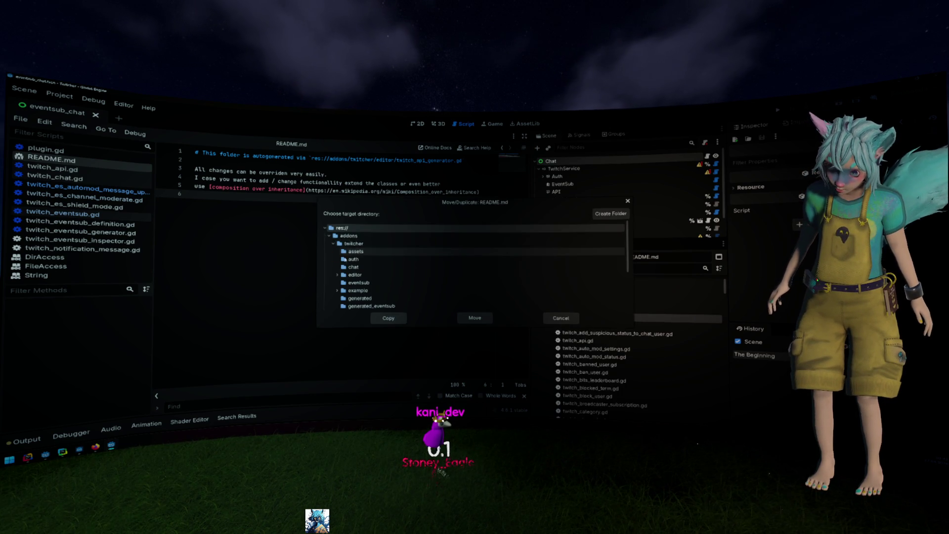
{"action": "scroll", "coordinate": [390, 292], "scroll_direction": "down", "scroll_amount": 1}
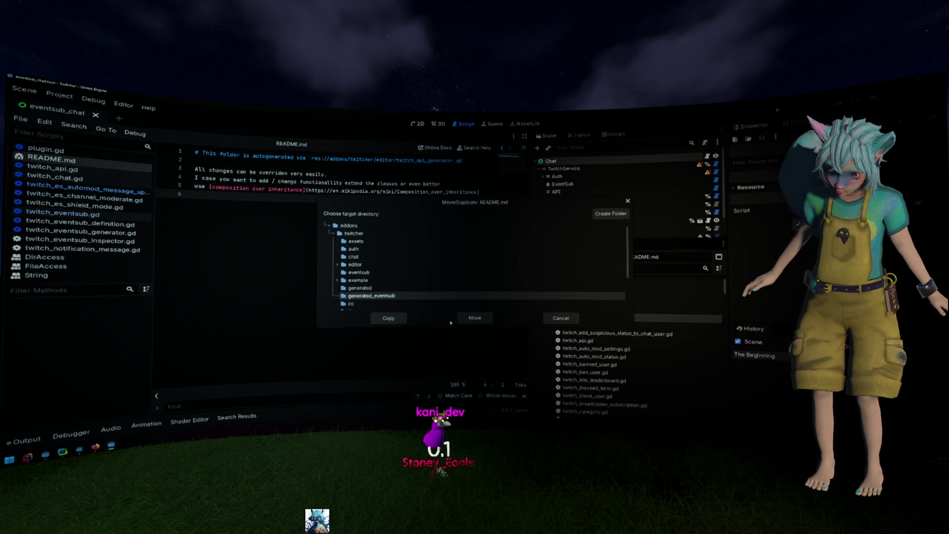
{"action": "left_click", "coordinate": [474, 318]}
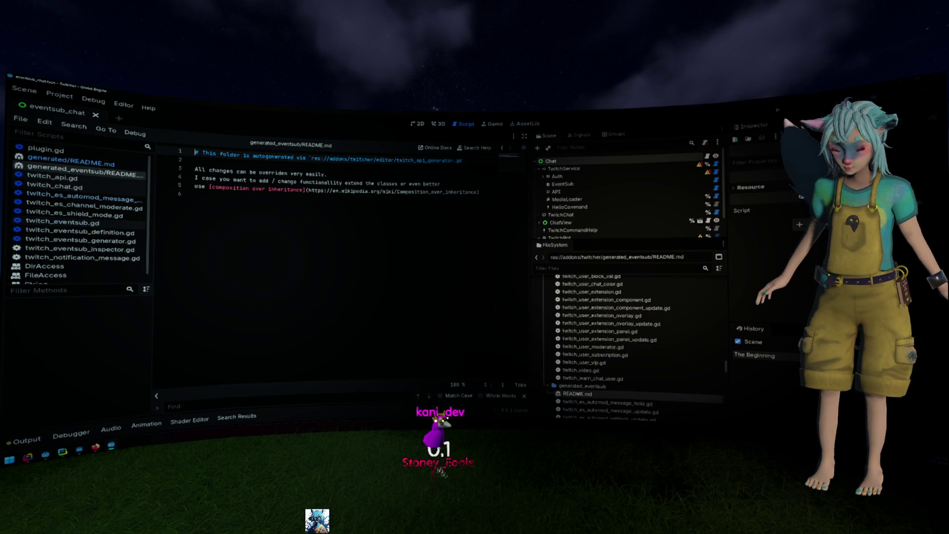
- Close generated/README.md and locate twitch_eventsub_generator.gd under editor/eventsub_generator
{"action": "middle_click", "coordinate": [69, 163]}
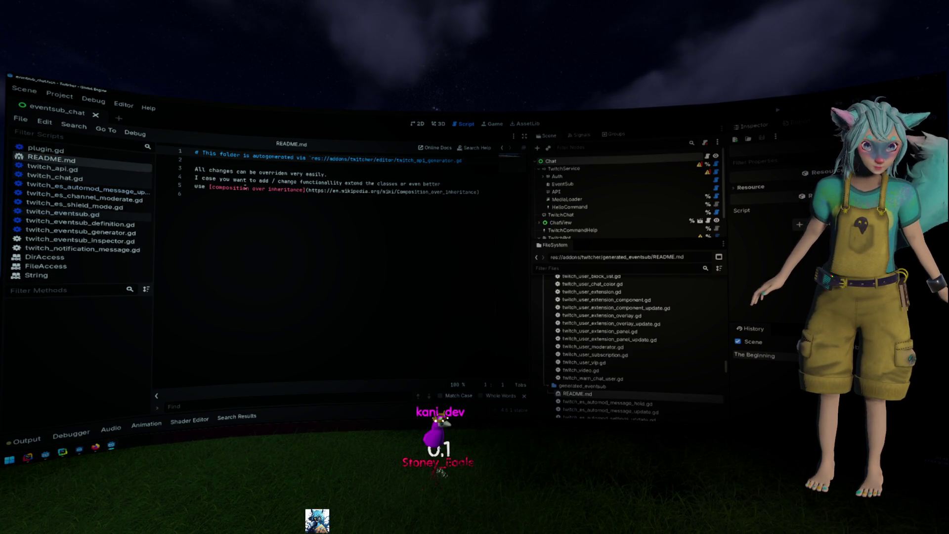
{"action": "scroll", "coordinate": [633, 334], "scroll_direction": "up", "scroll_amount": 10}
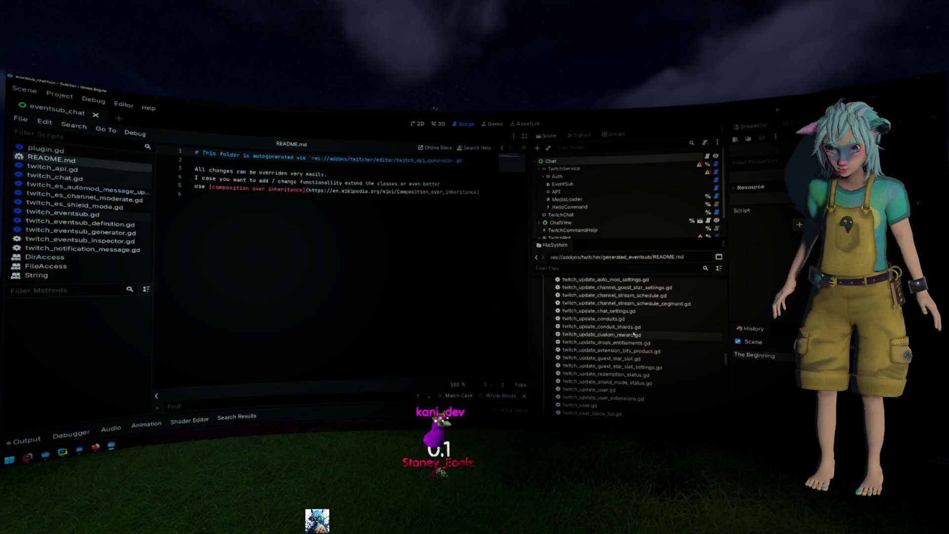
{"action": "scroll", "coordinate": [633, 334], "scroll_direction": "up", "scroll_amount": 15}
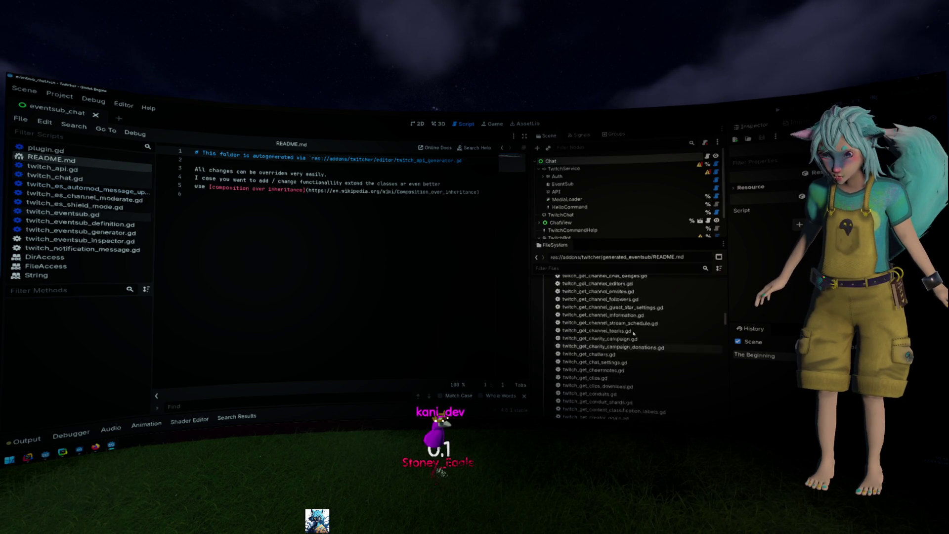
{"action": "scroll", "coordinate": [633, 334], "scroll_direction": "up", "scroll_amount": 10}
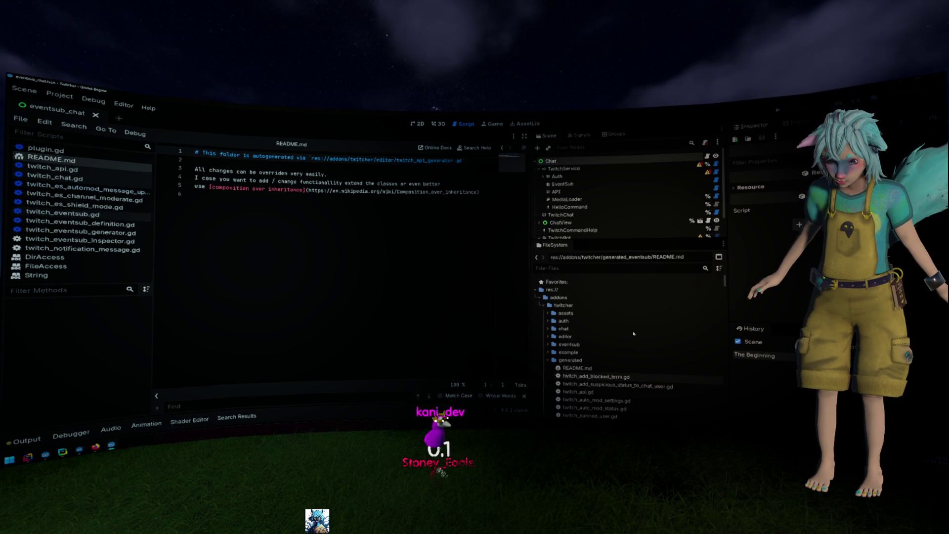
{"action": "left_click", "coordinate": [577, 361]}
{"action": "left_click", "coordinate": [577, 362]}
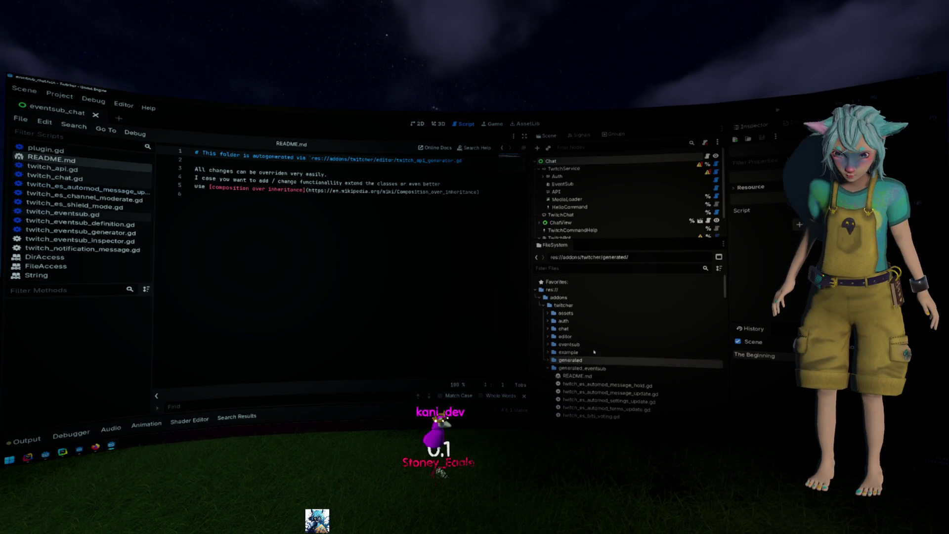
{"action": "double_click", "coordinate": [565, 337]}
{"action": "left_click", "coordinate": [553, 352]}
{"action": "left_click", "coordinate": [608, 360]}
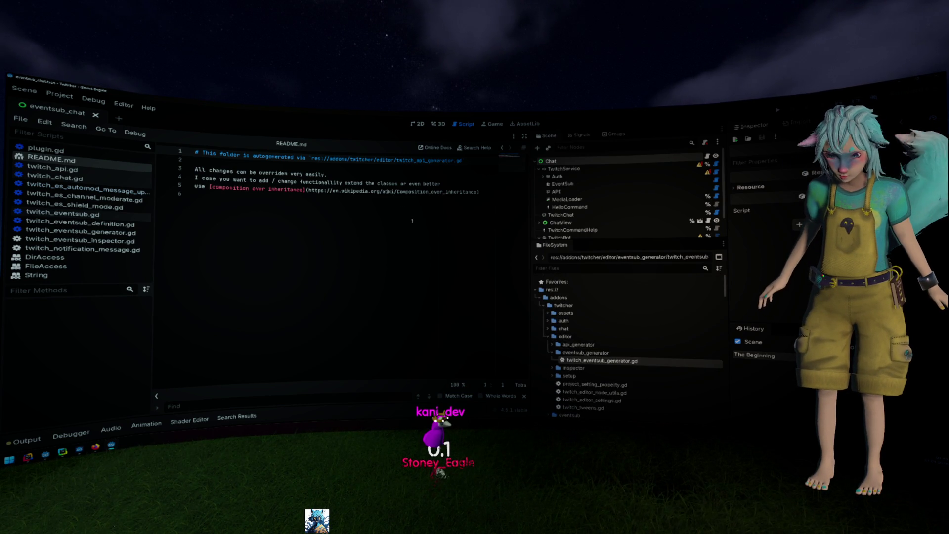
- Replace twitch_api_generator on line 1 with eventsub_generator/twitch_eventsub_generator.gd
{"action": "double_click", "coordinate": [420, 161]}
{"action": "type", "text": "TwitchESAutomodMessageUpdate"}
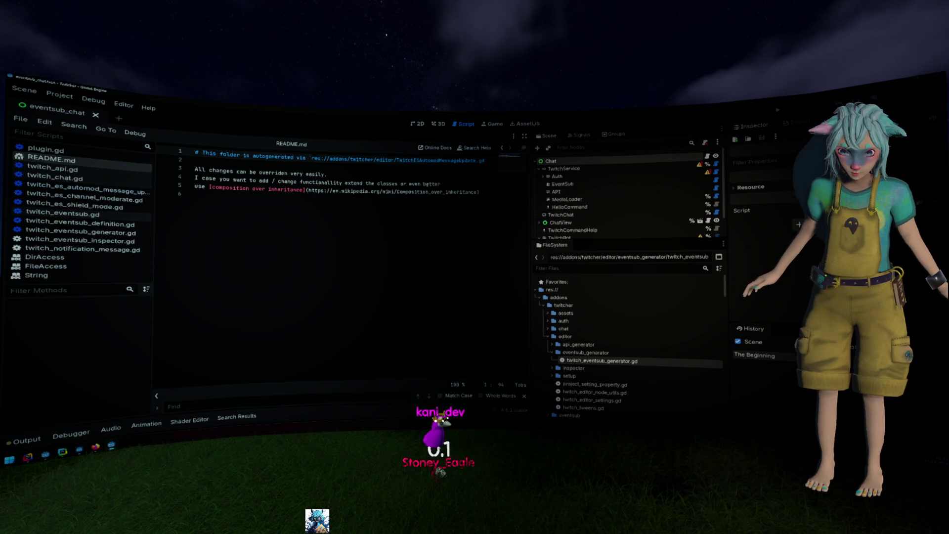
{"action": "key", "text": "ctrl+z"}
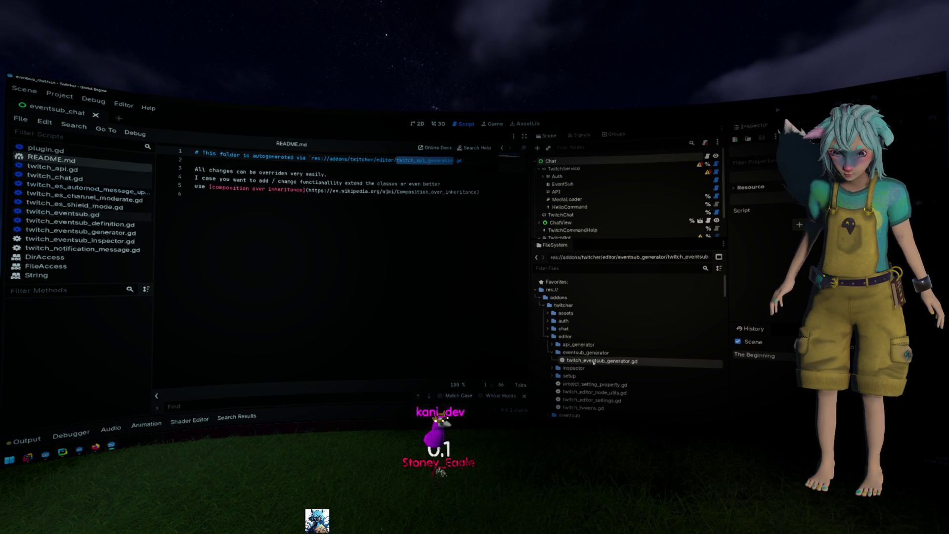
{"action": "left_click", "coordinate": [593, 362]}
{"action": "key", "text": "ctrl+c"}
{"action": "key", "text": "Escape"}
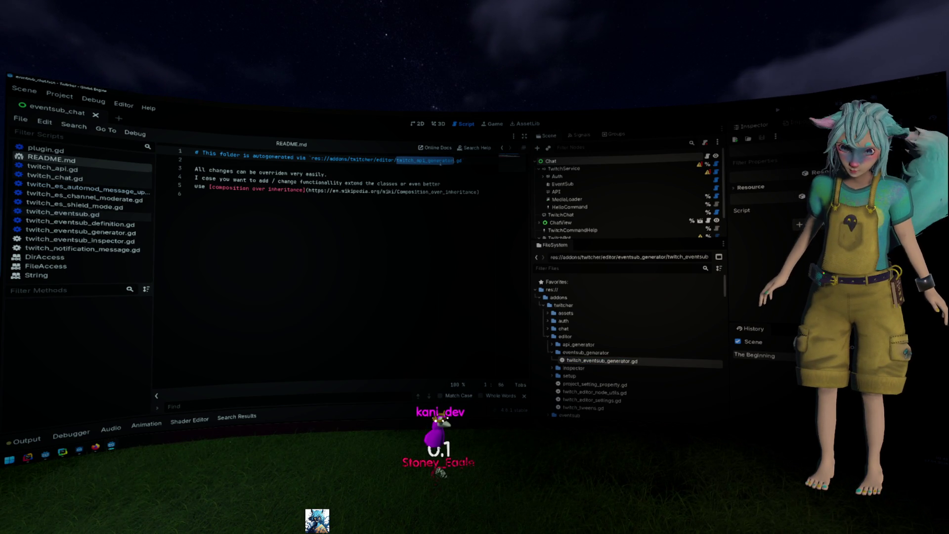
{"action": "key", "text": "ctrl+v"}
{"action": "left_click", "coordinate": [581, 350]}
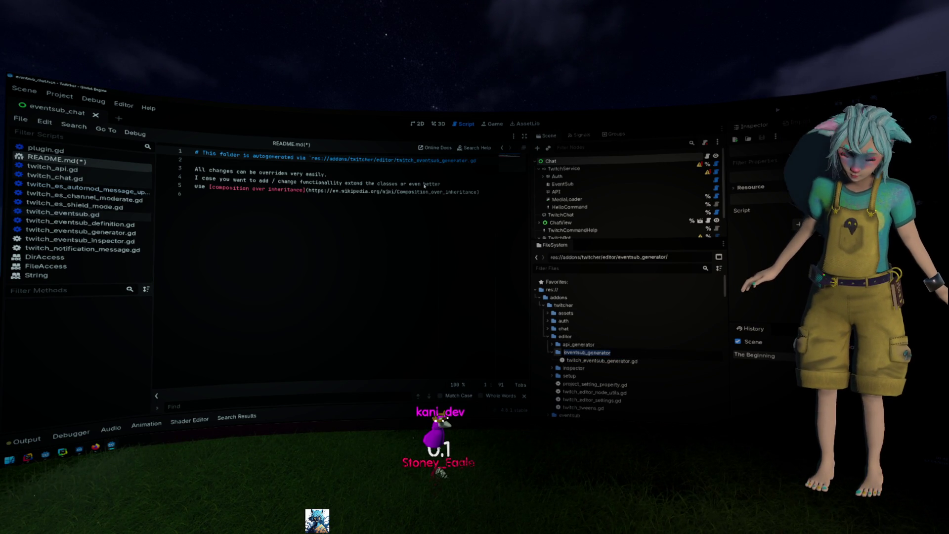
{"action": "left_click", "coordinate": [396, 161]}
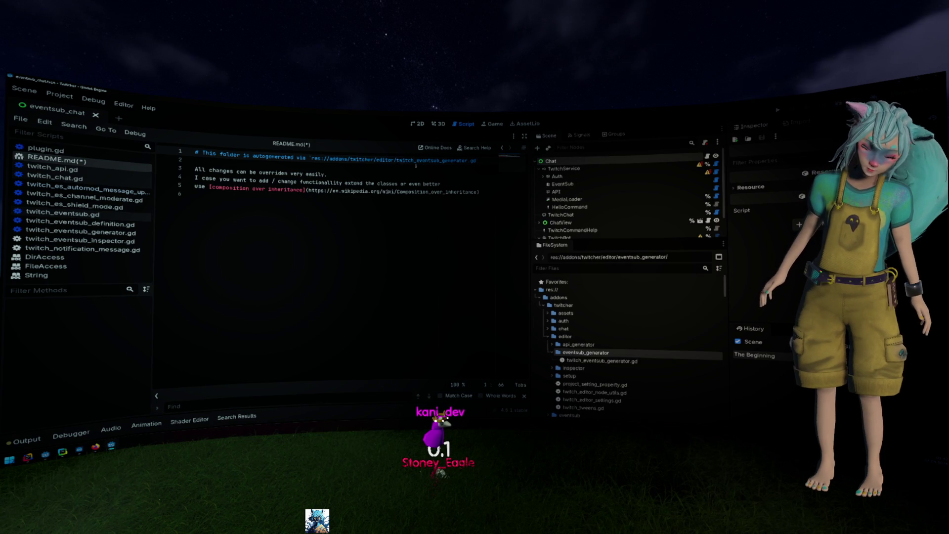
{"action": "type", "text": "eventsub_generator/twitch_eventsub_"}
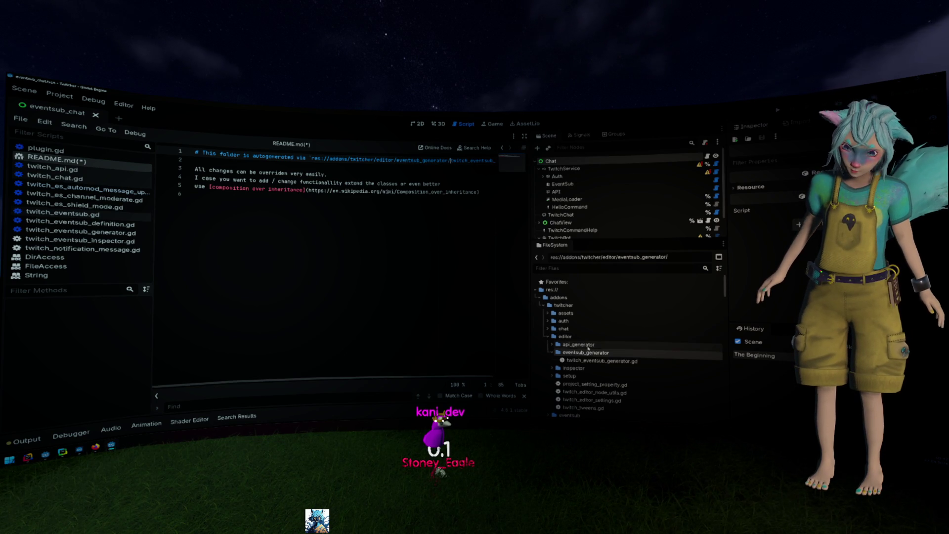
{"action": "left_click", "coordinate": [587, 347]}
{"action": "scroll", "coordinate": [629, 354], "scroll_direction": "down", "scroll_amount": 5}
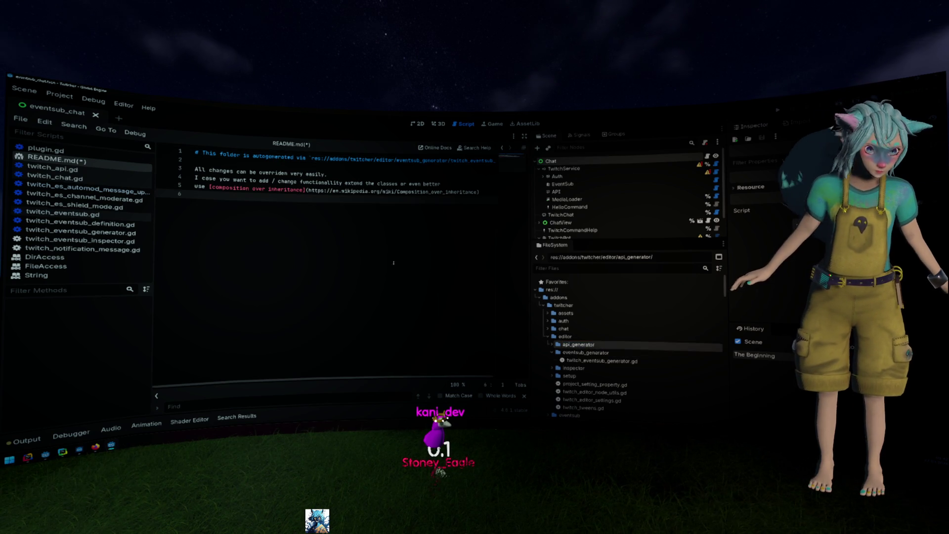
{"action": "double_click", "coordinate": [570, 328]}
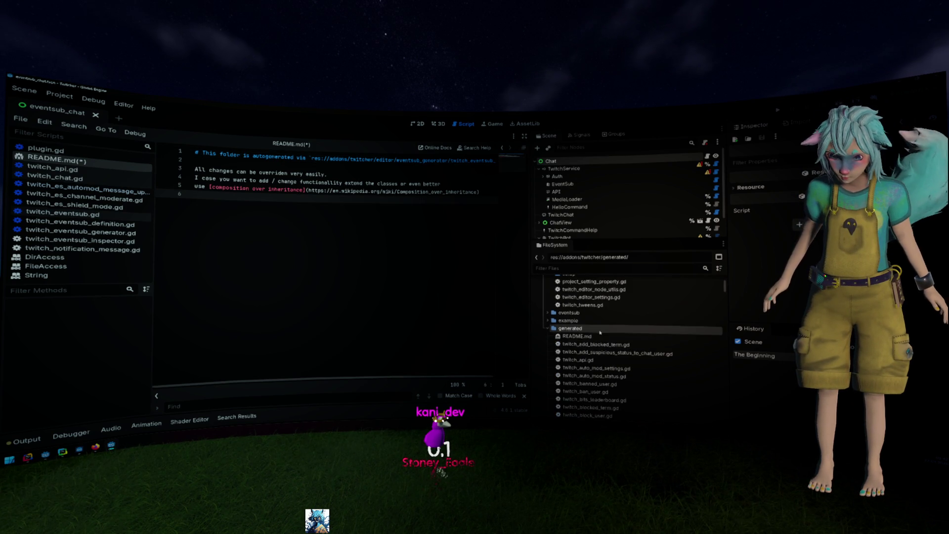
- Insert api_generator/ into the generated README's editor/ path, save, and close both README tabs
{"action": "double_click", "coordinate": [577, 336]}
{"action": "left_click", "coordinate": [397, 159]}
{"action": "type", "text": "api_generator/"}
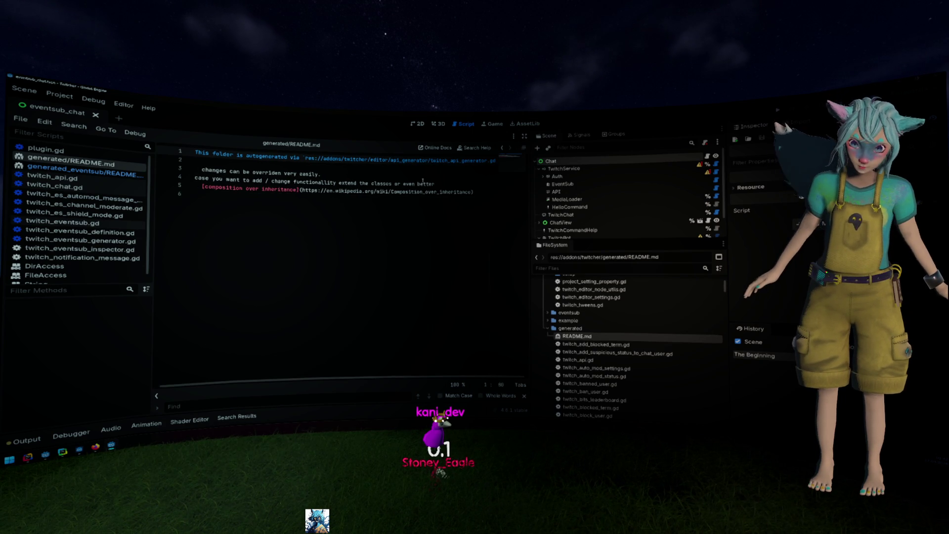
{"action": "left_click", "coordinate": [423, 196]}
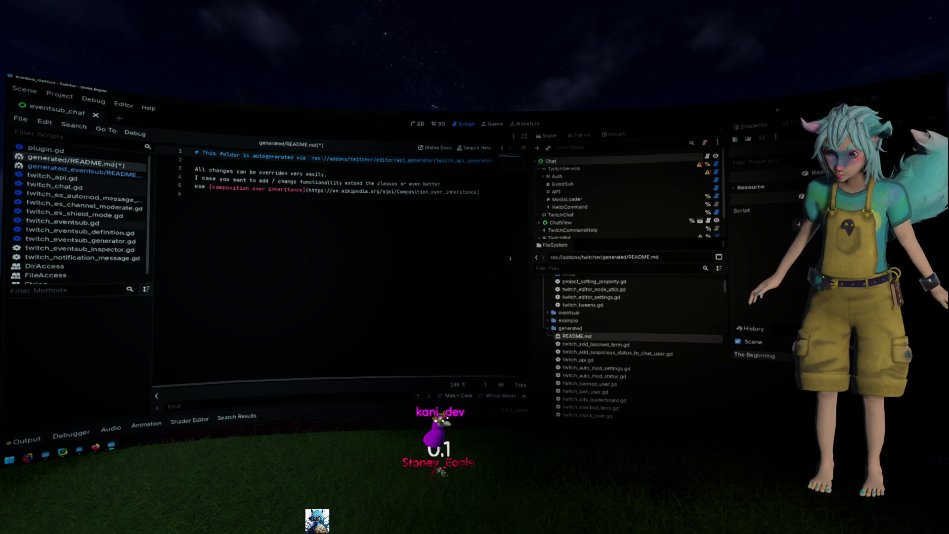
{"action": "key", "text": "ctrl+s"}
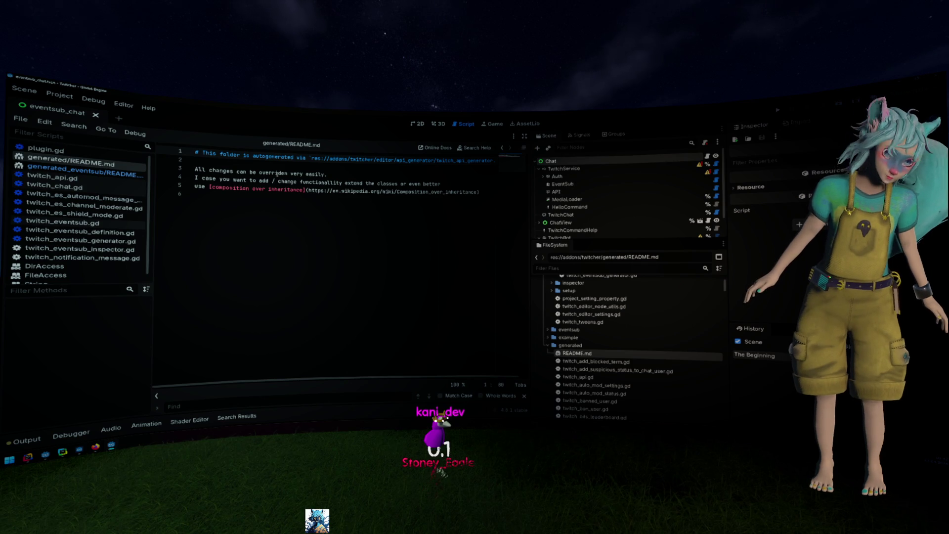
{"action": "middle_click", "coordinate": [119, 166]}
{"action": "middle_click", "coordinate": [120, 166]}
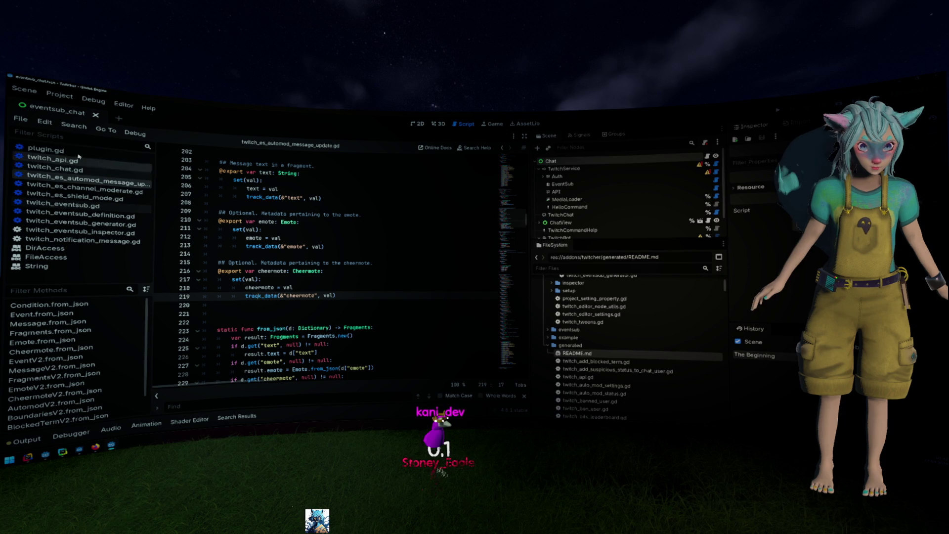
- In twitch_eventsub_generator.gd, replace the ends_with check on line 35 with cls.get_extension()
{"action": "left_click", "coordinate": [45, 149]}
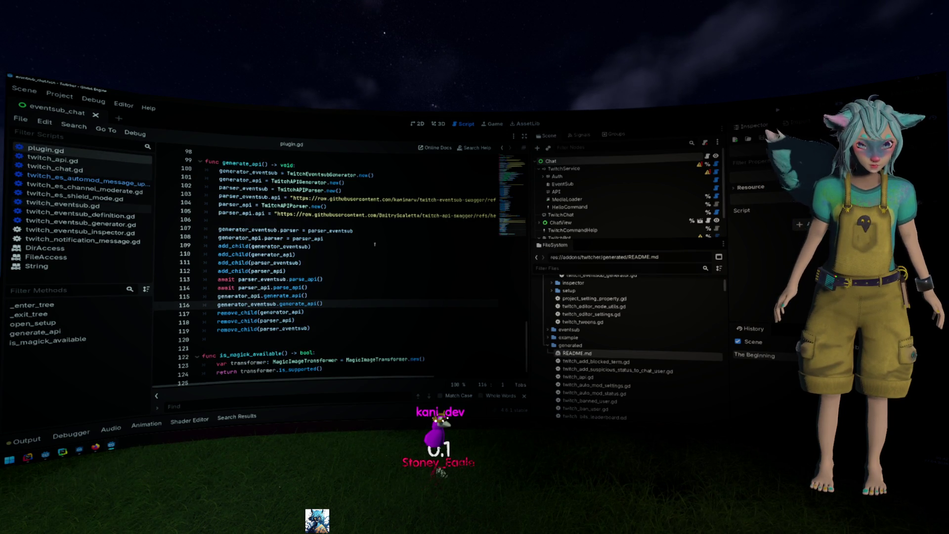
{"action": "left_click", "coordinate": [296, 304], "text": "ctrl"}
{"action": "scroll", "coordinate": [329, 285], "scroll_direction": "down", "scroll_amount": 6}
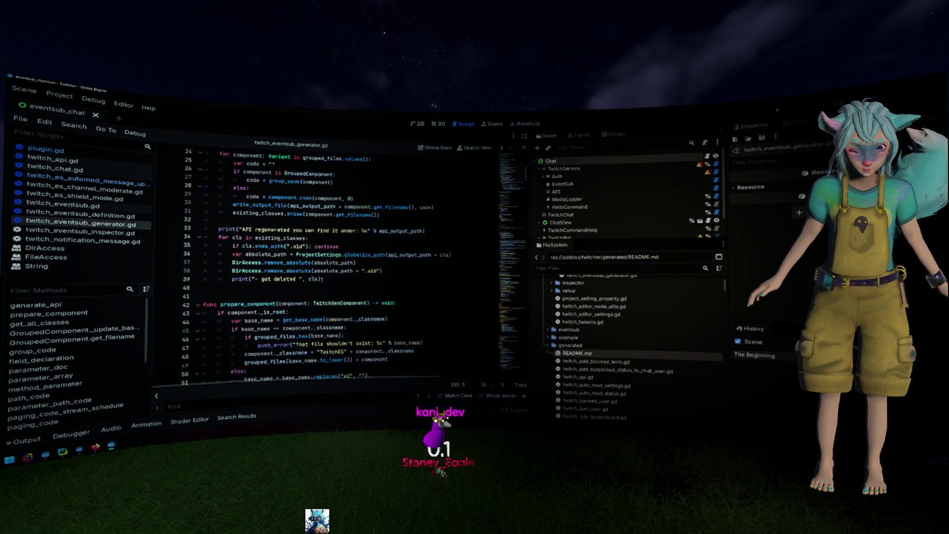
{"action": "left_click", "coordinate": [309, 271]}
{"action": "left_click", "coordinate": [304, 279]}
{"action": "type", "text": "or"}
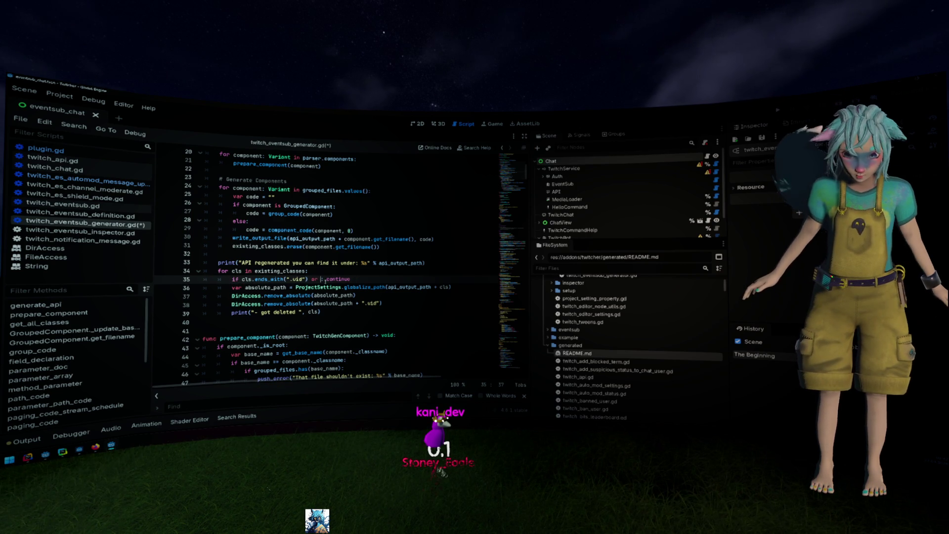
{"action": "key", "text": "Left"}
{"action": "key", "text": "Left"}
{"action": "key", "text": "Left"}
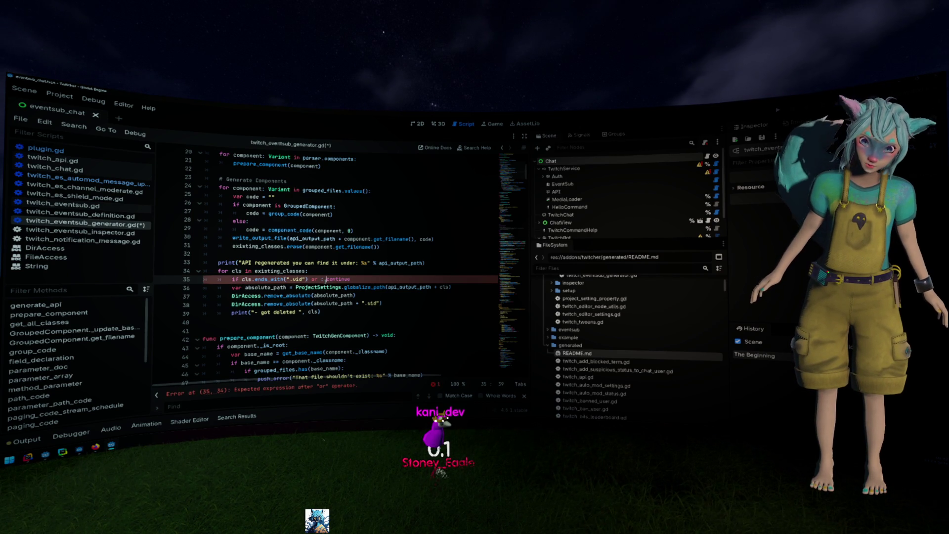
{"action": "type", "text": "ex"}
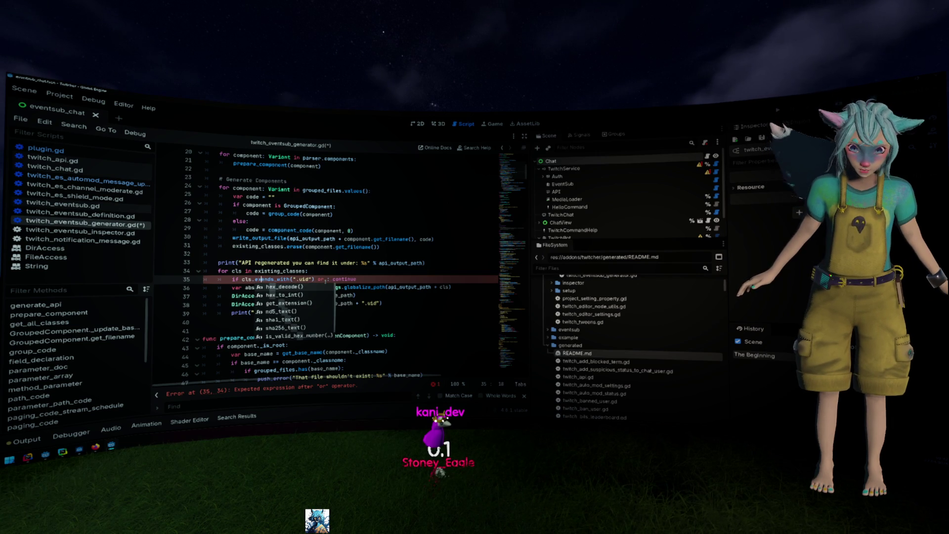
{"action": "key", "text": "Down"}
{"action": "key", "text": "Down"}
{"action": "key", "text": "Tab"}
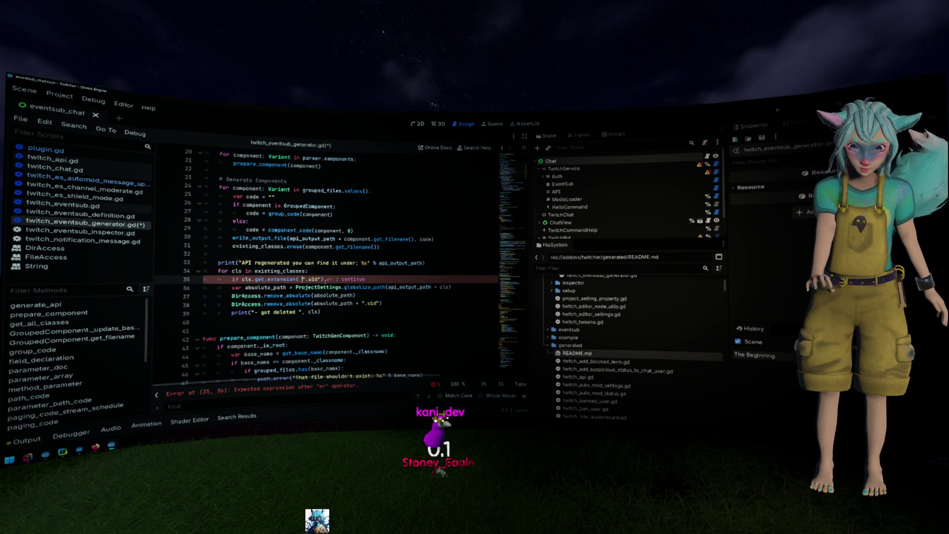
{"action": "key", "text": "BackSpace"}
- Extend the condition to get_extension() == ".uid" or get_extension() == "md" with parentheses added
{"action": "type", "text": "== \".uid\""}
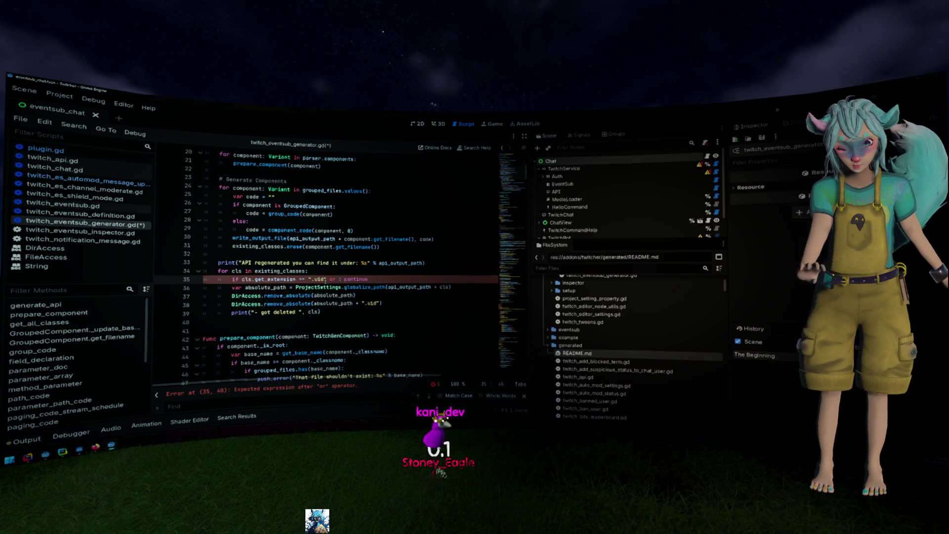
{"action": "type", "text": " or cls.get_ex"}
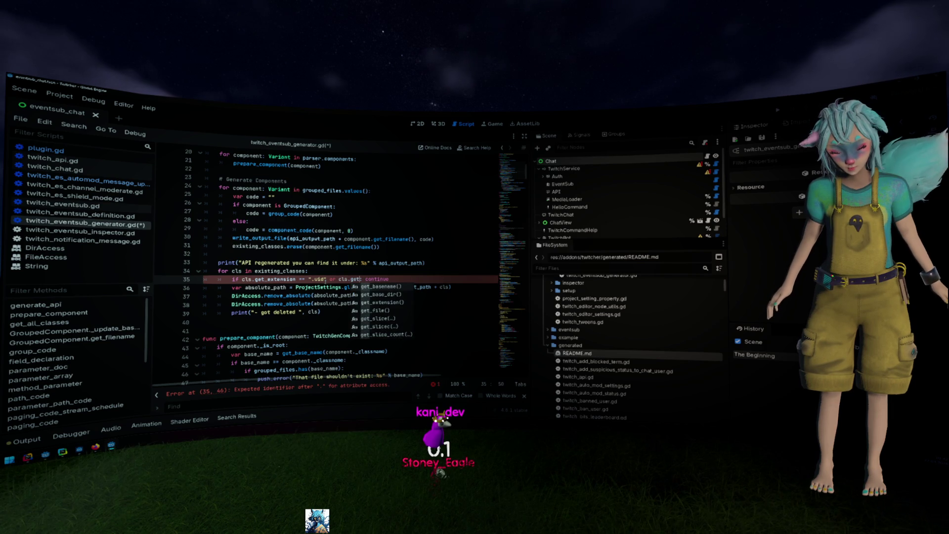
{"action": "key", "text": "Return"}
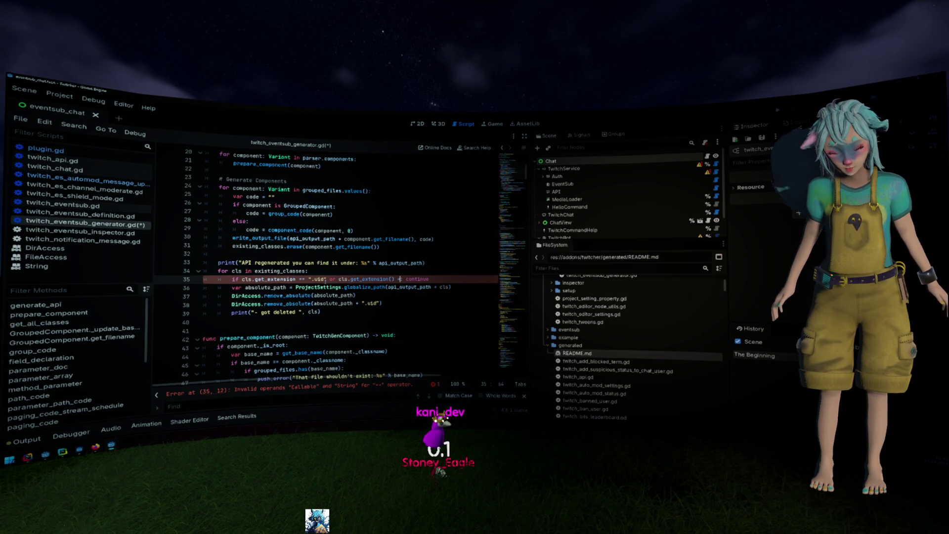
{"action": "type", "text": "== \"md"}
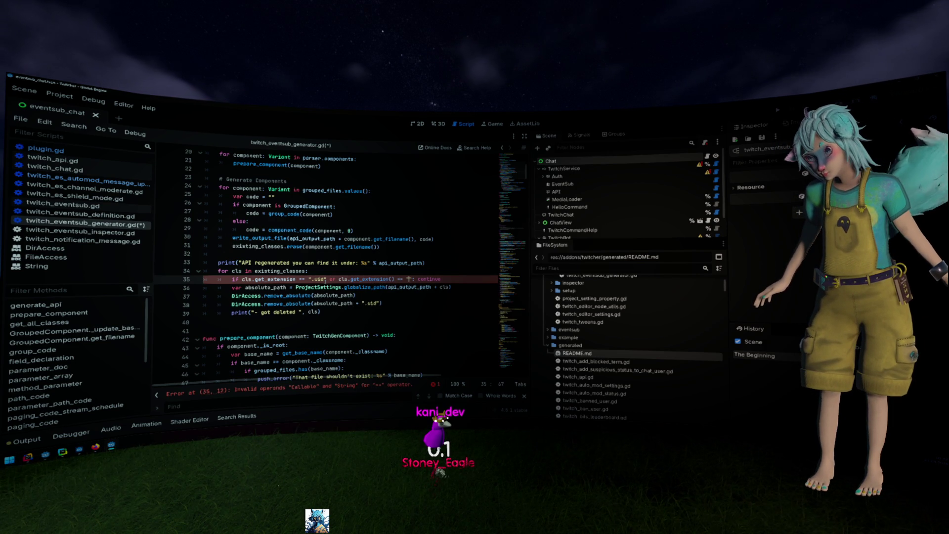
{"action": "left_click", "coordinate": [308, 270]}
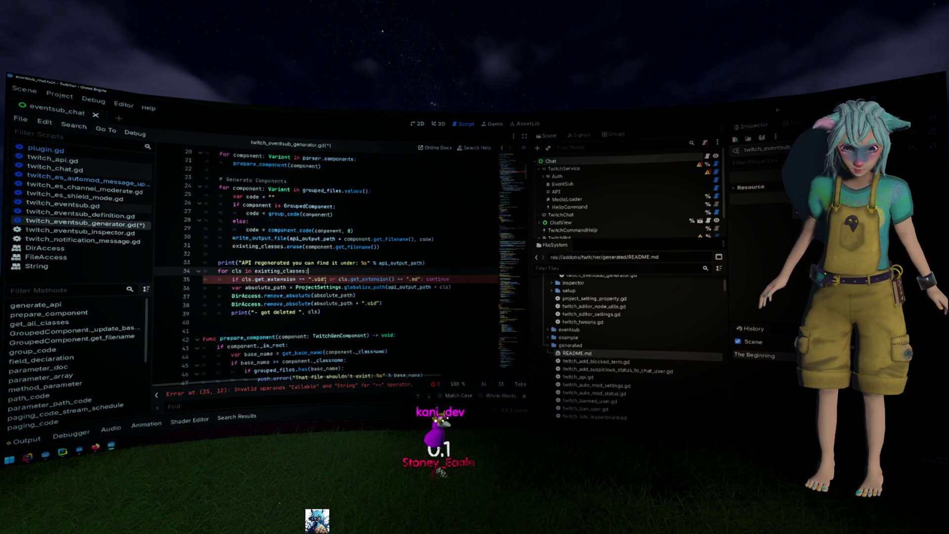
{"action": "left_click", "coordinate": [296, 279]}
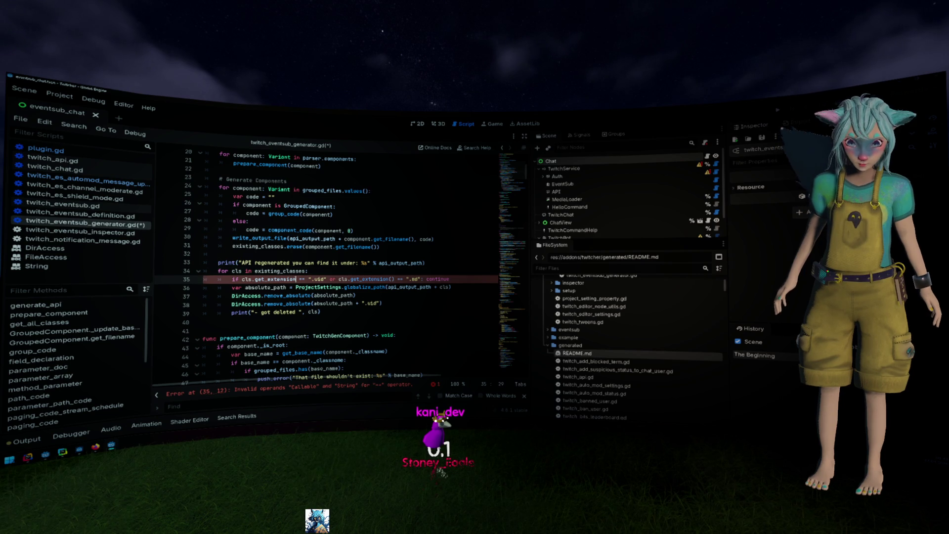
{"action": "type", "text": "()"}
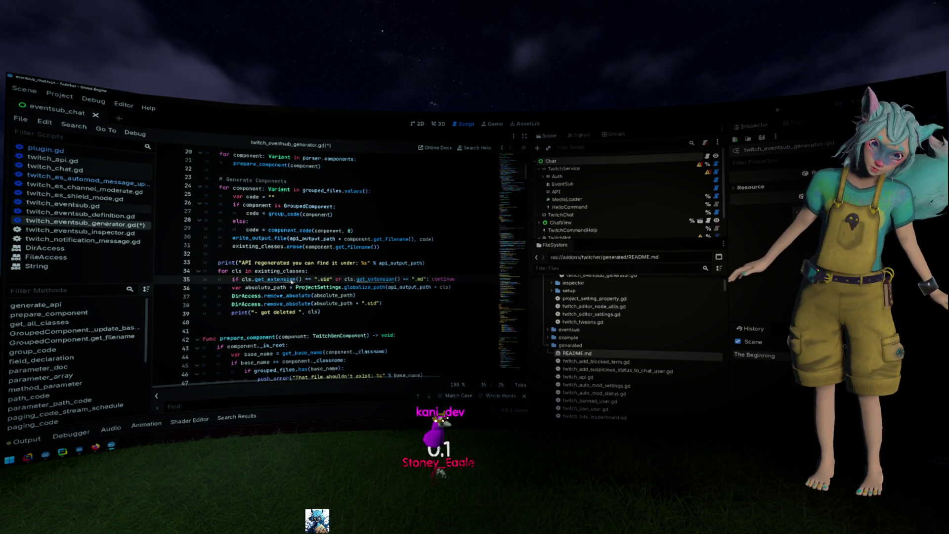
- Check the get_extension() reference, then drop the dot so the second check reads "md"
{"action": "left_click", "coordinate": [299, 279], "text": "ctrl"}
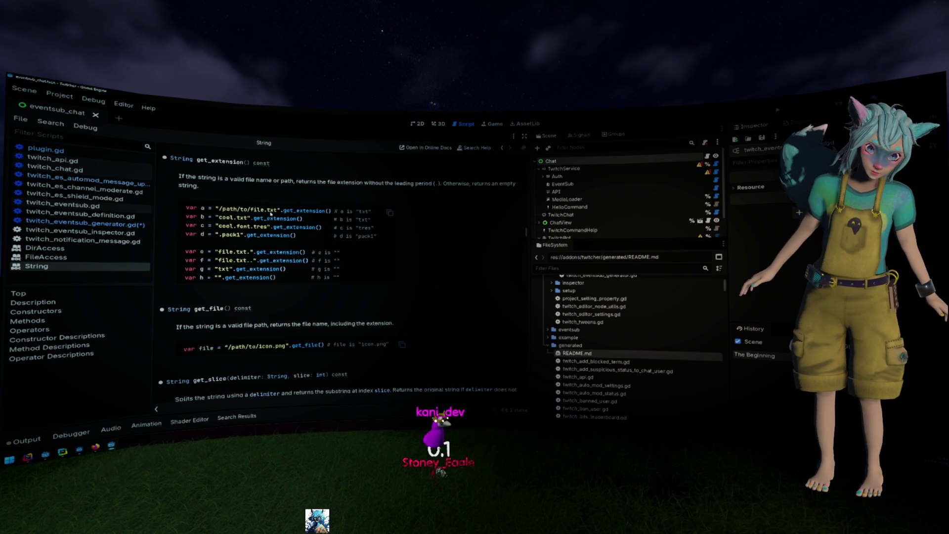
{"action": "key", "text": "alt+Left"}
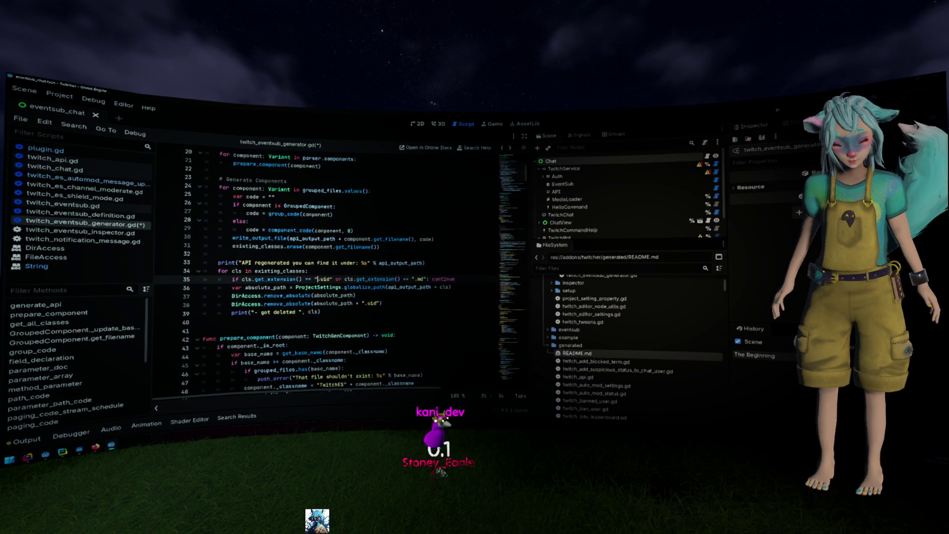
{"action": "left_click", "coordinate": [416, 279]}
{"action": "key", "text": "BackSpace"}
- Scroll through the loop and look up DirAccess.get_files_at in the class reference
{"action": "left_click", "coordinate": [426, 292]}
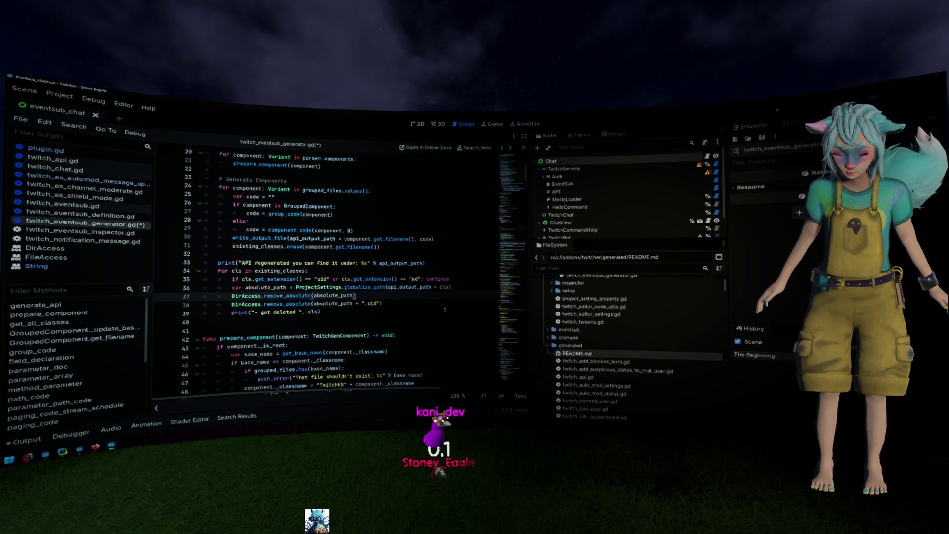
{"action": "scroll", "coordinate": [445, 310], "scroll_direction": "down", "scroll_amount": 1}
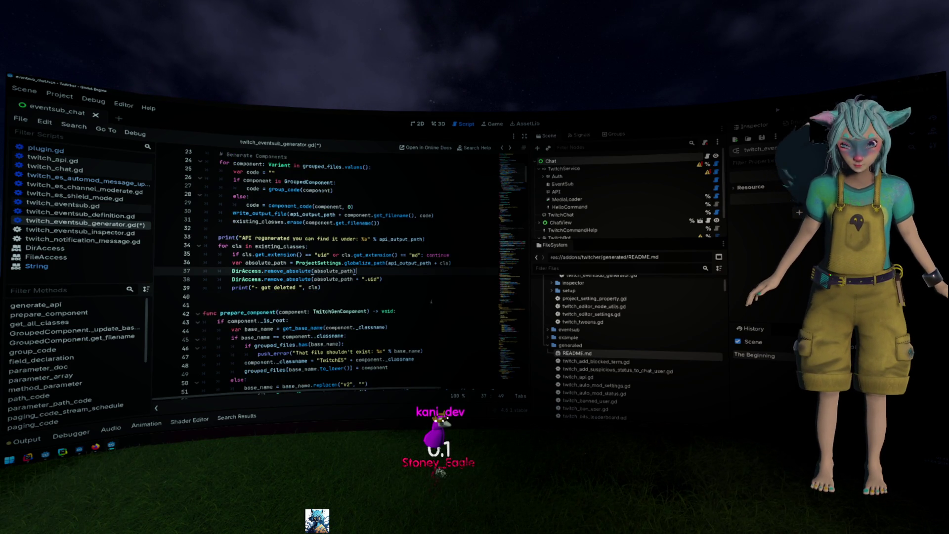
{"action": "scroll", "coordinate": [432, 301], "scroll_direction": "down", "scroll_amount": 8}
{"action": "left_click", "coordinate": [292, 328], "text": "ctrl"}
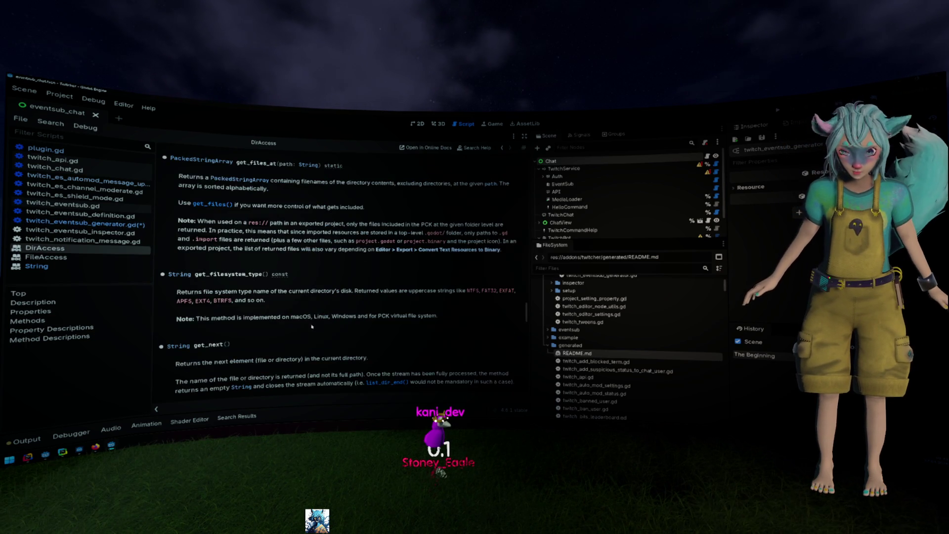
{"action": "left_click", "coordinate": [212, 205]}
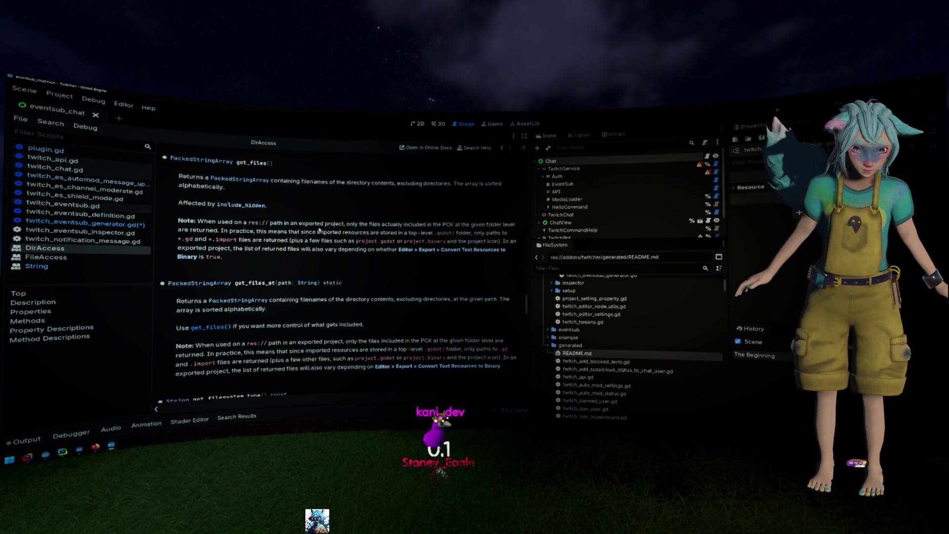
{"action": "scroll", "coordinate": [385, 268], "scroll_direction": "down", "scroll_amount": 1}
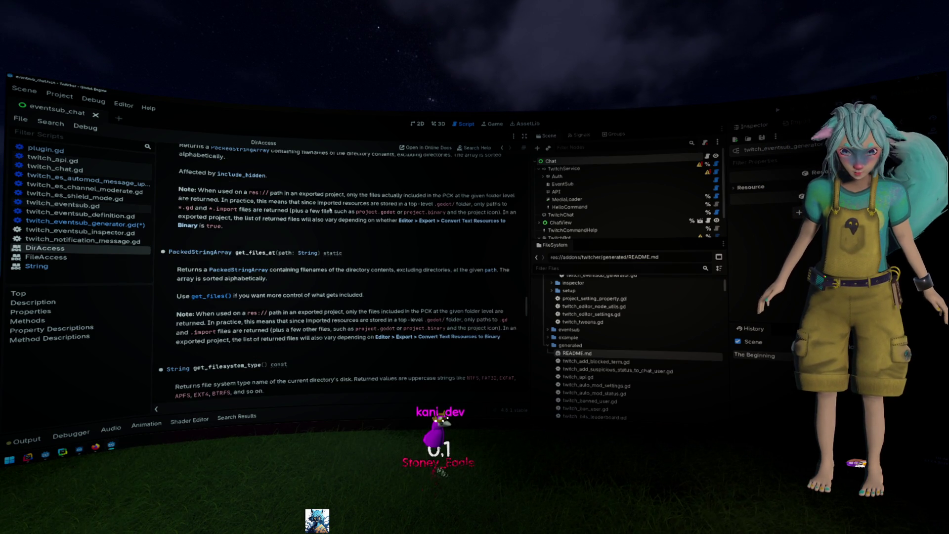
{"action": "scroll", "coordinate": [328, 287], "scroll_direction": "up", "scroll_amount": 1}
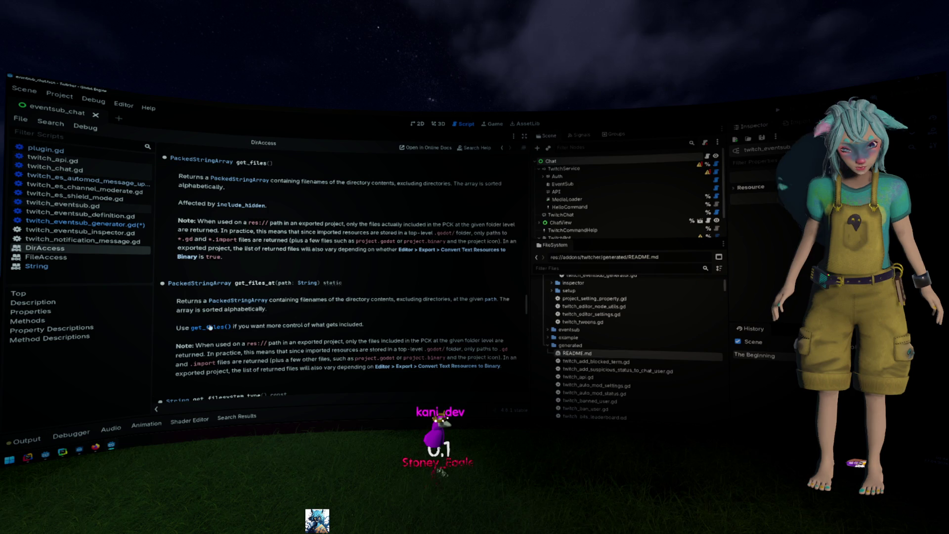
{"action": "left_click_drag", "start_coordinate": [252, 328], "coordinate": [364, 325]}
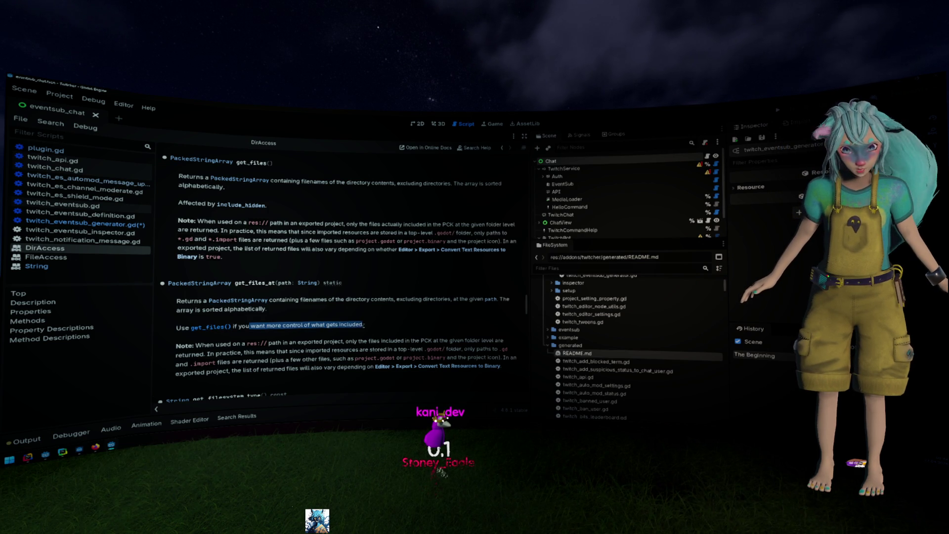
{"action": "left_click_drag", "start_coordinate": [274, 165], "coordinate": [232, 163]}
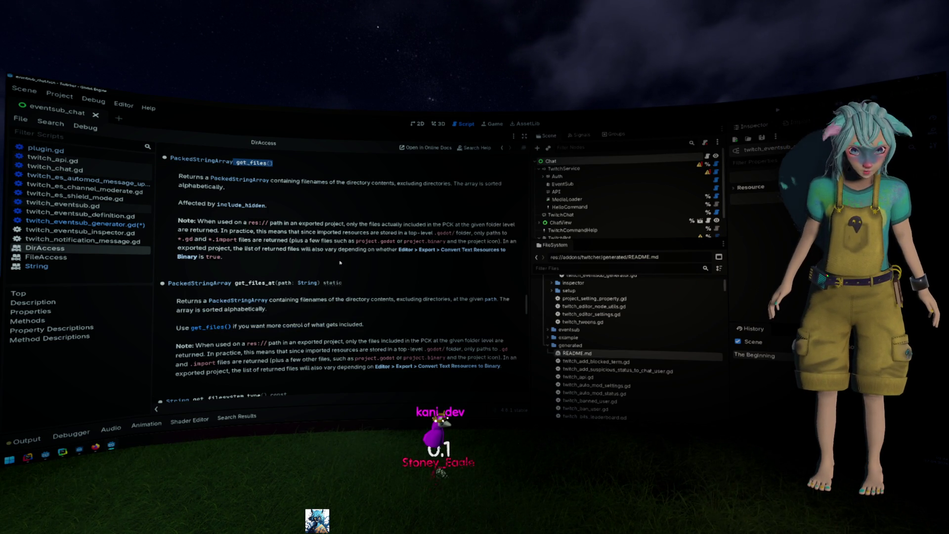
{"action": "scroll", "coordinate": [341, 262], "scroll_direction": "up", "scroll_amount": 7}
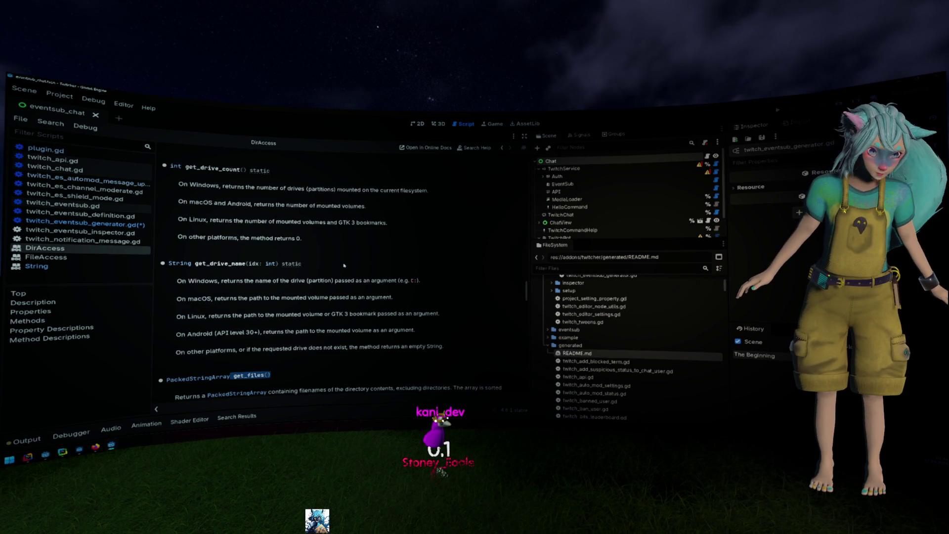
{"action": "scroll", "coordinate": [344, 266], "scroll_direction": "down", "scroll_amount": 5}
{"action": "scroll", "coordinate": [344, 265], "scroll_direction": "down", "scroll_amount": 1}
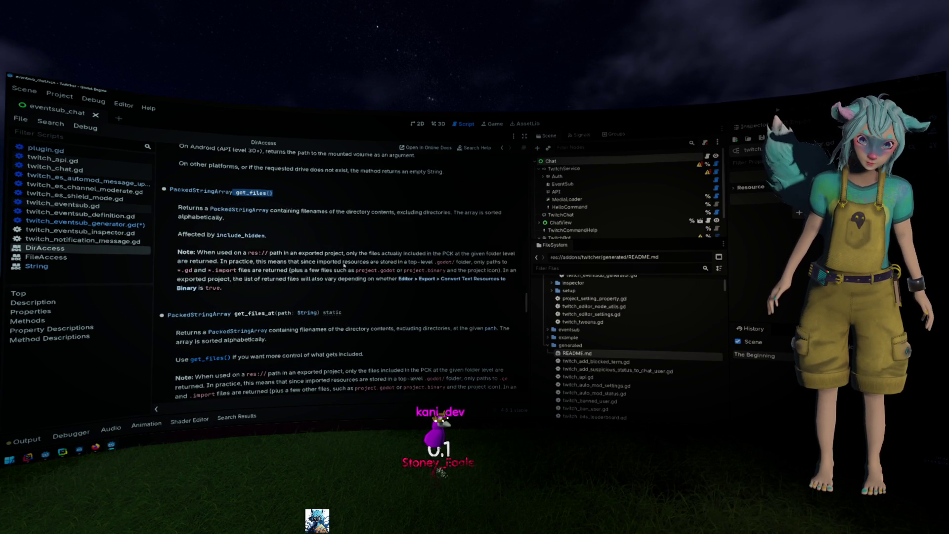
{"action": "scroll", "coordinate": [344, 266], "scroll_direction": "down", "scroll_amount": 5}
{"action": "key", "text": "alt+Left"}
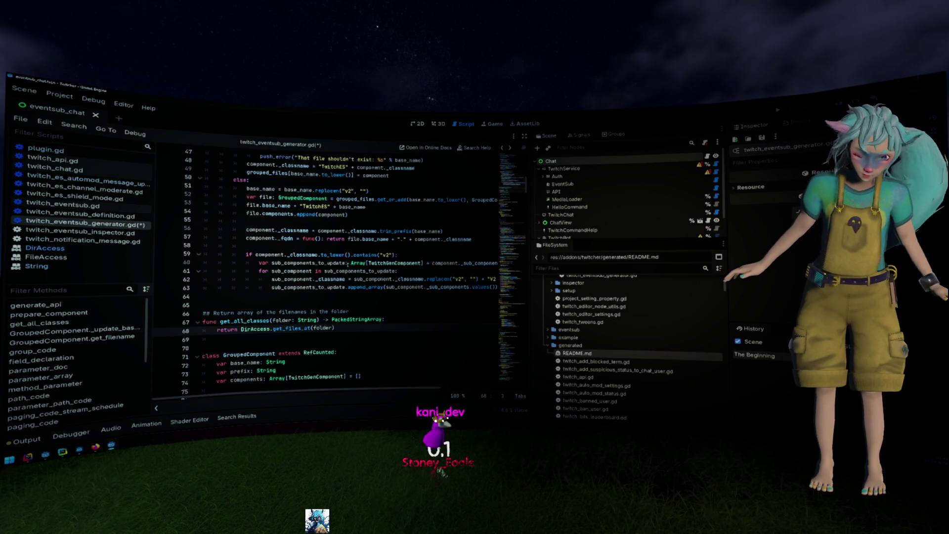
- Change line 35's check to get_extension() == "gd" and remove the md clause
{"action": "scroll", "coordinate": [348, 264], "scroll_direction": "up", "scroll_amount": 1}
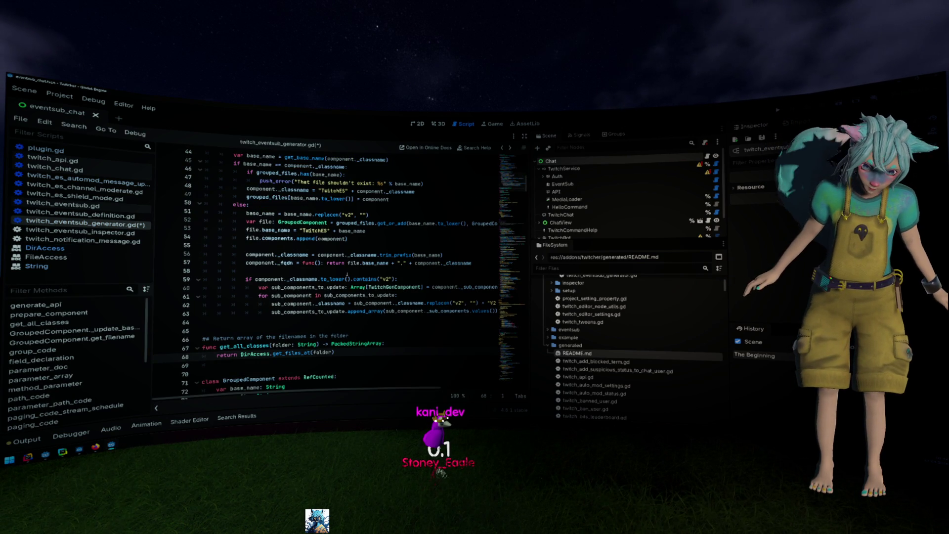
{"action": "scroll", "coordinate": [346, 274], "scroll_direction": "up", "scroll_amount": 6}
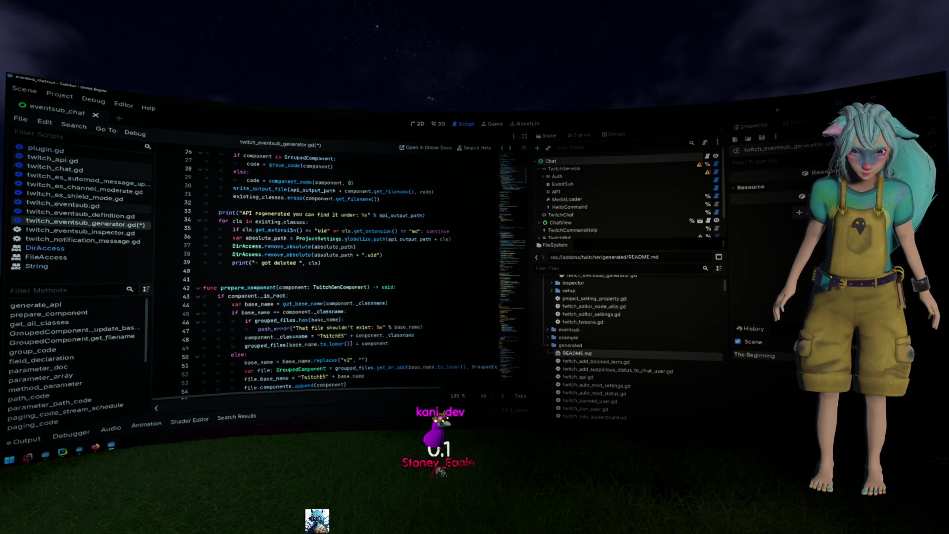
{"action": "double_click", "coordinate": [323, 230]}
{"action": "type", "text": "gd"}
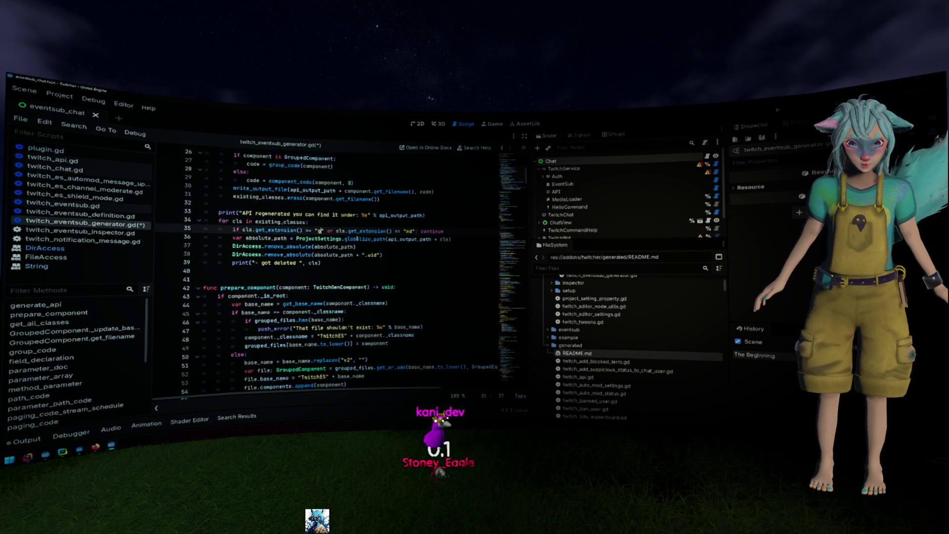
{"action": "key", "text": "shift+End"}
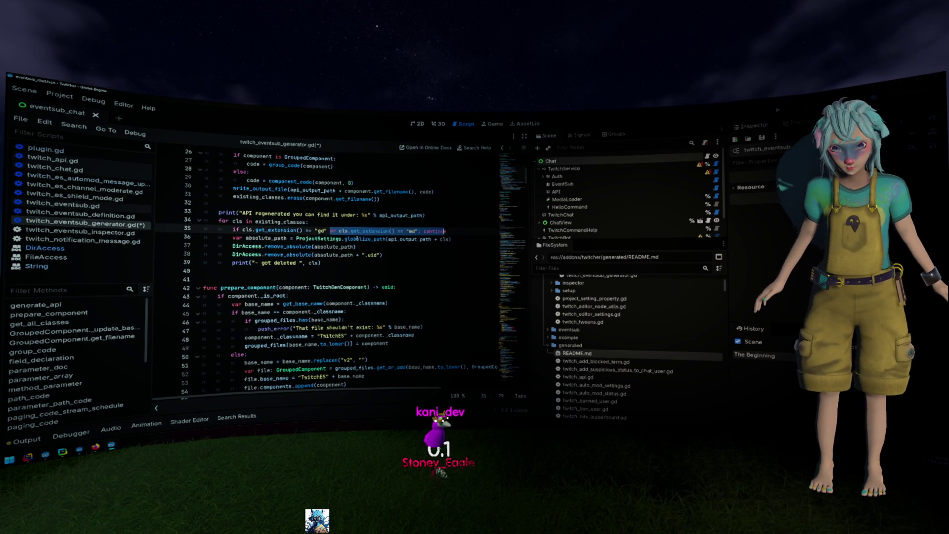
{"action": "key", "text": "Delete"}
{"action": "key", "text": "BackSpace"}
{"action": "type", "text": ":"}
- Nest the deletion lines under the gd check and select the whole cleanup loop, lines 34–39
{"action": "key", "text": "Down"}
{"action": "key", "text": "shift+Down"}
{"action": "key", "text": "shift+Down"}
{"action": "key", "text": "shift+Down"}
{"action": "key", "text": "Tab"}
{"action": "left_click", "coordinate": [346, 262]}
{"action": "left_click_drag", "start_coordinate": [346, 262], "coordinate": [160, 219]}
{"action": "key", "text": "ctrl+c"}
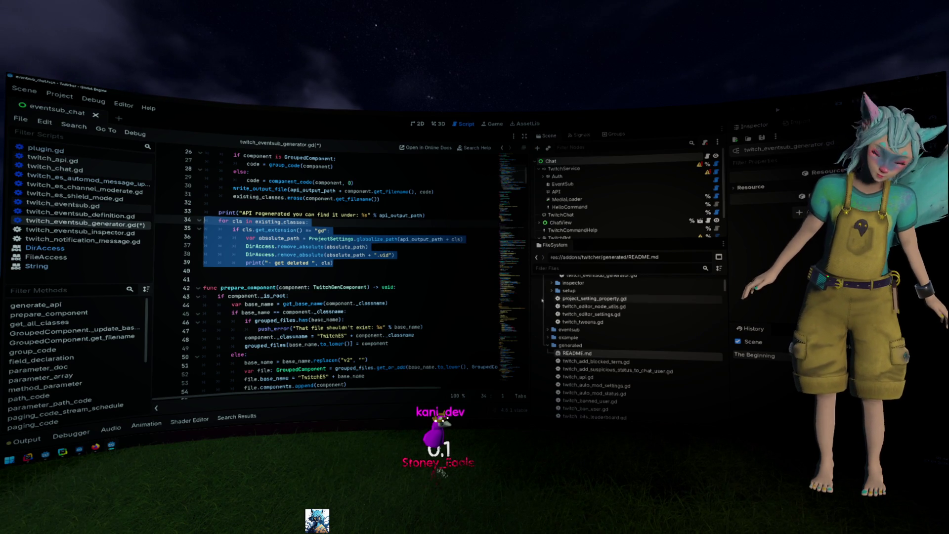
{"action": "scroll", "coordinate": [633, 323], "scroll_direction": "up", "scroll_amount": 3}
{"action": "double_click", "coordinate": [616, 329]}
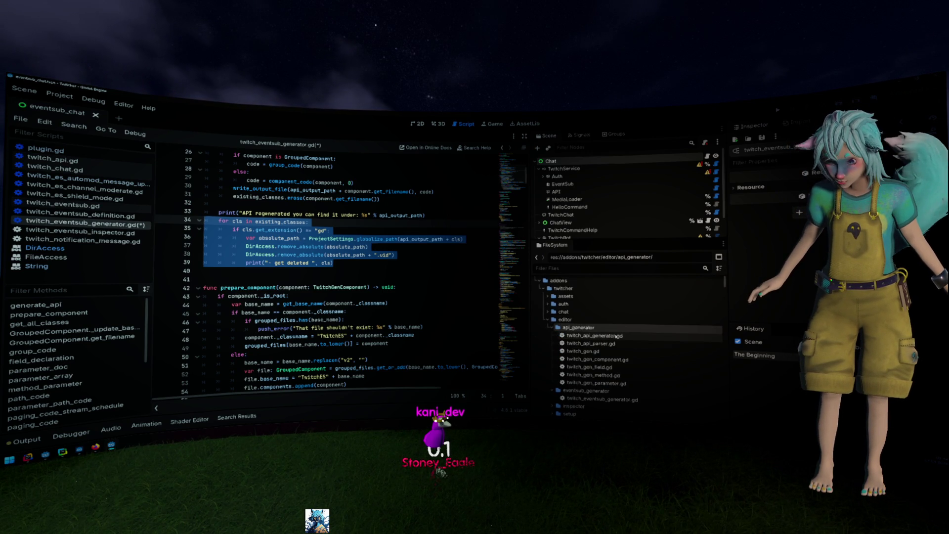
- Open twitch_api_generator.gd and paste the cleanup loop after the regeneration message line
{"action": "double_click", "coordinate": [593, 335]}
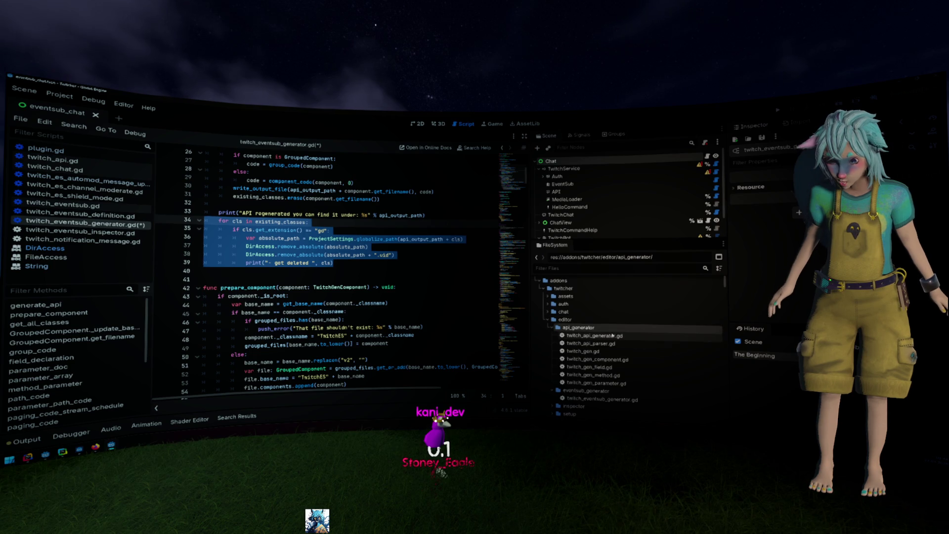
{"action": "scroll", "coordinate": [508, 198], "scroll_direction": "up", "scroll_amount": 7}
{"action": "mouse_move", "coordinate": [508, 197]}
{"action": "left_mouse_down"}
{"action": "mouse_move", "coordinate": [514, 152]}
{"action": "mouse_move", "coordinate": [514, 204]}
{"action": "left_mouse_up"}
{"action": "scroll", "coordinate": [393, 280], "scroll_direction": "down", "scroll_amount": 8}
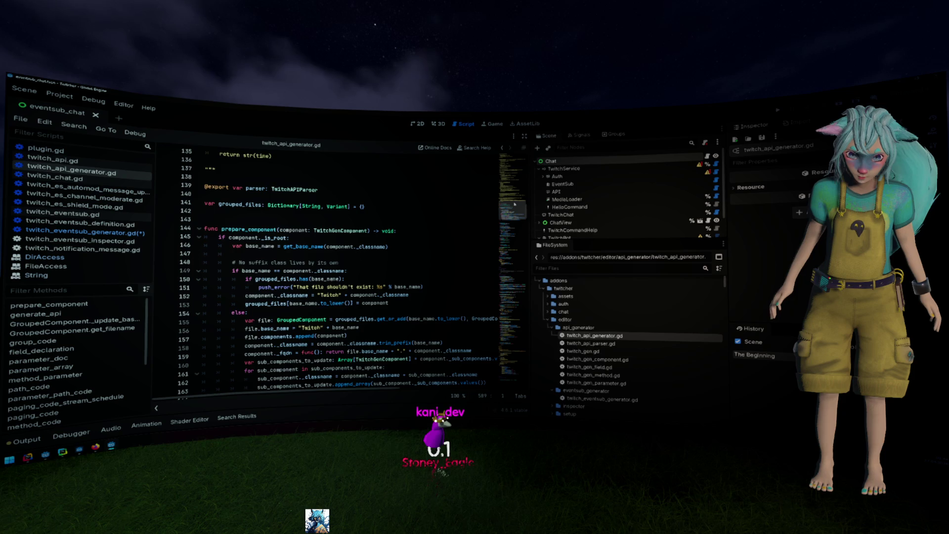
{"action": "scroll", "coordinate": [393, 279], "scroll_direction": "down", "scroll_amount": 4}
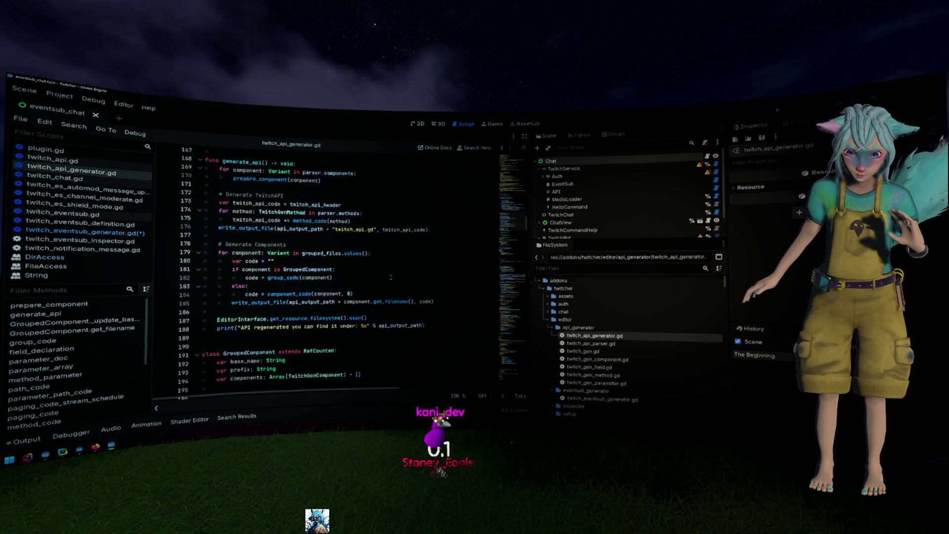
{"action": "left_click", "coordinate": [272, 283]}
{"action": "key", "text": "ctrl+v"}
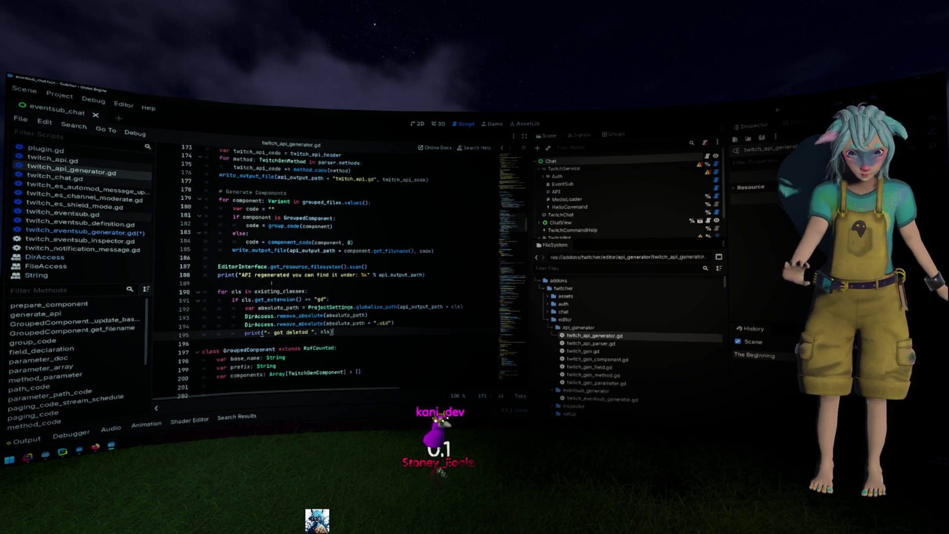
- Delete the filesystem scan() rescan line from twitch_api_generator.gd's generate_api
{"action": "left_click", "coordinate": [266, 264]}
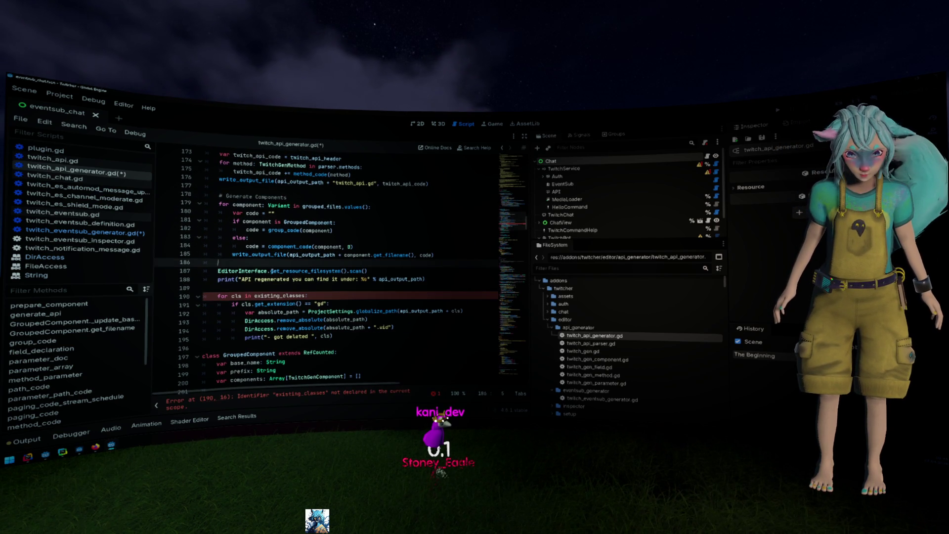
{"action": "triple_click", "coordinate": [265, 270]}
{"action": "key", "text": "ctrl+c"}
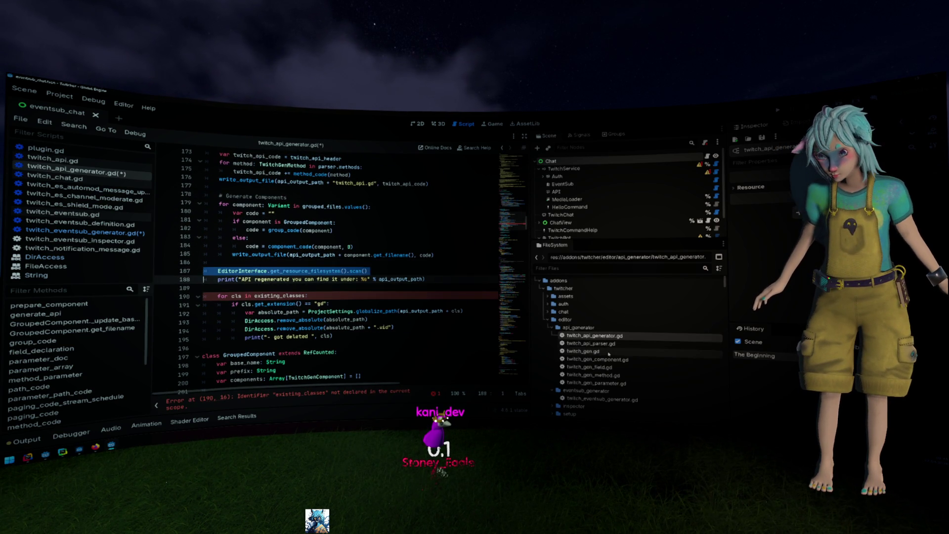
{"action": "left_click", "coordinate": [609, 345]}
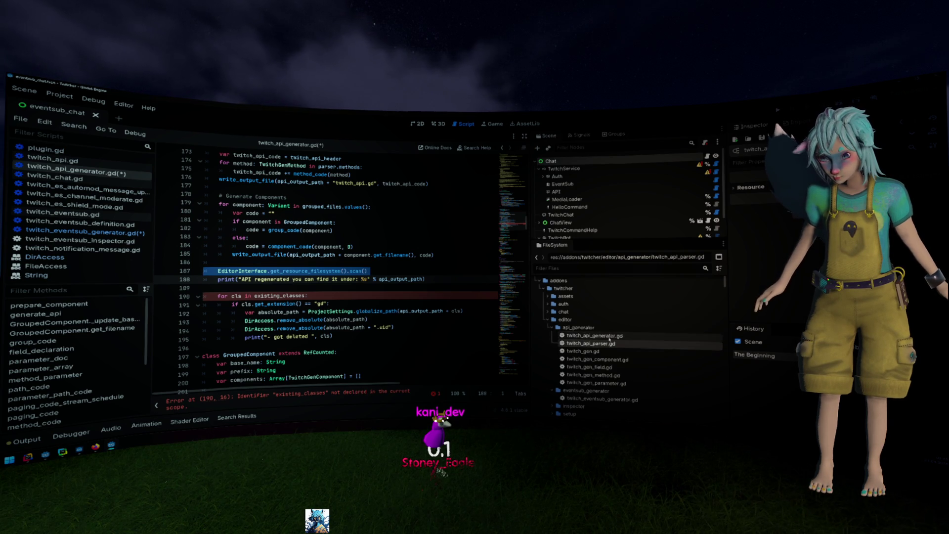
{"action": "left_click", "coordinate": [603, 336]}
{"action": "scroll", "coordinate": [611, 340], "scroll_direction": "down", "scroll_amount": 2}
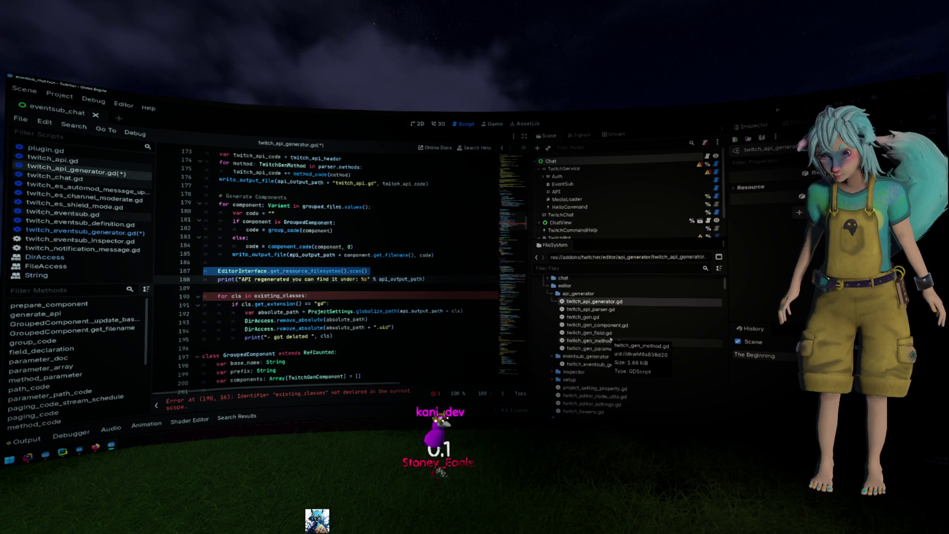
{"action": "left_click", "coordinate": [317, 270]}
{"action": "key", "text": "ctrl+shift+k"}
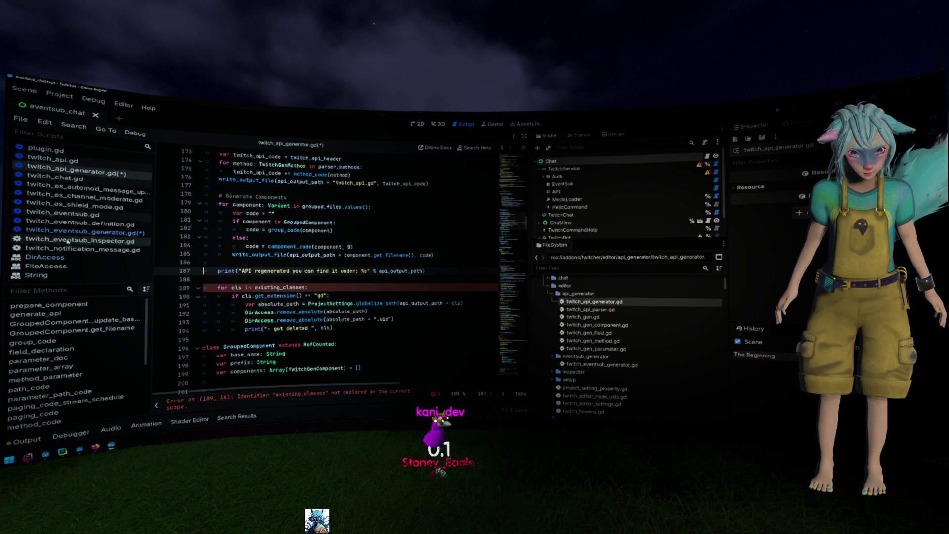
{"action": "left_click", "coordinate": [47, 149]}
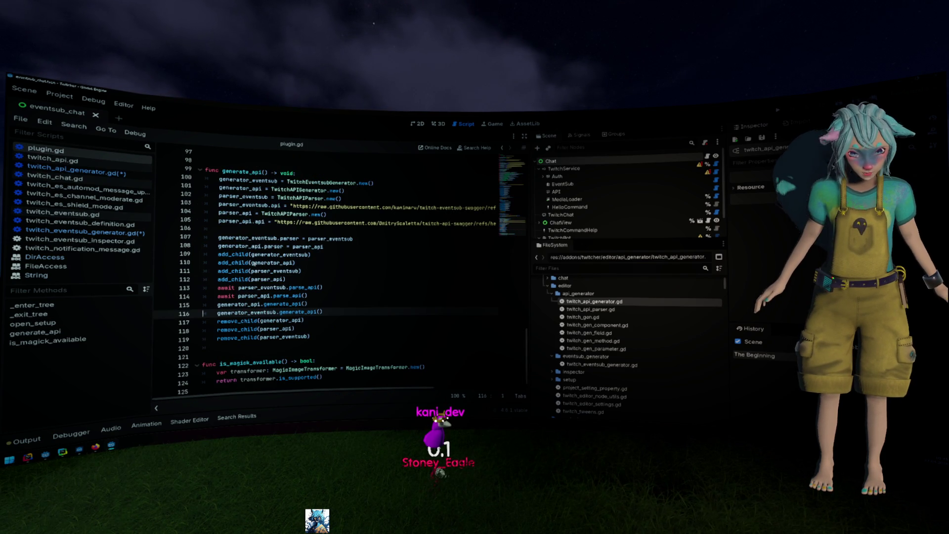
- Add EditorInterface.get_resource_filesystem().scan() after plugin.gd's remove_child calls, tidy spacing, and save all scripts
{"action": "left_click", "coordinate": [320, 337]}
{"action": "key", "text": "Return"}
{"action": "key", "text": "ctrl+v"}
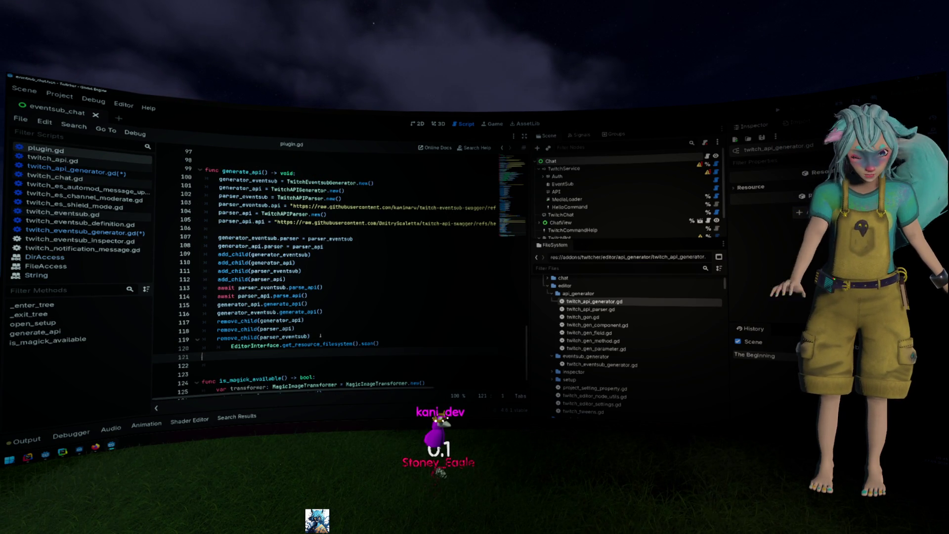
{"action": "key", "text": "Up"}
{"action": "key", "text": "shift+Tab"}
{"action": "left_click", "coordinate": [357, 317]}
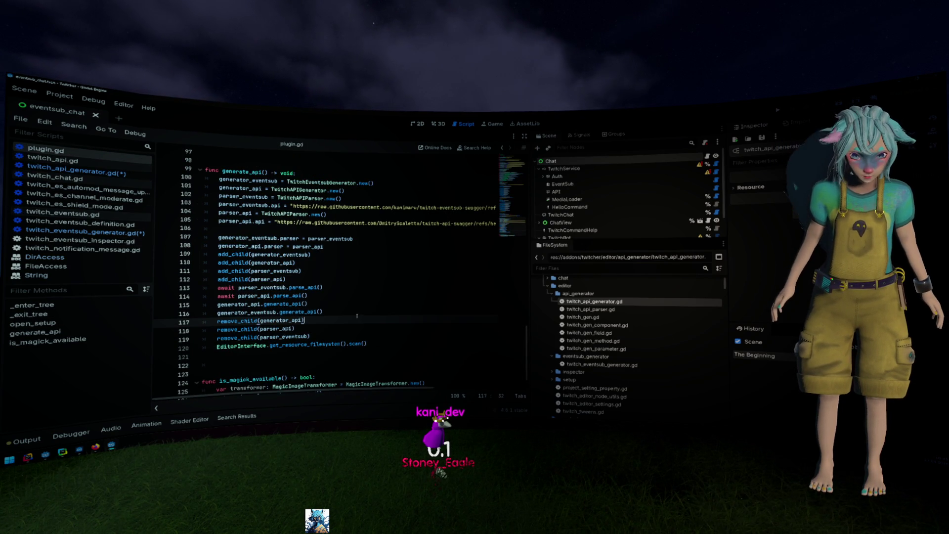
{"action": "left_click", "coordinate": [250, 365]}
{"action": "key", "text": "BackSpace"}
{"action": "key", "text": "ctrl+s"}
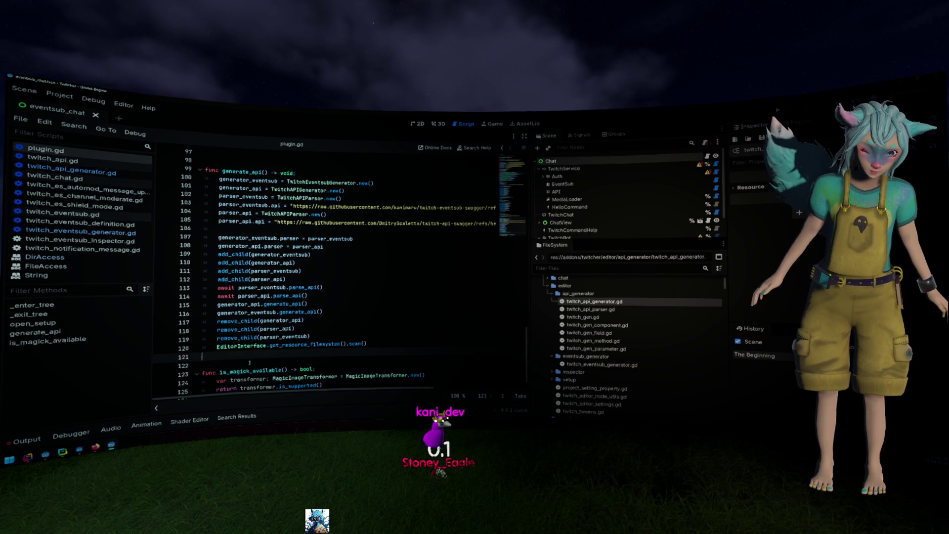
- Close twitch_chat.gd and three unused twitch_es EventSub scripts
{"action": "key", "text": "alt+Left"}
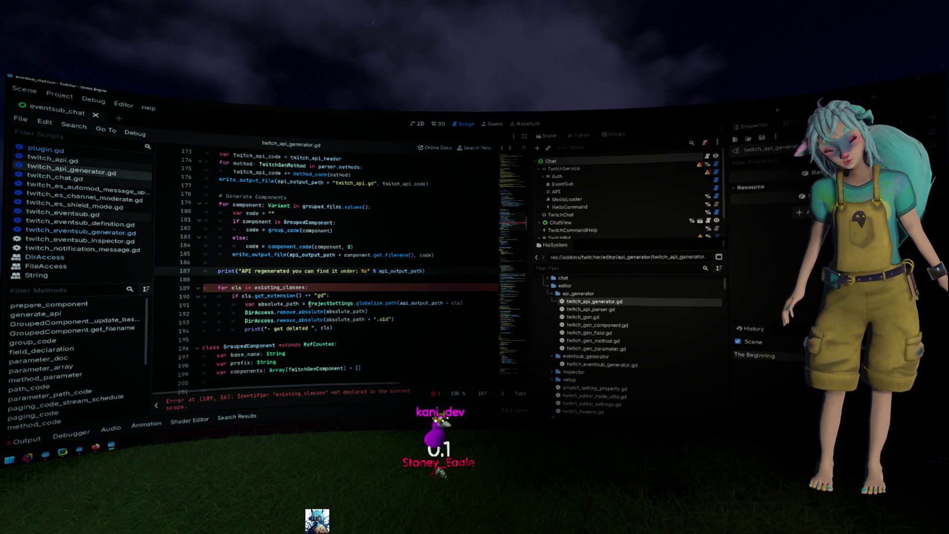
{"action": "left_click", "coordinate": [304, 280]}
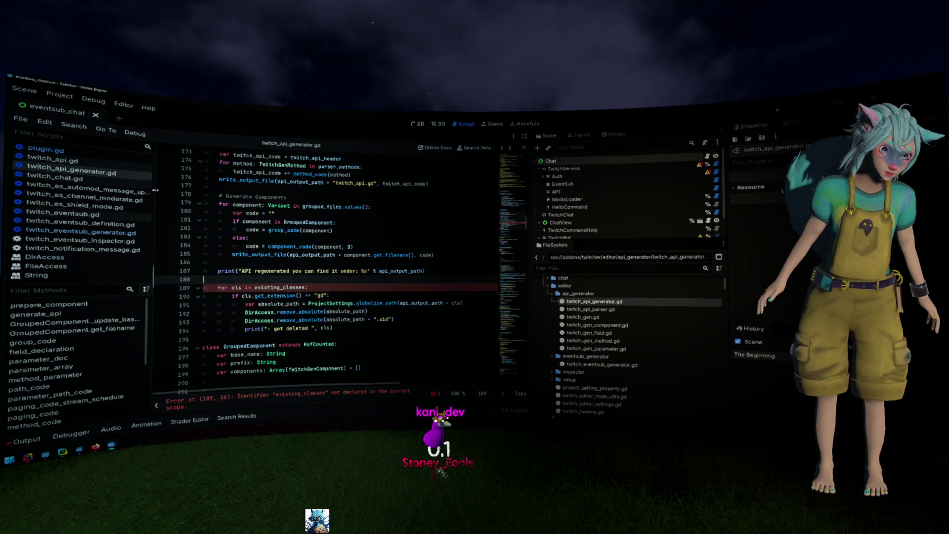
{"action": "middle_click", "coordinate": [104, 177]}
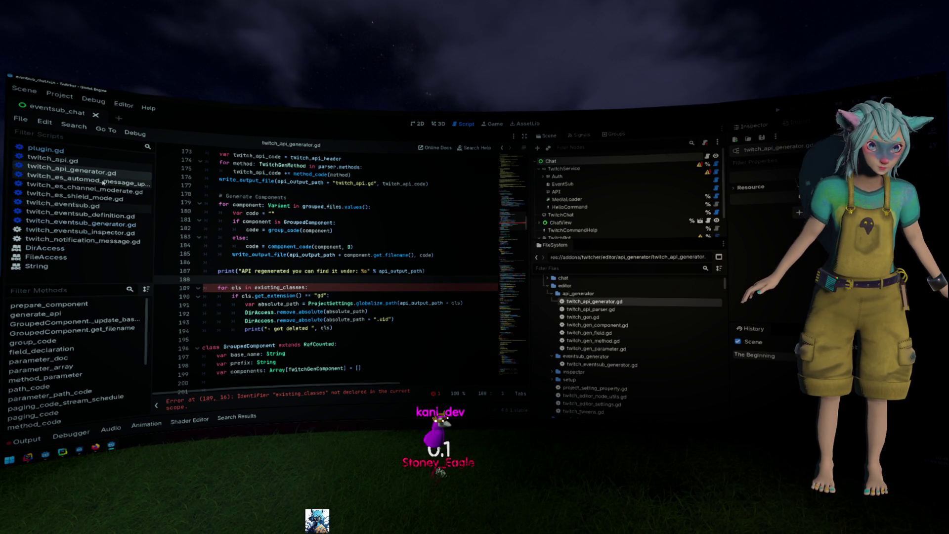
{"action": "middle_click", "coordinate": [103, 181]}
{"action": "middle_click", "coordinate": [104, 181]}
{"action": "middle_click", "coordinate": [104, 181]}
{"action": "middle_click", "coordinate": [103, 181]}
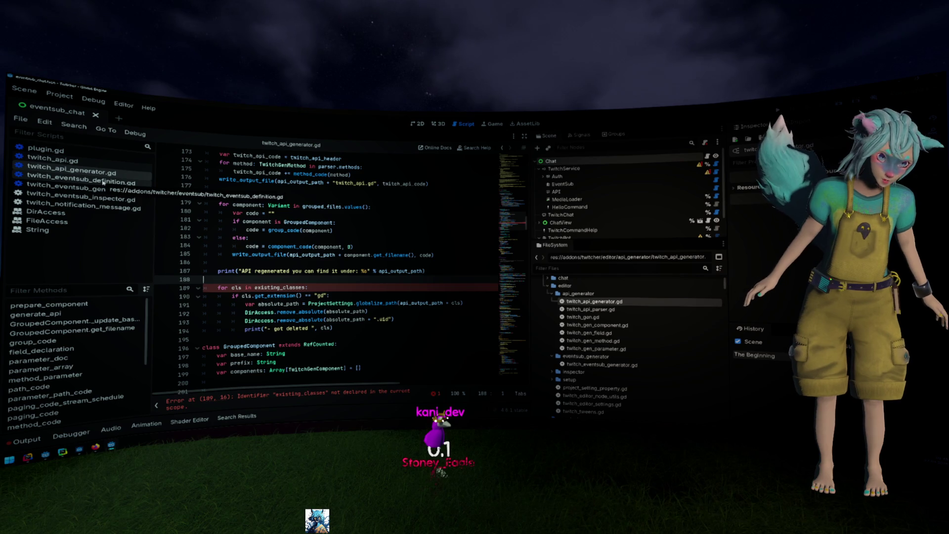
- Close twitch_eventsub_definition.gd and select the existing_classes lookup lines in the EventSub generator
{"action": "middle_click", "coordinate": [103, 182]}
{"action": "scroll", "coordinate": [313, 258], "scroll_direction": "up", "scroll_amount": 5}
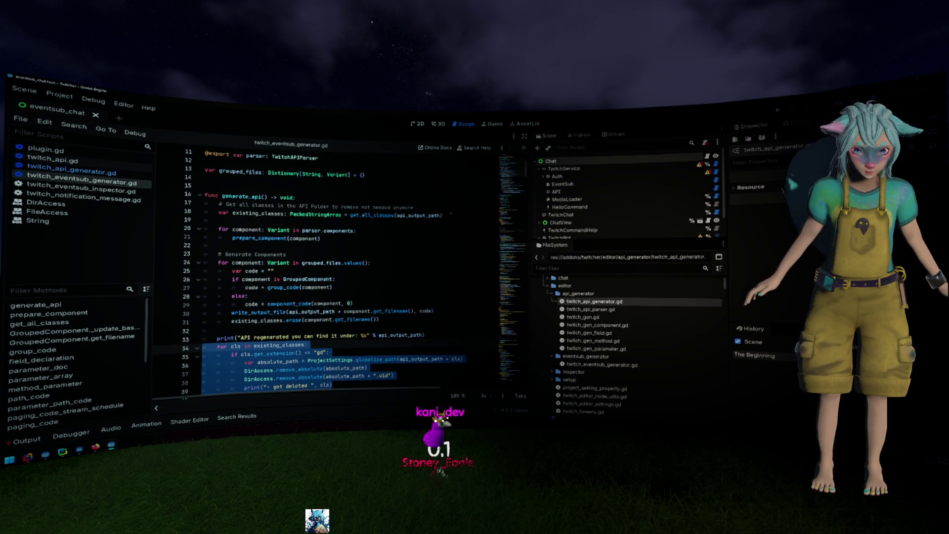
{"action": "left_click_drag", "start_coordinate": [443, 216], "coordinate": [204, 205]}
{"action": "key", "text": "ctrl+c"}
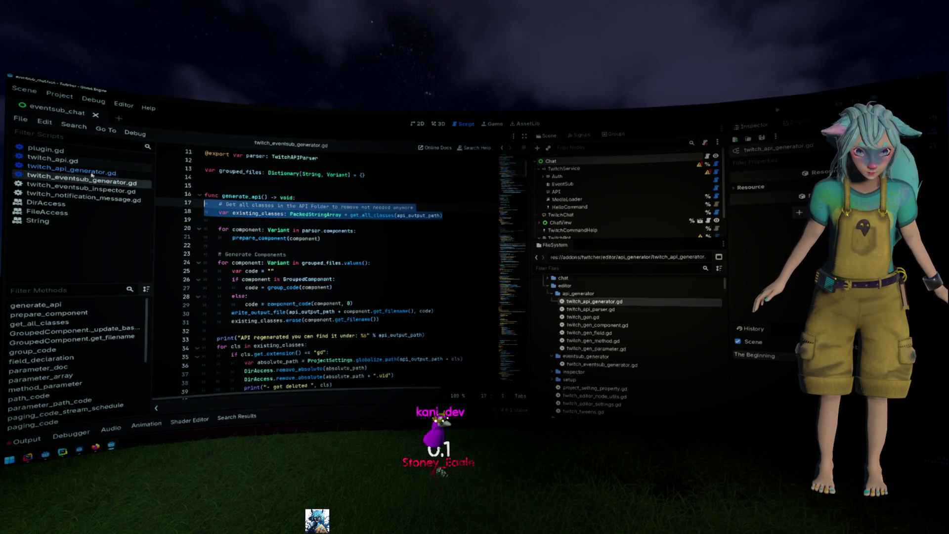
- Paste the existing_classes lookup at the start of twitch_api_generator.gd's generate_api, unindenting the comment
{"action": "left_click", "coordinate": [74, 170]}
{"action": "left_click", "coordinate": [296, 262]}
{"action": "key", "text": "Return"}
{"action": "key", "text": "ctrl+v"}
{"action": "key", "text": "Up"}
{"action": "key", "text": "Up"}
{"action": "key", "text": "BackSpace"}
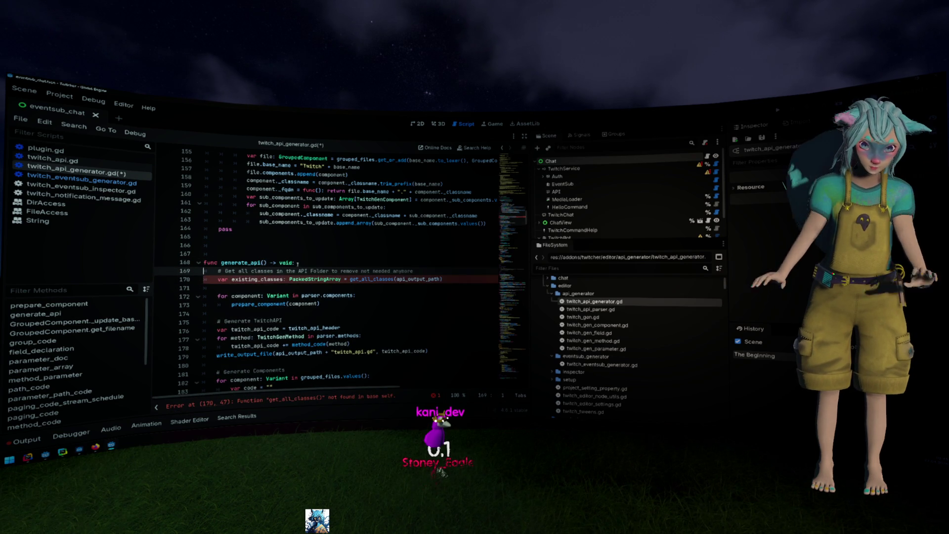
- Copy the get_all_classes helper from twitch_eventsub_generator.gd back into view of twitch_api_generator.gd
{"action": "left_click", "coordinate": [82, 182]}
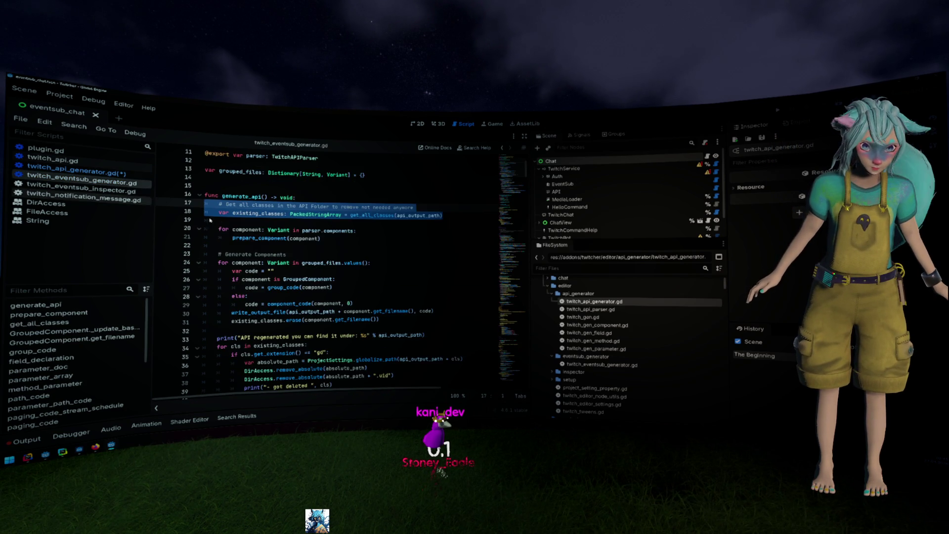
{"action": "scroll", "coordinate": [257, 258], "scroll_direction": "down", "scroll_amount": 6}
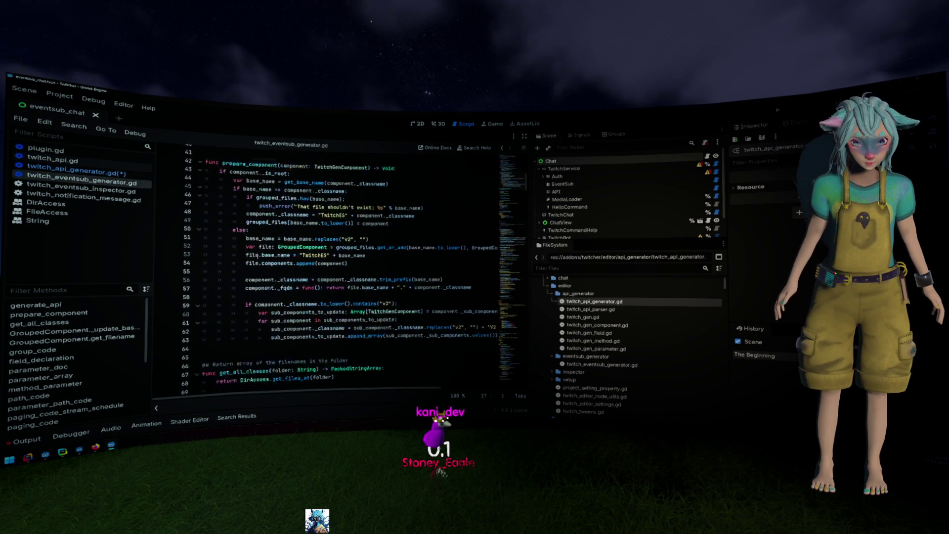
{"action": "left_click_drag", "start_coordinate": [171, 346], "coordinate": [170, 307]}
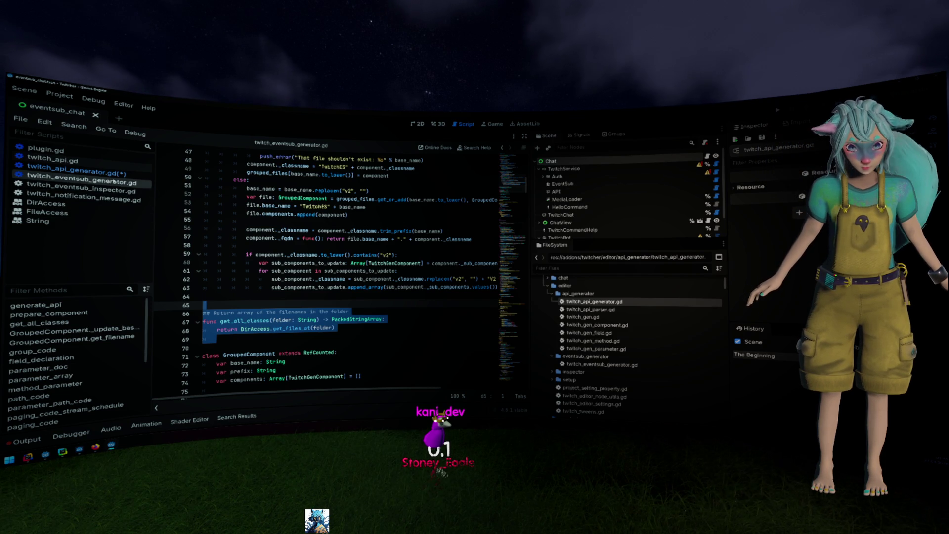
{"action": "left_click", "coordinate": [74, 170]}
{"action": "scroll", "coordinate": [296, 264], "scroll_direction": "down", "scroll_amount": 3}
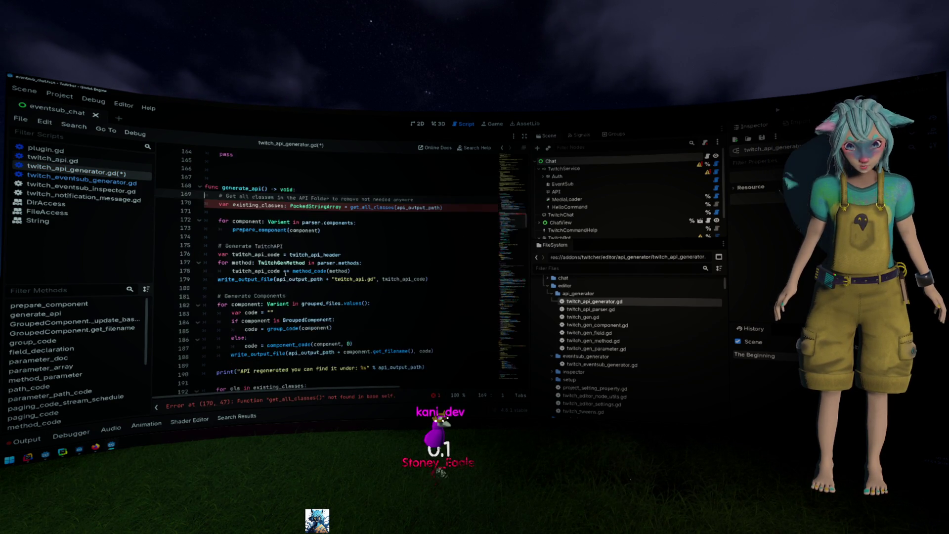
- Remove an extra empty line and paste the get_all_classes helper after the cleanup loop
{"action": "scroll", "coordinate": [277, 270], "scroll_direction": "up", "scroll_amount": 4}
{"action": "left_click", "coordinate": [261, 273]}
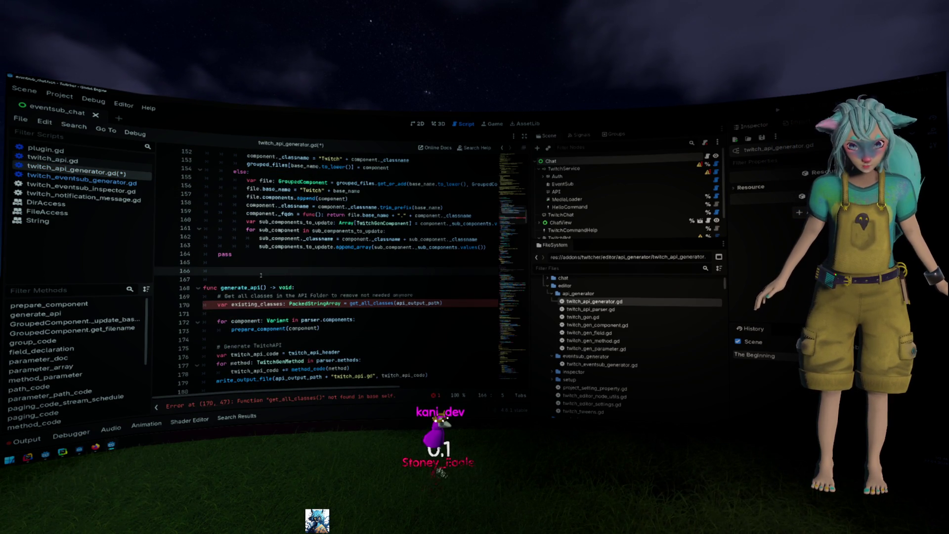
{"action": "key", "text": "BackSpace"}
{"action": "scroll", "coordinate": [261, 274], "scroll_direction": "down", "scroll_amount": 9}
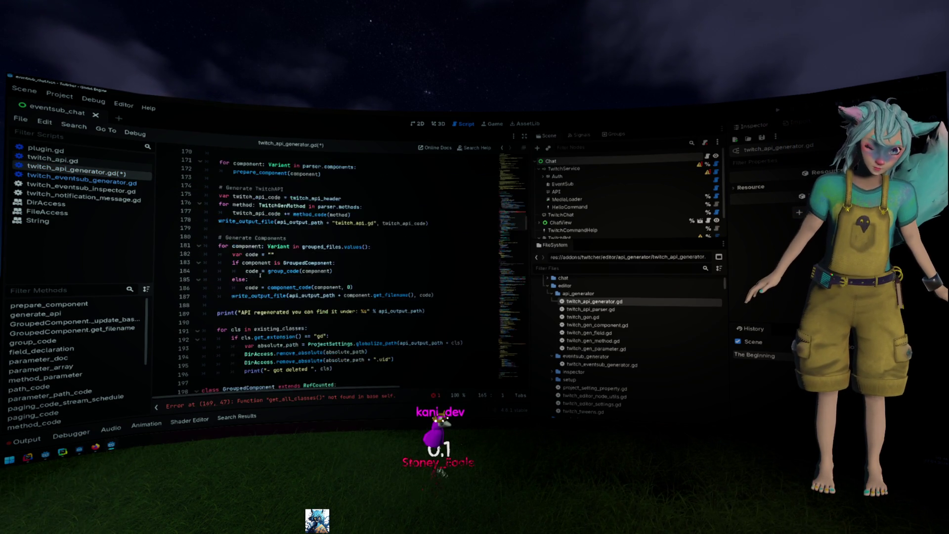
{"action": "left_click", "coordinate": [245, 303]}
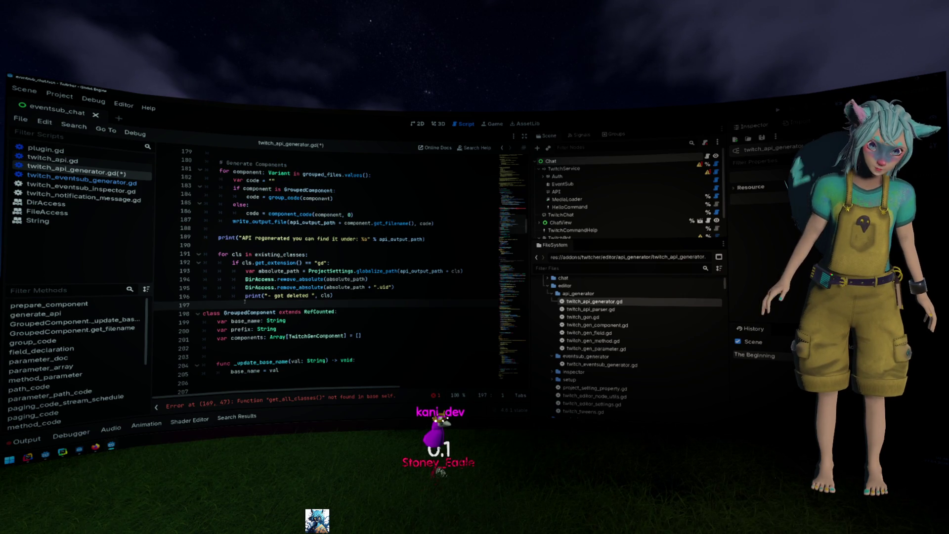
{"action": "key", "text": "ctrl+v"}
- Move the prepare_component function to sit after generate_api
{"action": "scroll", "coordinate": [244, 301], "scroll_direction": "up", "scroll_amount": 12}
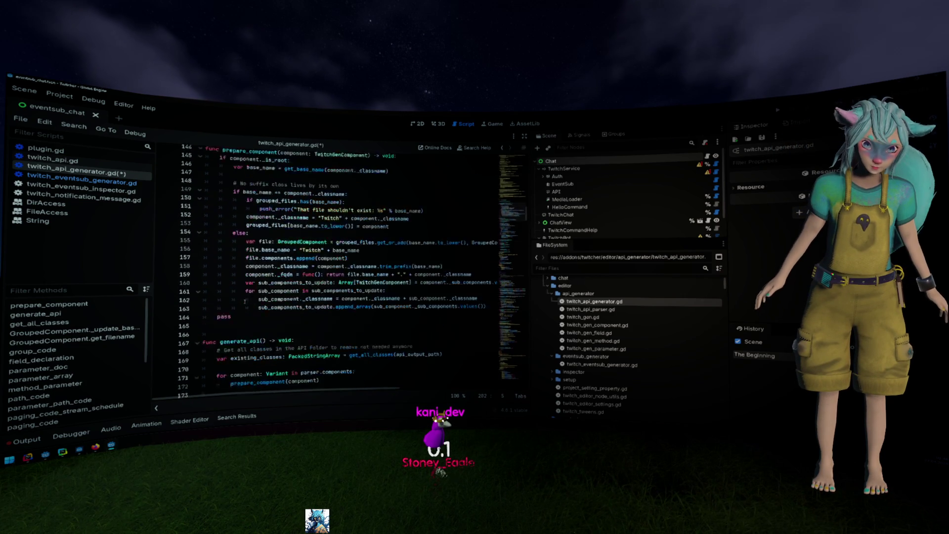
{"action": "mouse_move", "coordinate": [232, 330]}
{"action": "left_mouse_down"}
{"action": "mouse_move", "coordinate": [213, 194]}
{"action": "mouse_move", "coordinate": [167, 156]}
{"action": "left_mouse_up"}
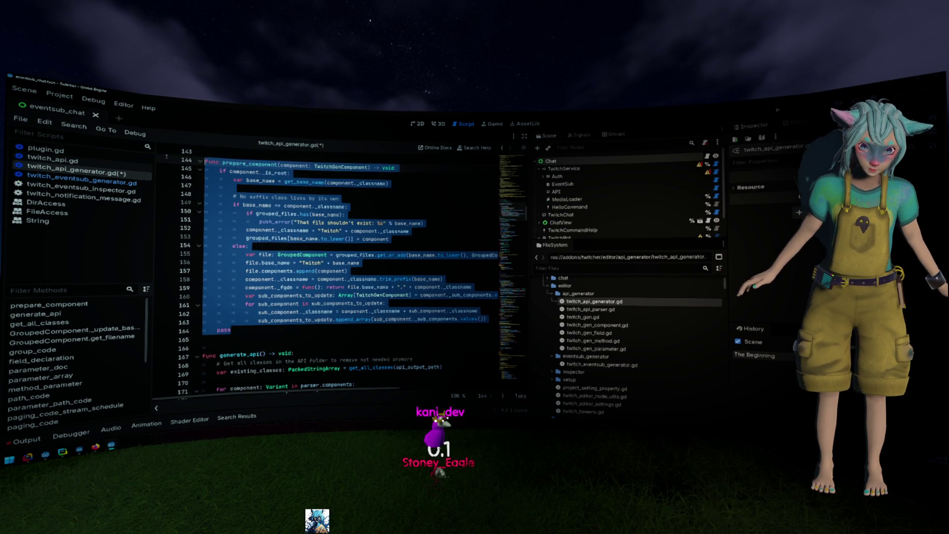
{"action": "key", "text": "ctrl+x"}
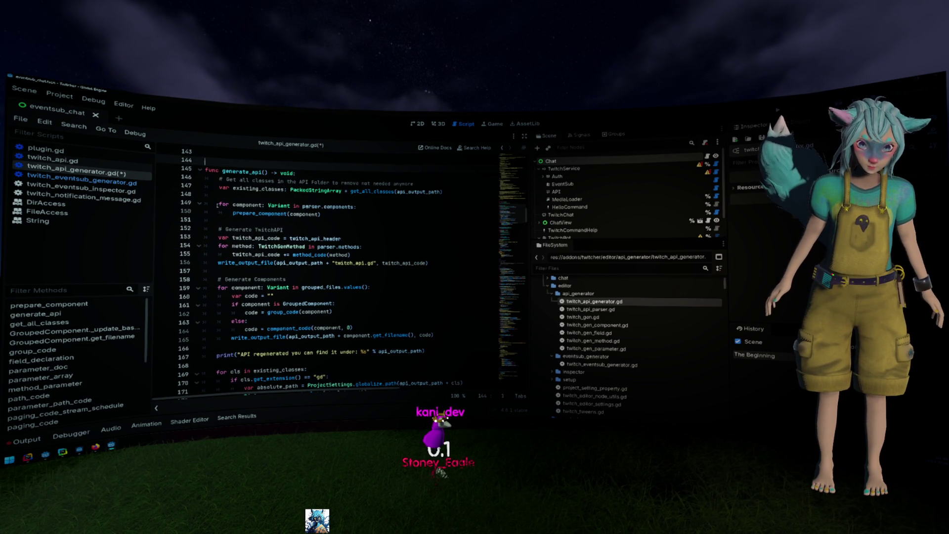
{"action": "scroll", "coordinate": [217, 205], "scroll_direction": "up", "scroll_amount": 3}
{"action": "key", "text": "BackSpace"}
{"action": "scroll", "coordinate": [243, 263], "scroll_direction": "down", "scroll_amount": 9}
{"action": "left_click", "coordinate": [233, 269]}
{"action": "key", "text": "BackSpace"}
{"action": "key", "text": "ctrl+v"}
- Clean up the blank lines separating generate_api from prepare_component
{"action": "left_click", "coordinate": [374, 216]}
{"action": "key", "text": "Return"}
{"action": "key", "text": "Return"}
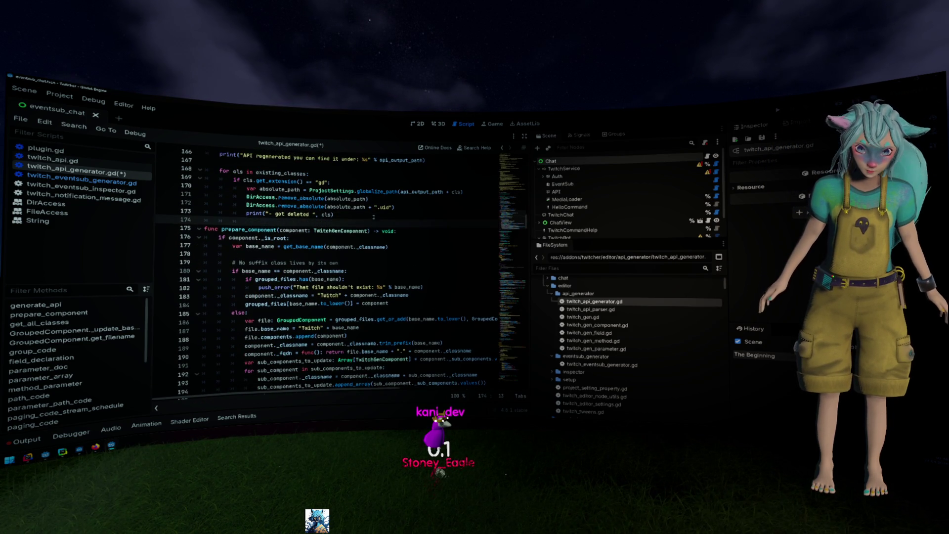
{"action": "key", "text": "shift+Up"}
{"action": "key", "text": "shift+Home"}
{"action": "key", "text": "BackSpace"}
{"action": "key", "text": "Return"}
- Undo the stray pass on line 196 so the script returns to its saved state
{"action": "scroll", "coordinate": [373, 217], "scroll_direction": "down", "scroll_amount": 5}
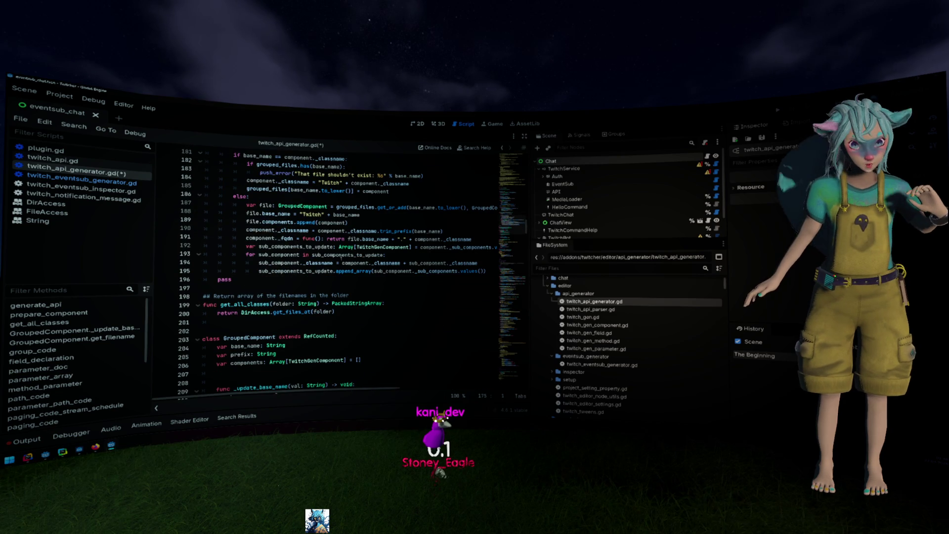
{"action": "left_click", "coordinate": [281, 279]}
{"action": "key", "text": "ctrl+z"}
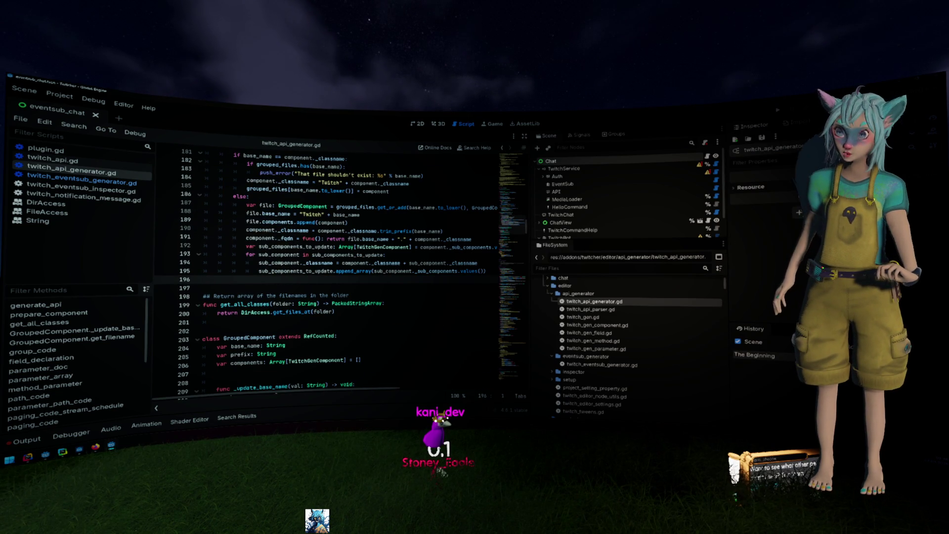
{"action": "left_click", "coordinate": [58, 96]}
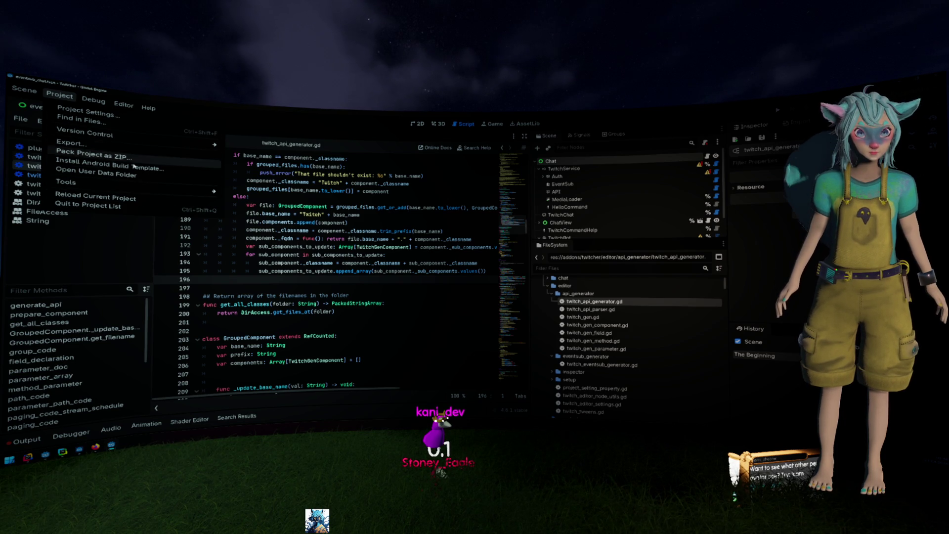
- Run Project > Tools > Regenerate Twitch Api and review the deleted stale files in Output
{"action": "mouse_move", "coordinate": [173, 187]}
{"action": "left_click", "coordinate": [277, 221]}
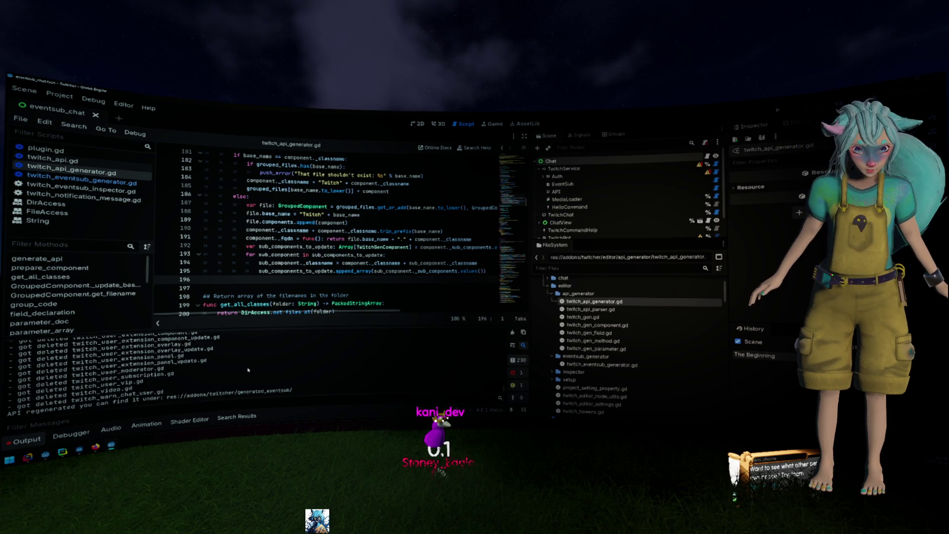
{"action": "scroll", "coordinate": [249, 370], "scroll_direction": "up", "scroll_amount": 5}
{"action": "scroll", "coordinate": [249, 370], "scroll_direction": "up", "scroll_amount": 10}
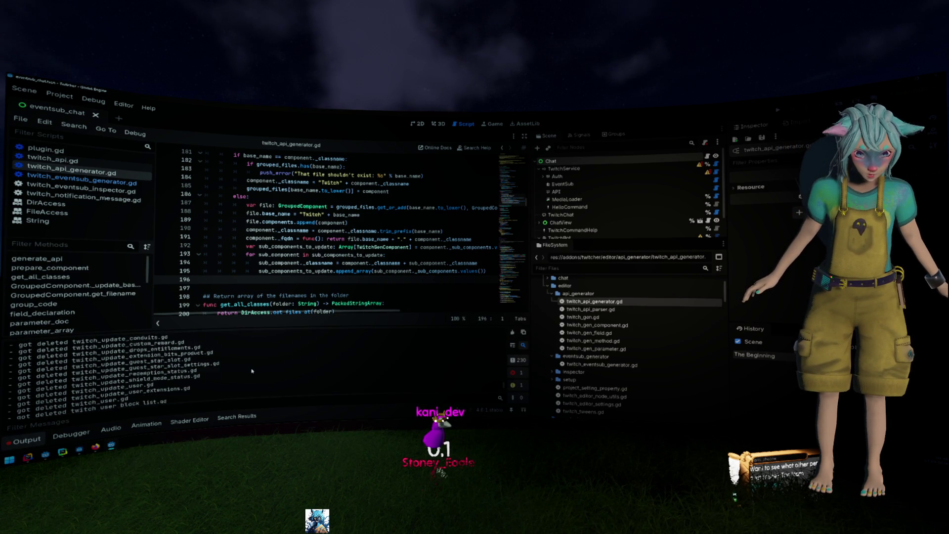
{"action": "scroll", "coordinate": [255, 373], "scroll_direction": "up", "scroll_amount": 15}
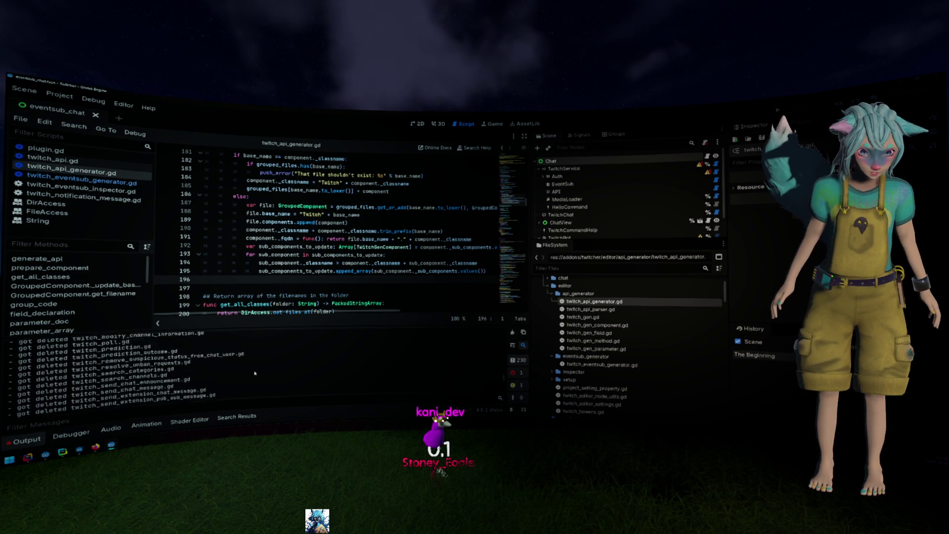
{"action": "scroll", "coordinate": [255, 373], "scroll_direction": "up", "scroll_amount": 15}
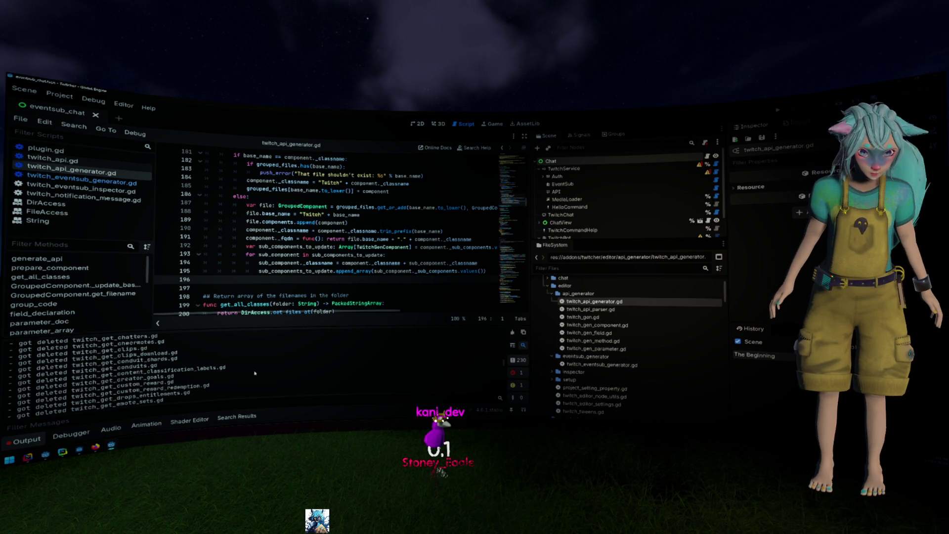
{"action": "scroll", "coordinate": [255, 374], "scroll_direction": "up", "scroll_amount": 4}
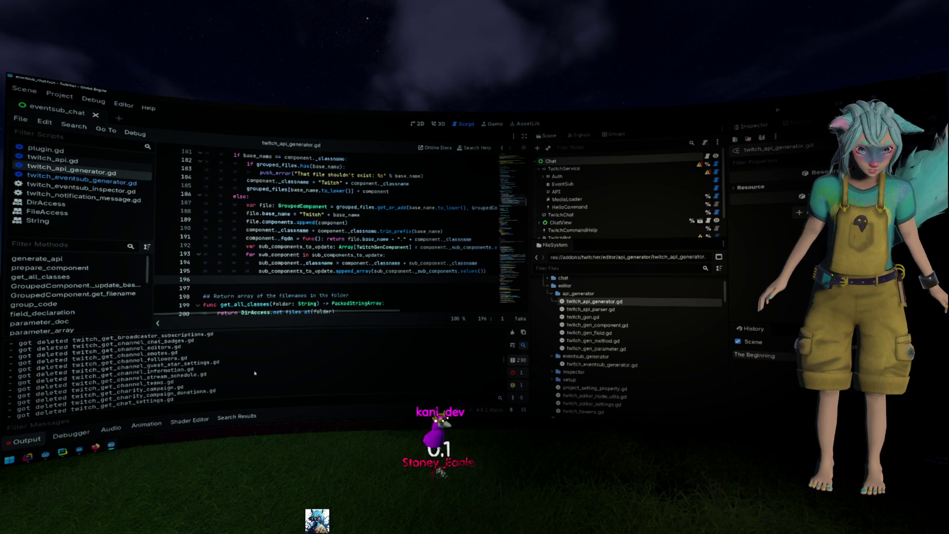
- Look over the sub-component loop near line 192, then bring up twitch_eventsub_generator.gd
{"action": "left_click", "coordinate": [308, 247]}
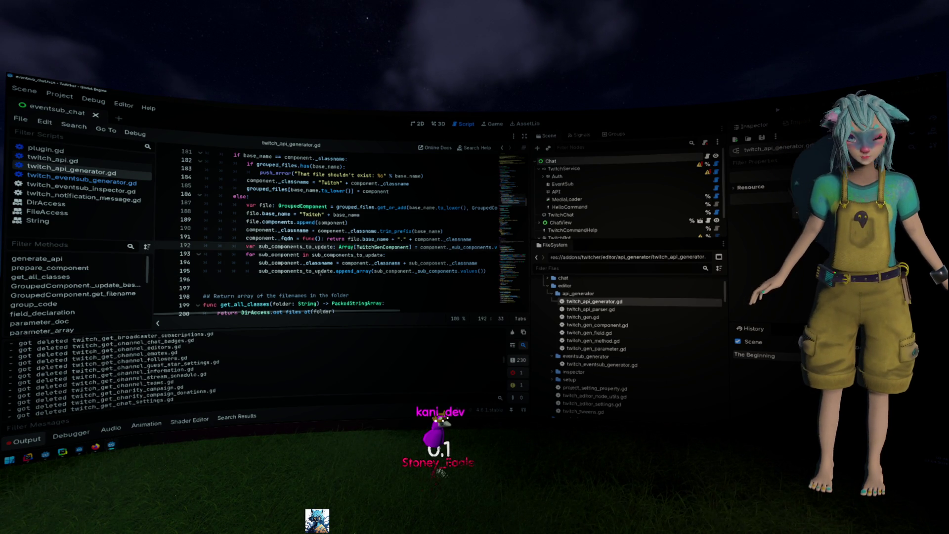
{"action": "left_click", "coordinate": [322, 279]}
{"action": "left_click", "coordinate": [81, 182]}
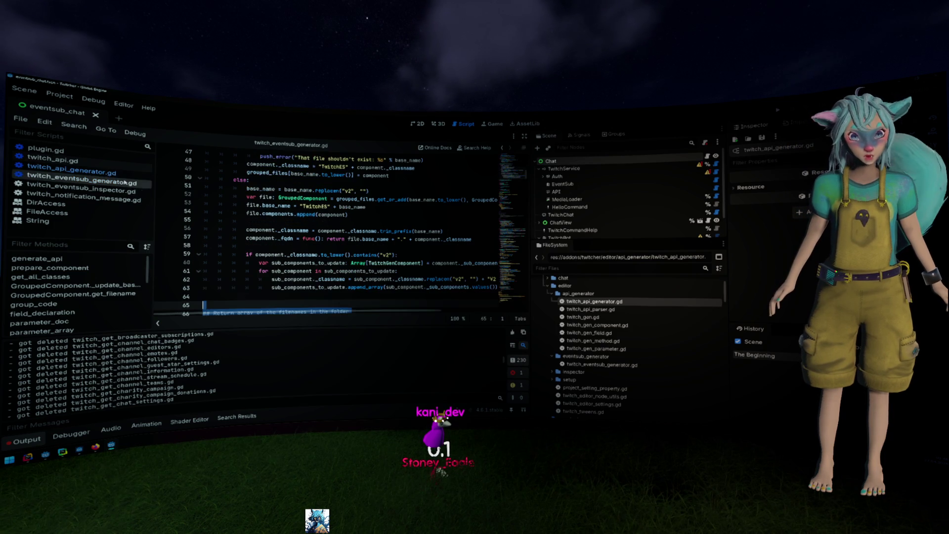
- Locate the existing_classes.erase line 31 in twitch_eventsub_generator.gd
{"action": "scroll", "coordinate": [303, 246], "scroll_direction": "up", "scroll_amount": 2}
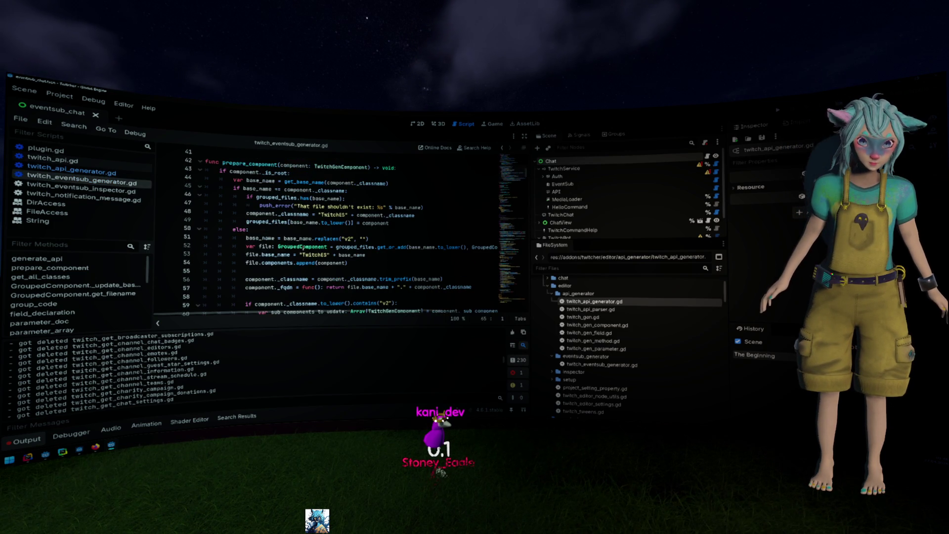
{"action": "scroll", "coordinate": [297, 242], "scroll_direction": "up", "scroll_amount": 4}
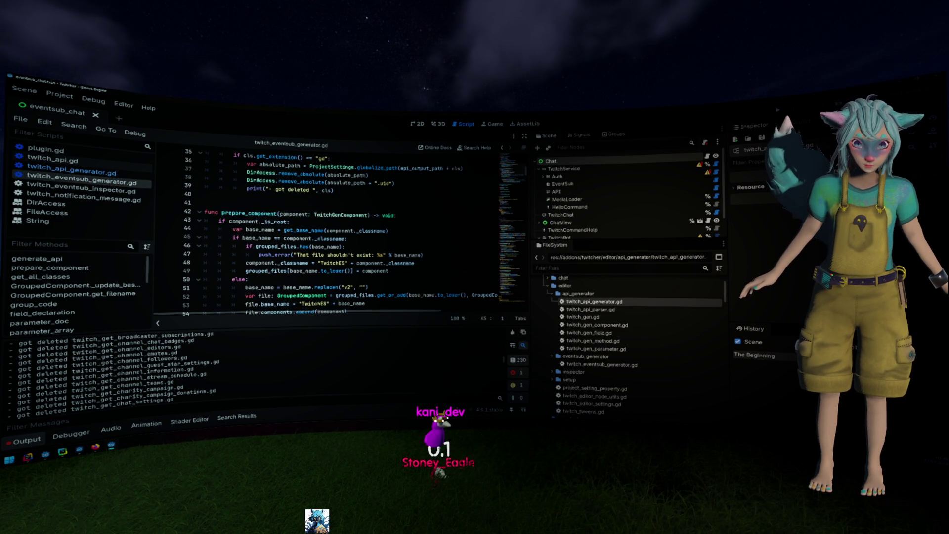
{"action": "scroll", "coordinate": [281, 214], "scroll_direction": "up", "scroll_amount": 2}
{"action": "left_click", "coordinate": [188, 221]}
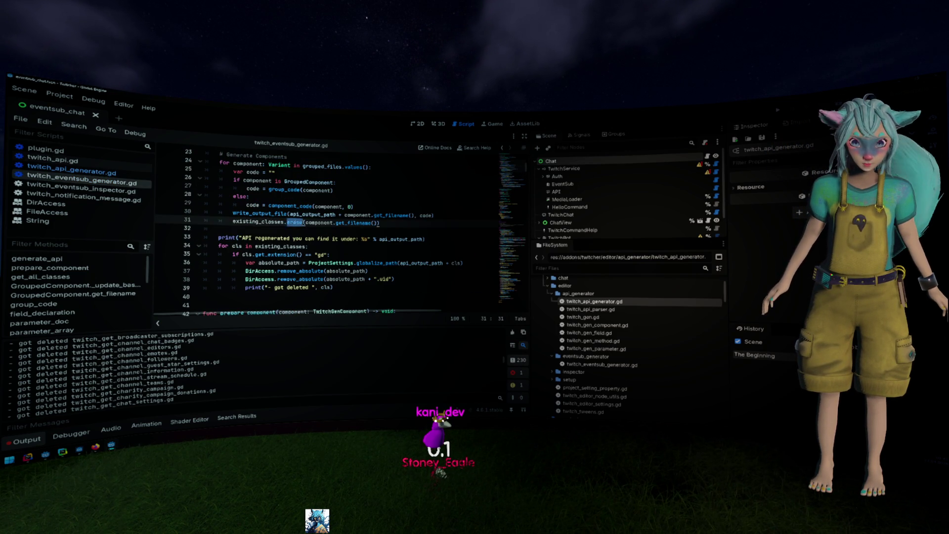
- Return to twitch_api_generator.gd and scroll up to the component-generation loop around line 157
{"action": "left_click", "coordinate": [94, 171]}
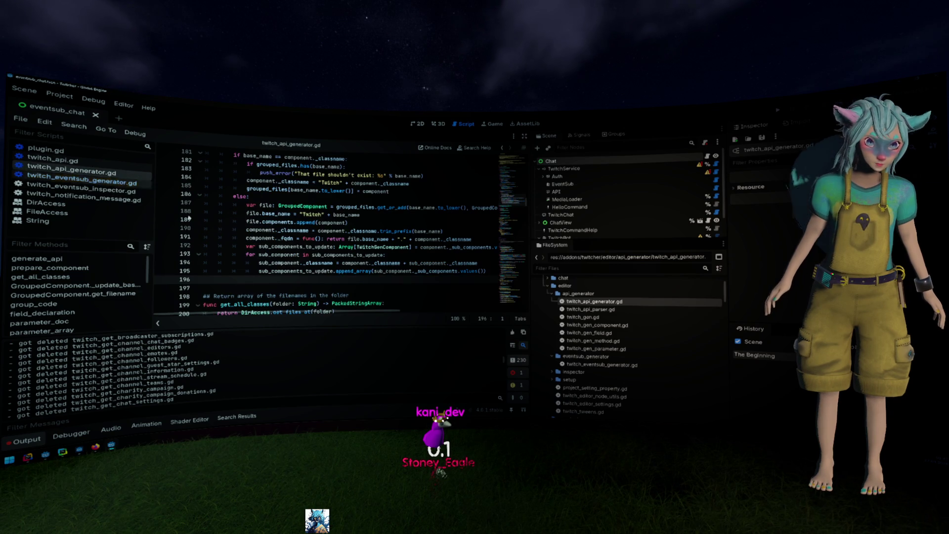
{"action": "left_click", "coordinate": [124, 182]}
{"action": "left_click", "coordinate": [105, 175]}
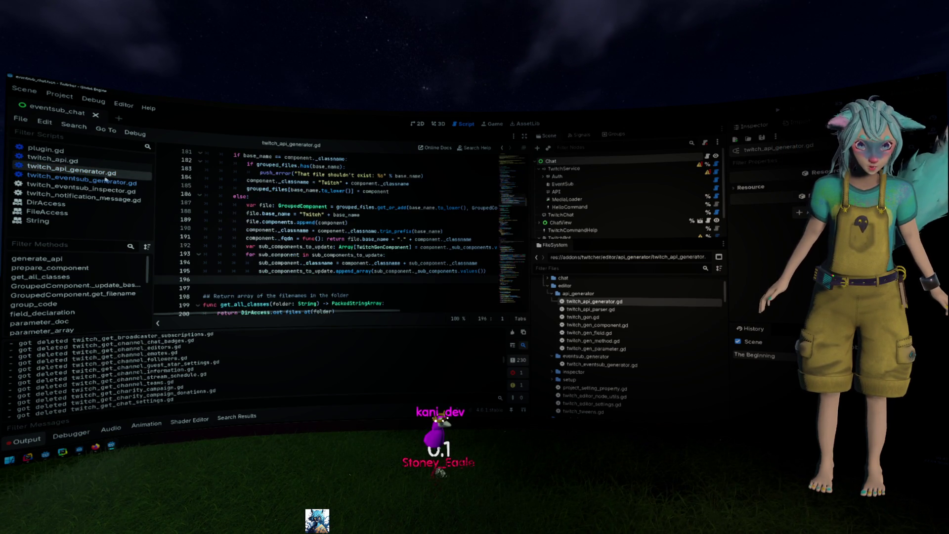
{"action": "scroll", "coordinate": [270, 217], "scroll_direction": "up", "scroll_amount": 1}
{"action": "scroll", "coordinate": [280, 173], "scroll_direction": "down", "scroll_amount": 4}
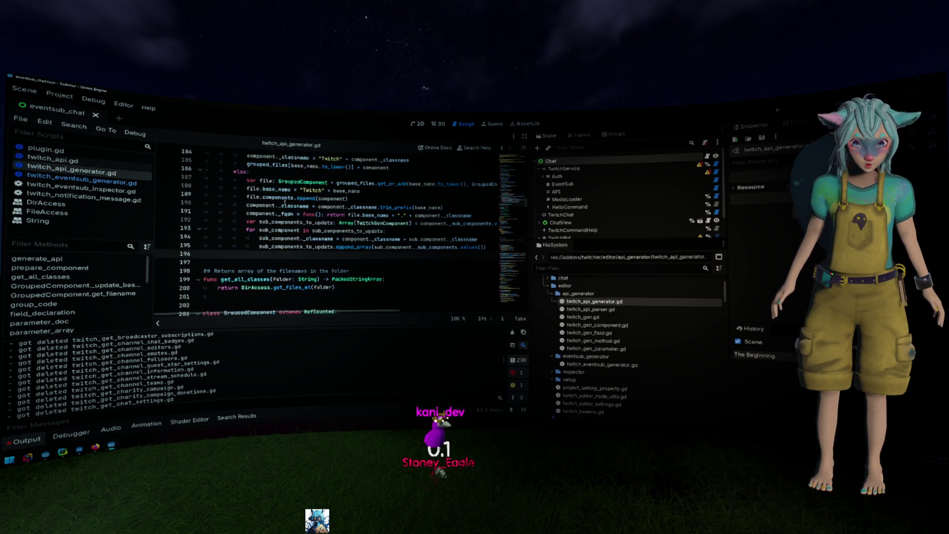
{"action": "scroll", "coordinate": [285, 217], "scroll_direction": "up", "scroll_amount": 9}
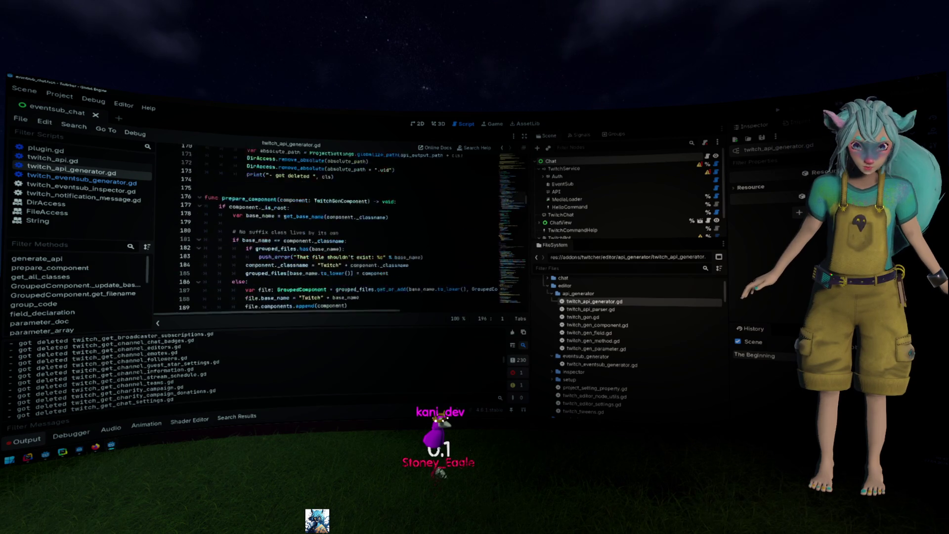
{"action": "scroll", "coordinate": [280, 238], "scroll_direction": "up", "scroll_amount": 1}
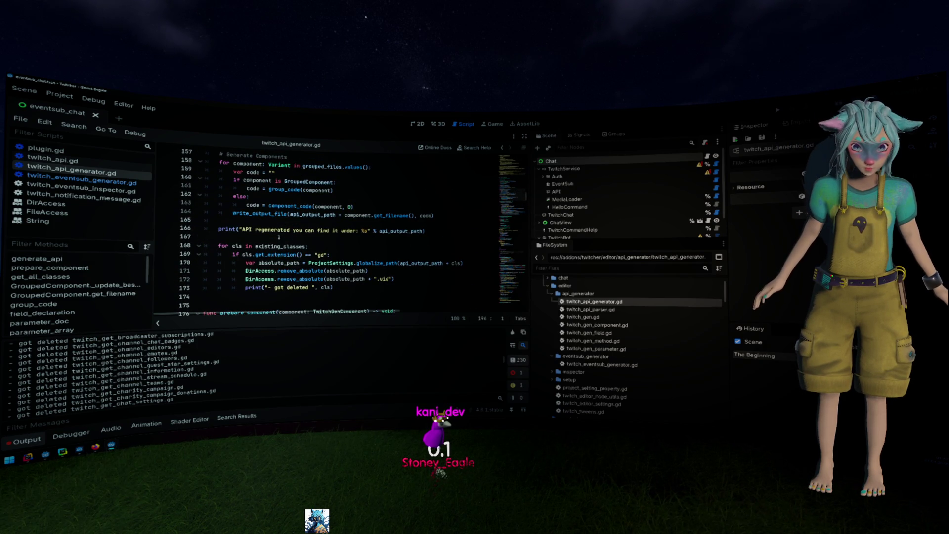
- Add existing_classes.erase(component.get_filename()) below the write_output_file line and save the script
{"action": "left_click", "coordinate": [266, 216]}
{"action": "key", "text": "End"}
{"action": "key", "text": "Return"}
{"action": "type", "text": "existing_classes.erase(component.get_filename())"}
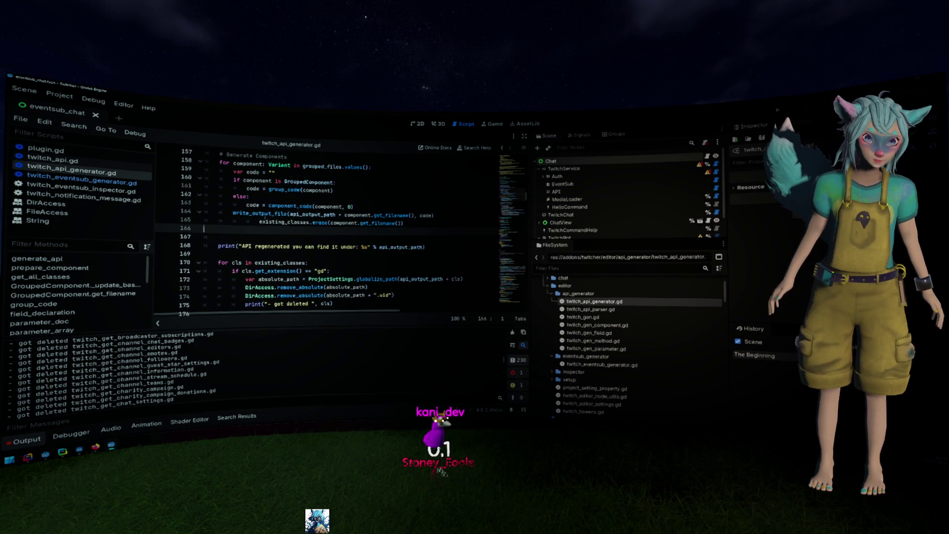
{"action": "key", "text": "ctrl+s"}
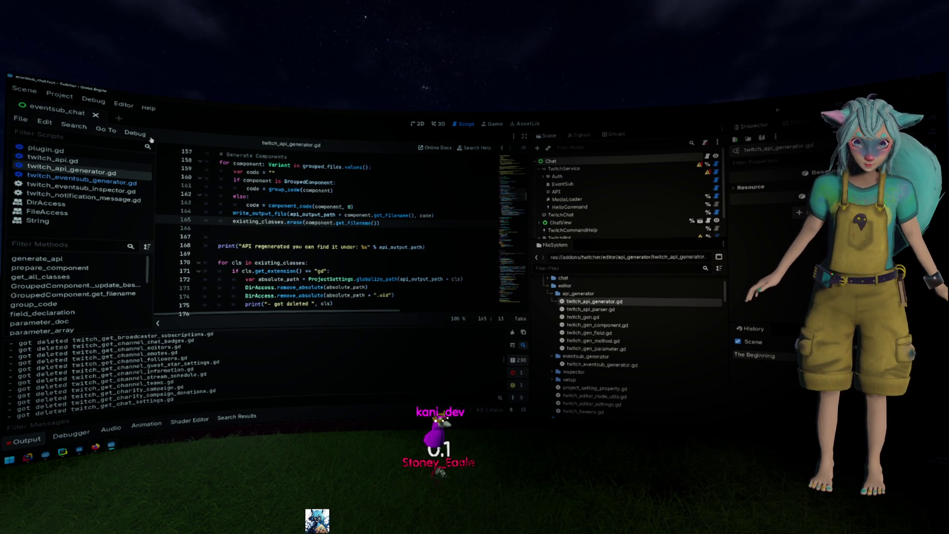
- Run Project > Tools > Regenerate Twitch Api with the fix in place
{"action": "left_click", "coordinate": [60, 95]}
{"action": "mouse_move", "coordinate": [102, 187]}
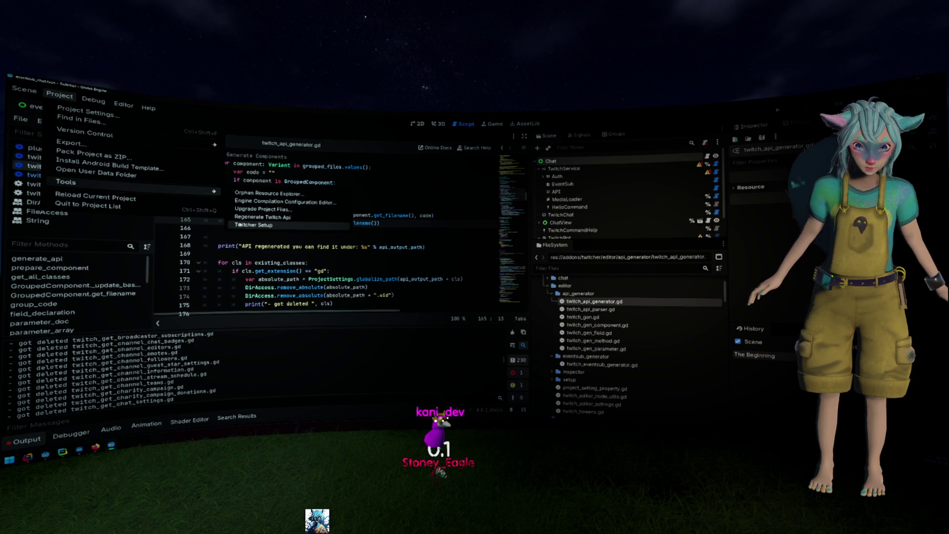
{"action": "left_click", "coordinate": [262, 217]}
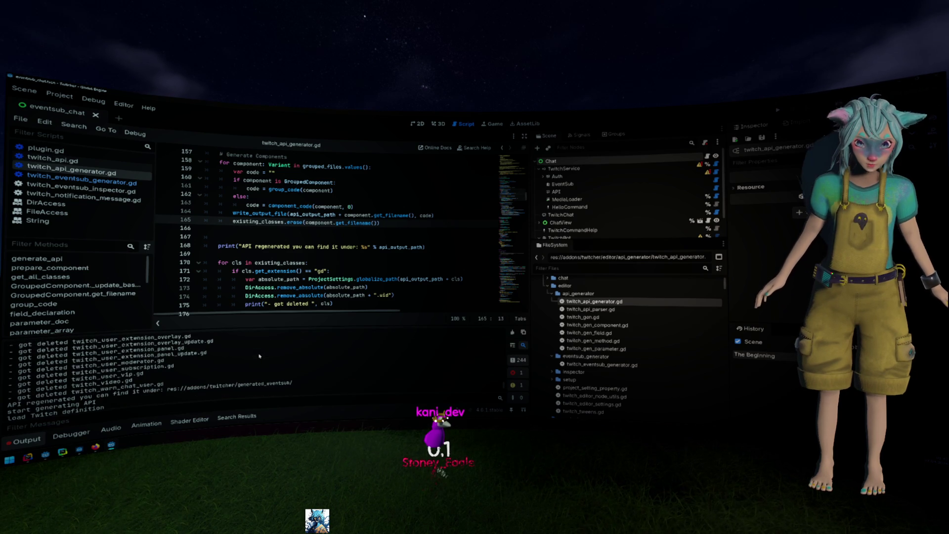
{"action": "left_click", "coordinate": [290, 239]}
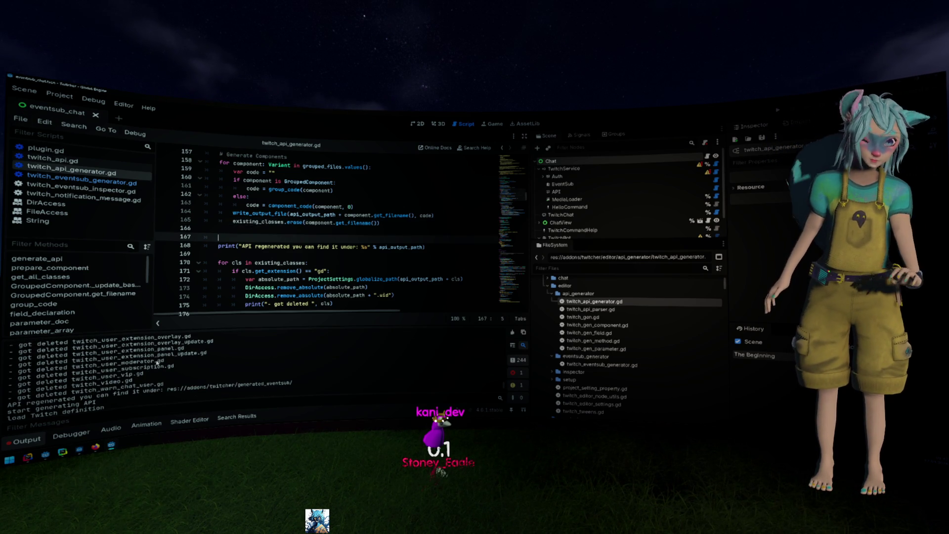
- In IntelliJ IDEA's commit view, expand the generated folder's 202 changed files and widen the list
{"action": "mouse_move", "coordinate": [29, 459]}
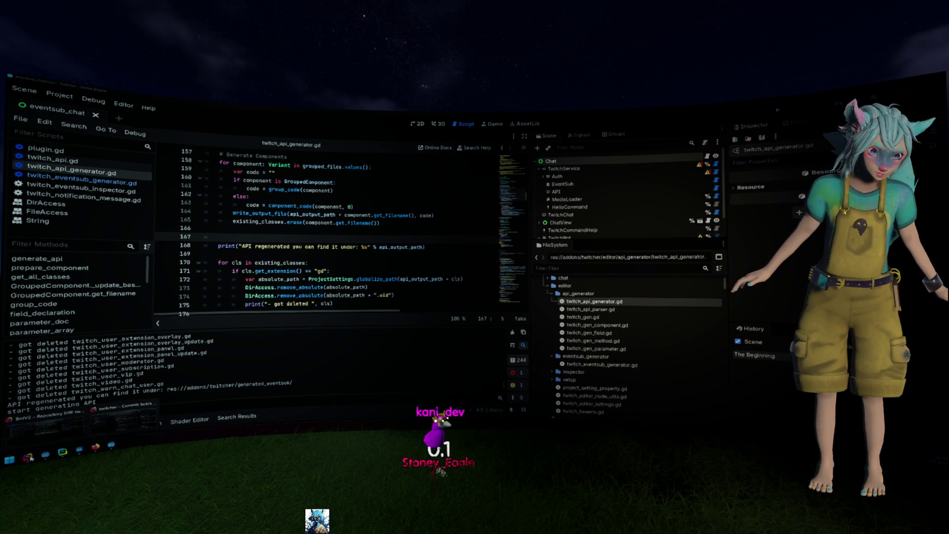
{"action": "left_click", "coordinate": [105, 428]}
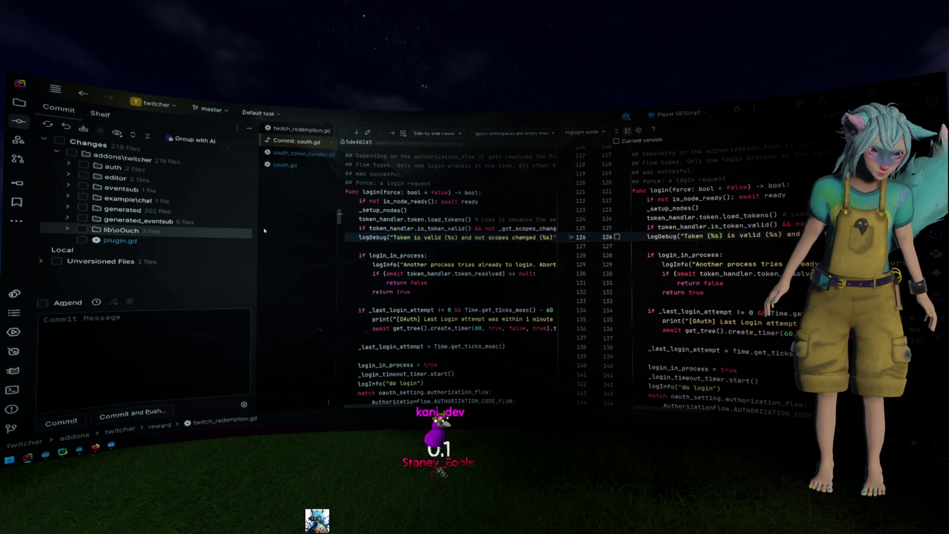
{"action": "left_click", "coordinate": [165, 210]}
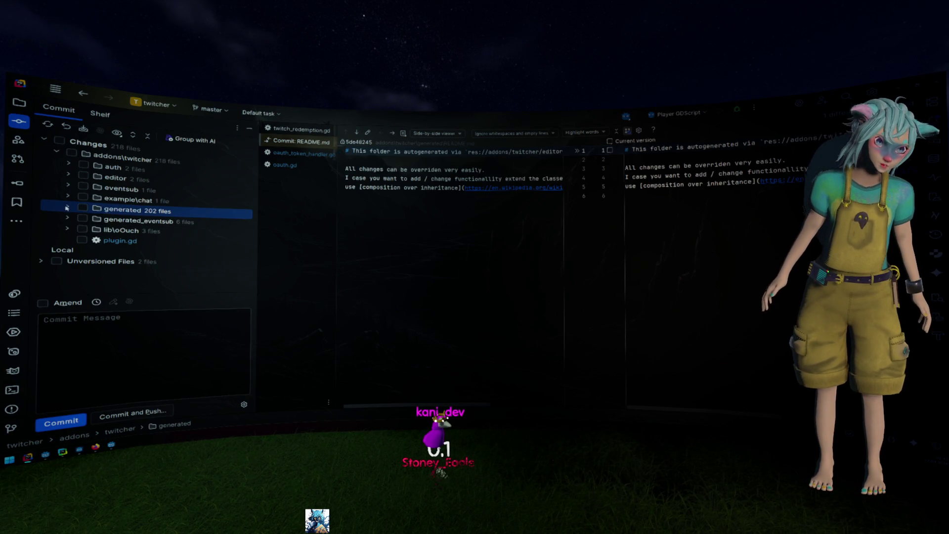
{"action": "left_click", "coordinate": [68, 207]}
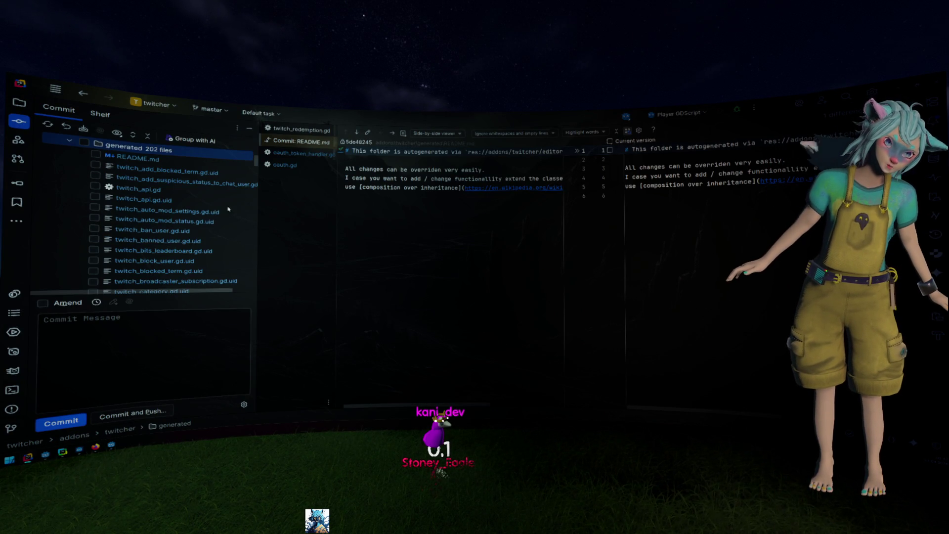
{"action": "left_click_drag", "start_coordinate": [260, 204], "coordinate": [355, 204]}
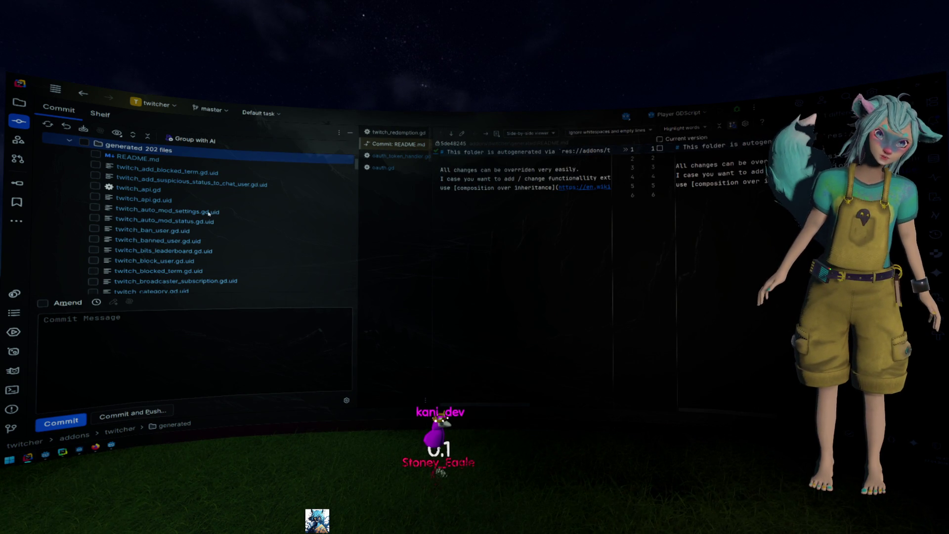
- Tick twitch_get_guest_star_session.gd.uid and twitch_get_guest_star_invites.gd.uid
{"action": "scroll", "coordinate": [208, 214], "scroll_direction": "down", "scroll_amount": 10}
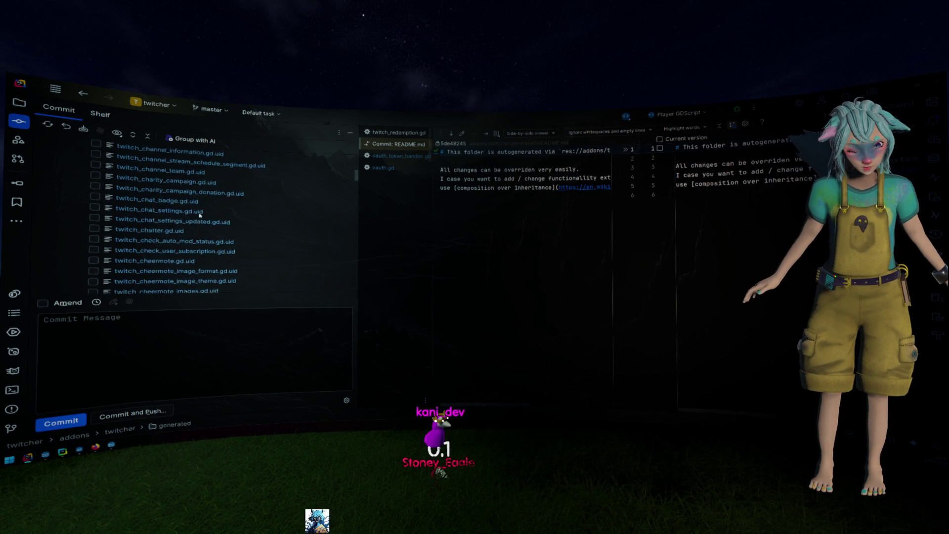
{"action": "scroll", "coordinate": [201, 215], "scroll_direction": "down", "scroll_amount": 10}
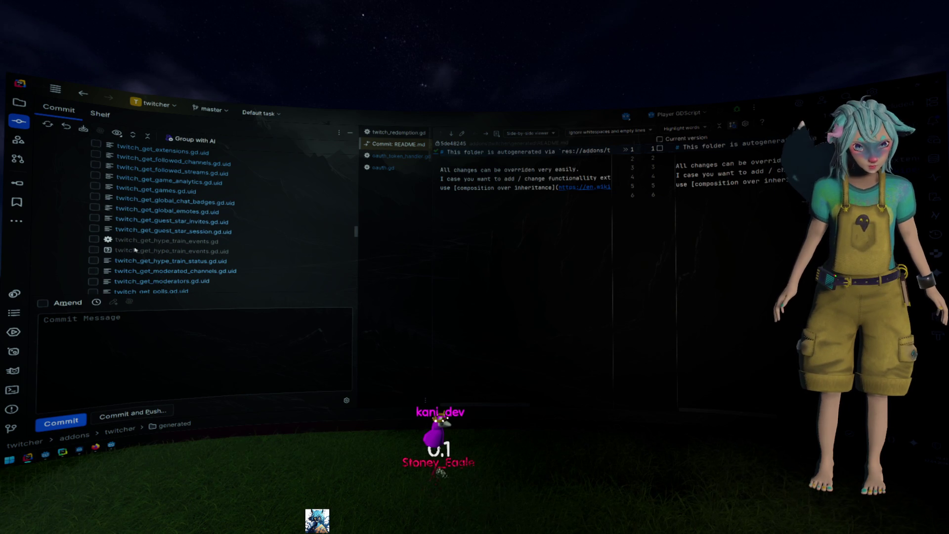
{"action": "left_click", "coordinate": [94, 229]}
{"action": "left_click", "coordinate": [94, 218]}
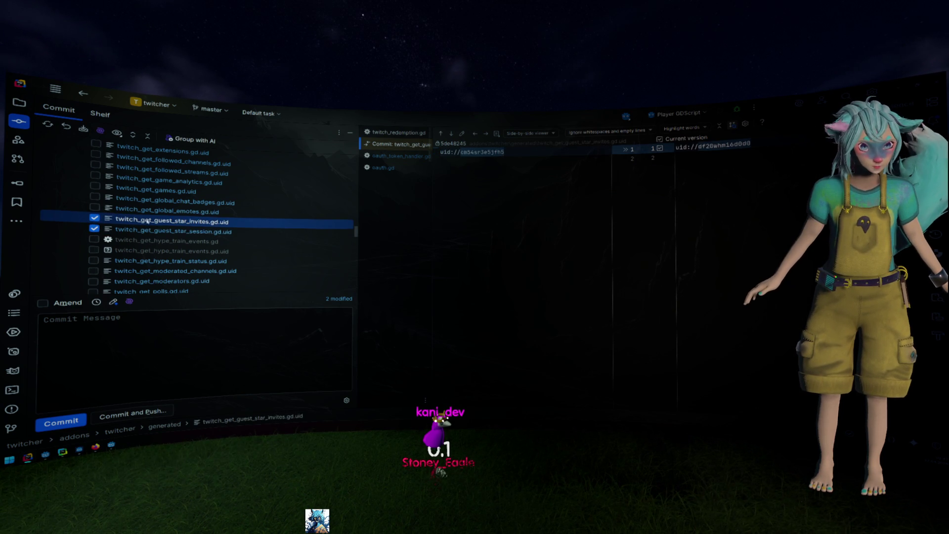
- Tick twitch_get_chatters.gd.uid and the block of .uid rows above it
{"action": "scroll", "coordinate": [184, 223], "scroll_direction": "up", "scroll_amount": 8}
{"action": "left_click", "coordinate": [95, 197]}
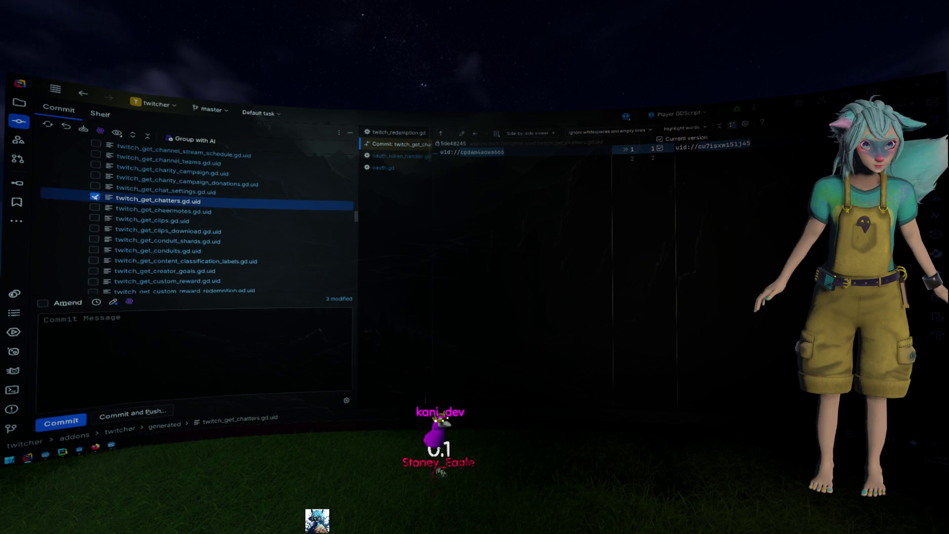
{"action": "scroll", "coordinate": [106, 208], "scroll_direction": "up", "scroll_amount": 10}
{"action": "left_click", "coordinate": [164, 167], "text": "shift"}
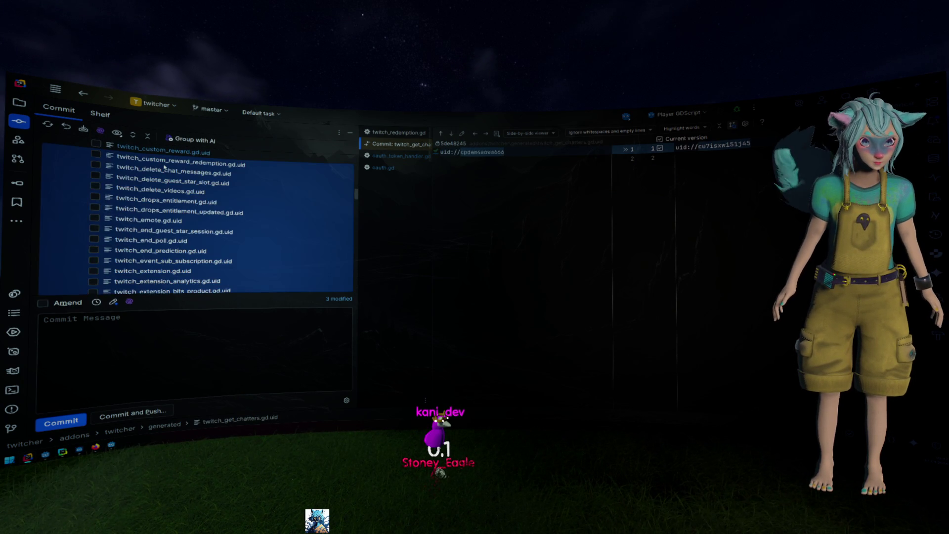
{"action": "key", "text": "space"}
- Tick twitch_add_blocked_term.gd.uid and the add_suspicious_status .uid, skipping twitch_api.gd
{"action": "scroll", "coordinate": [166, 218], "scroll_direction": "up", "scroll_amount": 15}
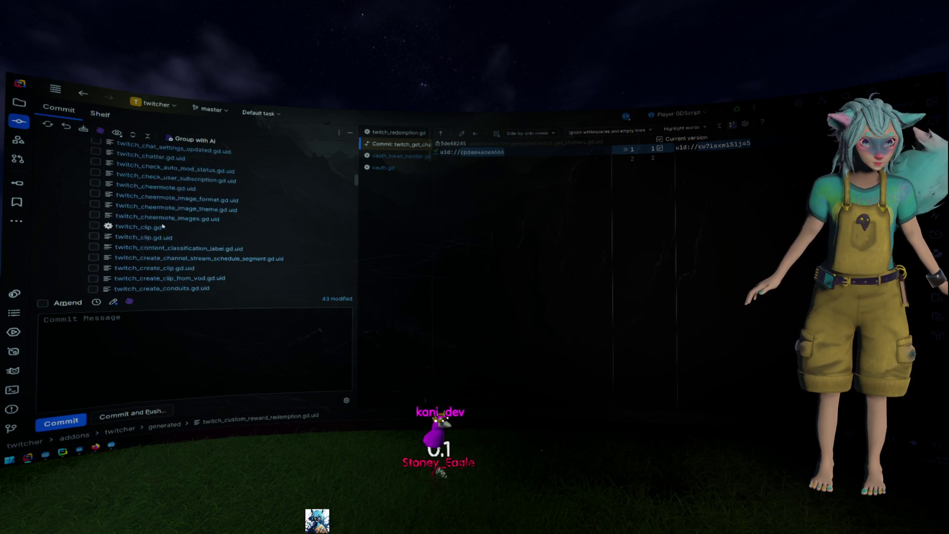
{"action": "scroll", "coordinate": [163, 226], "scroll_direction": "down", "scroll_amount": 3}
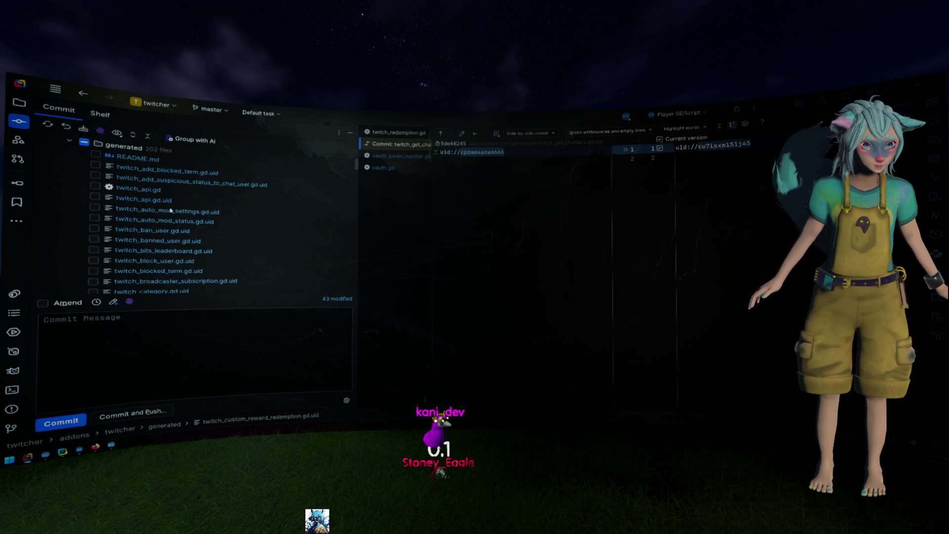
{"action": "left_click", "coordinate": [168, 174]}
{"action": "key", "text": "space"}
{"action": "key", "text": "Down"}
{"action": "key", "text": "space"}
{"action": "key", "text": "Down"}
{"action": "key", "text": "Down"}
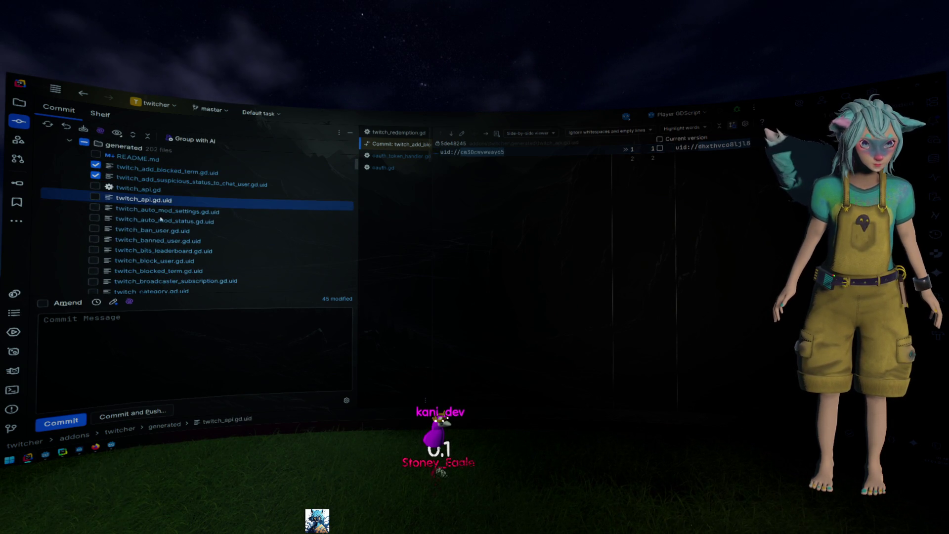
- Tick the .uid block through twitch_custom_reward, checking the twitch_clip.gd.uid diff on the way
{"action": "scroll", "coordinate": [172, 229], "scroll_direction": "down", "scroll_amount": 1}
{"action": "scroll", "coordinate": [172, 229], "scroll_direction": "down", "scroll_amount": 5}
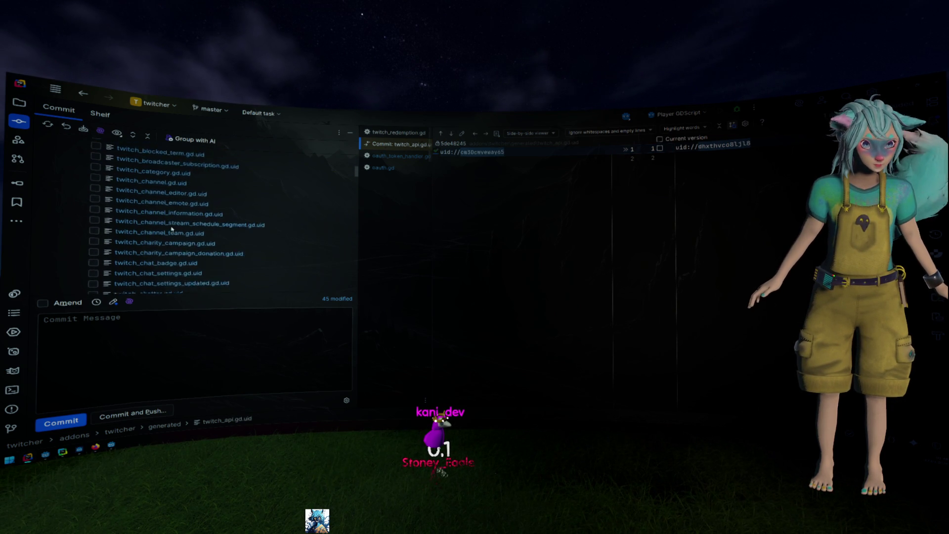
{"action": "scroll", "coordinate": [172, 228], "scroll_direction": "down", "scroll_amount": 2}
{"action": "left_click", "coordinate": [167, 202], "text": "shift"}
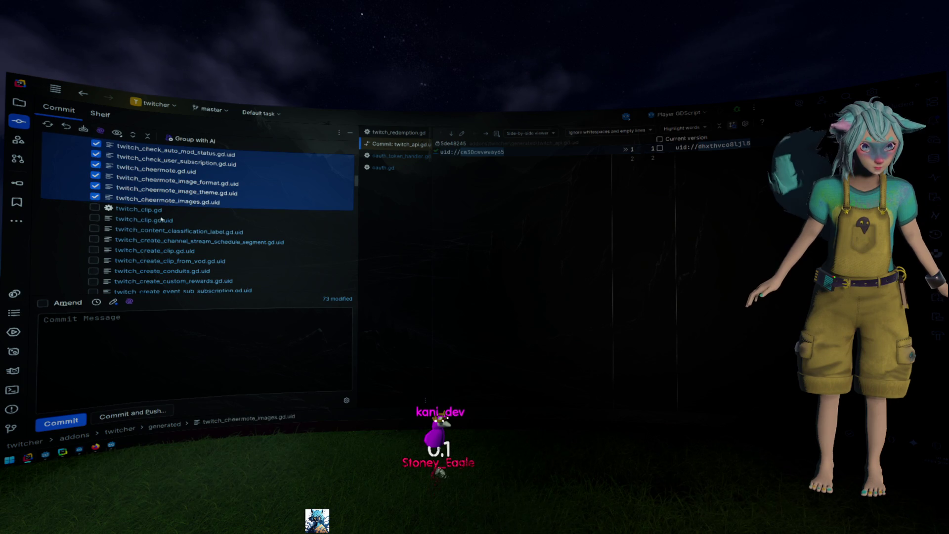
{"action": "left_click", "coordinate": [161, 219]}
{"action": "scroll", "coordinate": [158, 225], "scroll_direction": "down", "scroll_amount": 4}
{"action": "scroll", "coordinate": [156, 227], "scroll_direction": "up", "scroll_amount": 3}
{"action": "scroll", "coordinate": [151, 234], "scroll_direction": "down", "scroll_amount": 3}
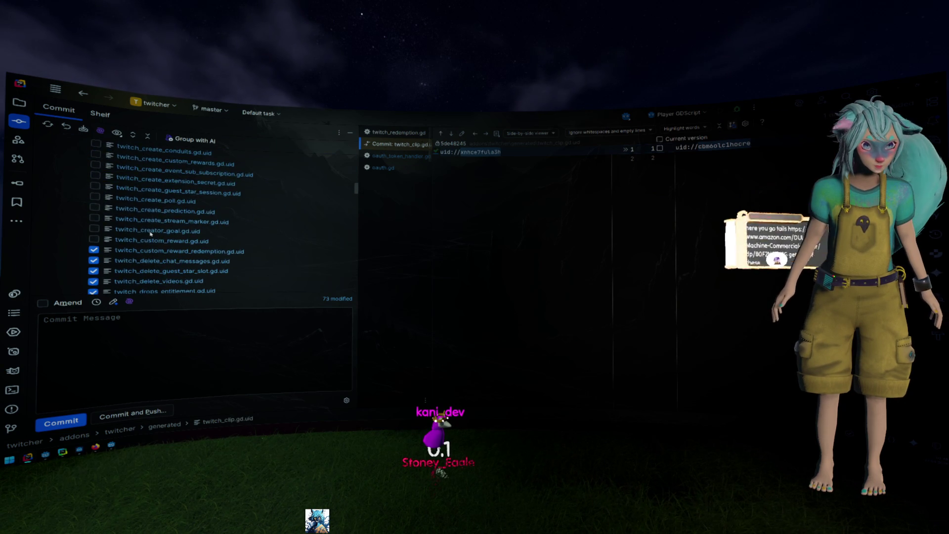
{"action": "left_click", "coordinate": [151, 236], "text": "shift"}
{"action": "key", "text": "space"}
- Review the twitch_get_cheermotes.gd.uid diff, then switch away from IntelliJ IDEA
{"action": "scroll", "coordinate": [168, 233], "scroll_direction": "down", "scroll_amount": 6}
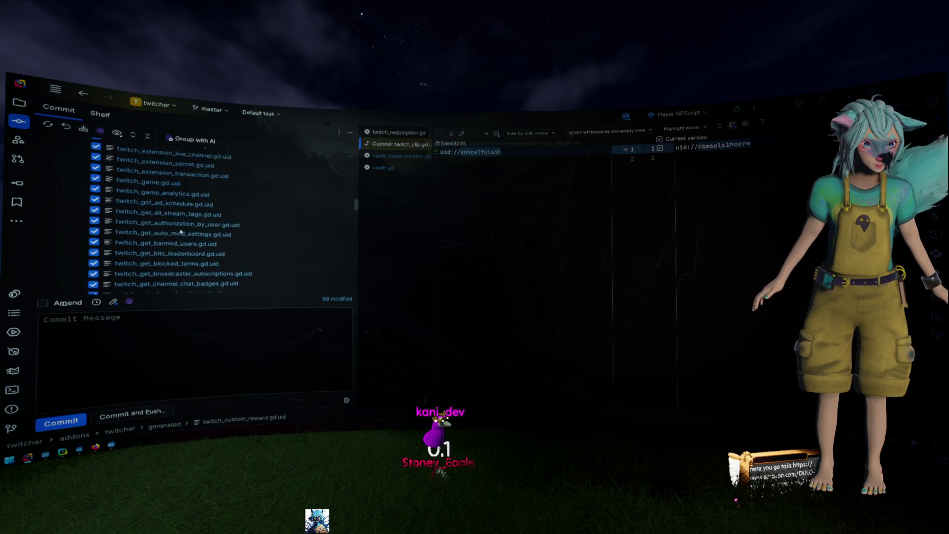
{"action": "scroll", "coordinate": [181, 232], "scroll_direction": "down", "scroll_amount": 4}
{"action": "left_click", "coordinate": [164, 181]}
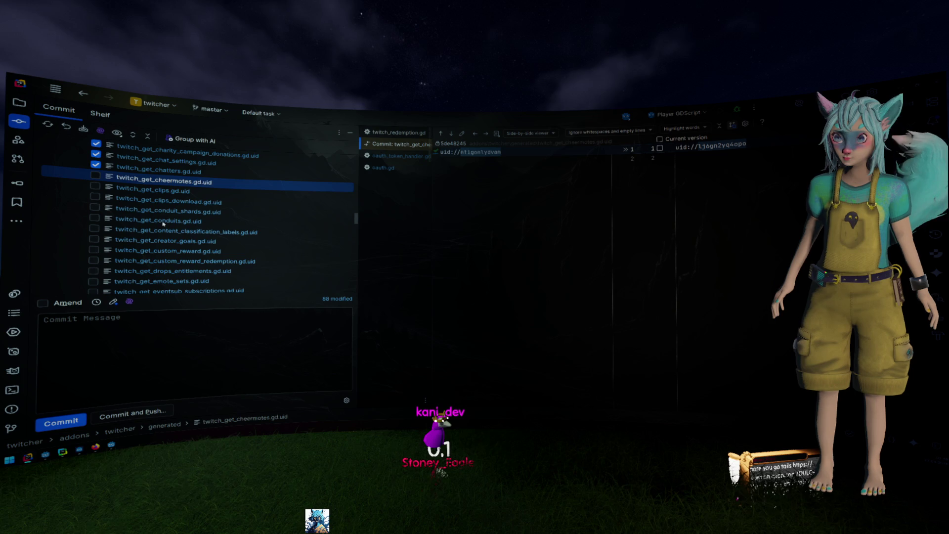
{"action": "key", "text": "alt+Tab"}
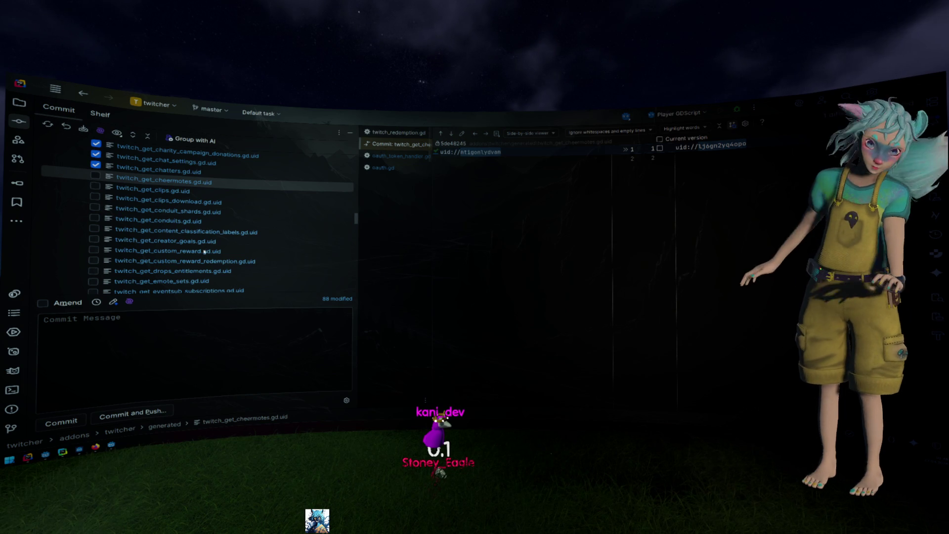
{"action": "scroll", "coordinate": [143, 193], "scroll_direction": "down", "scroll_amount": 6}
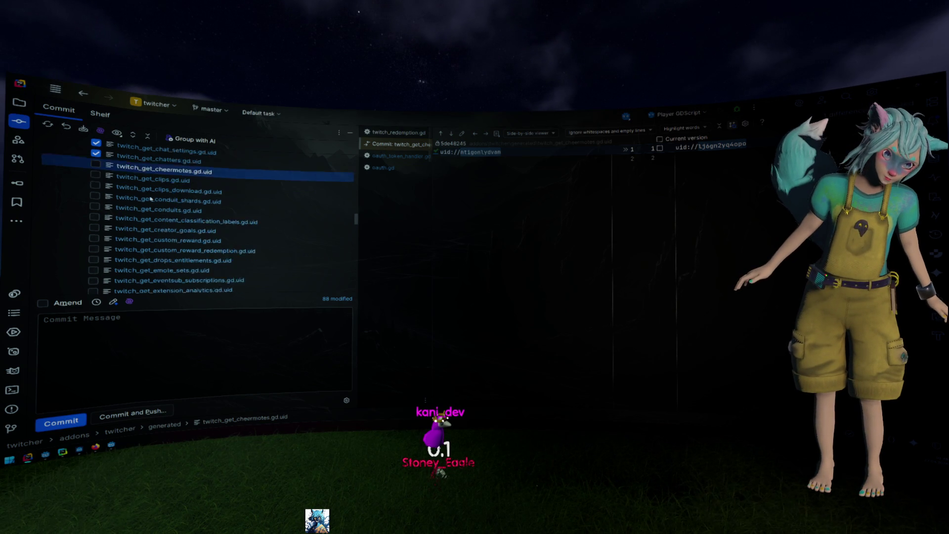
- Select the .uid rows from twitch_get_global_emotes through twitch_guest_star_session.gd.uid
{"action": "left_click", "coordinate": [156, 211], "text": "shift"}
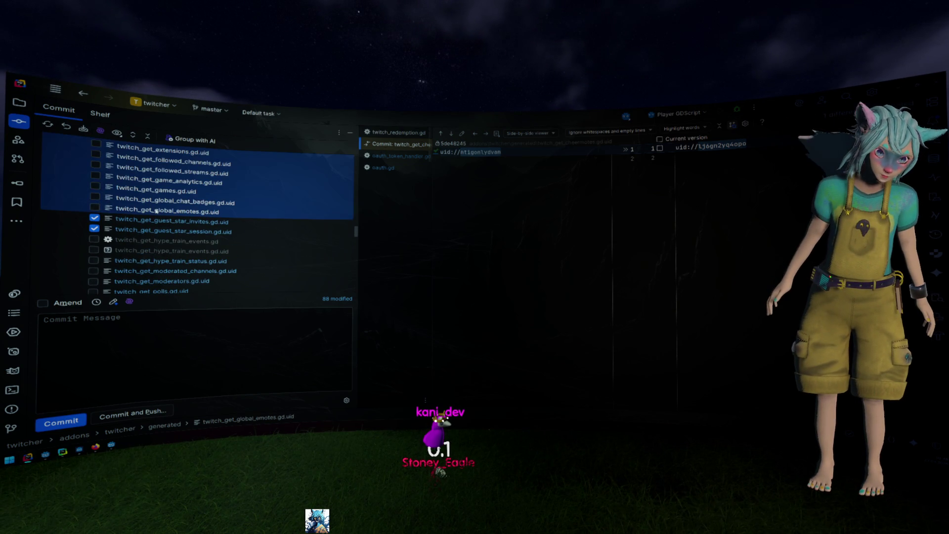
{"action": "left_click", "coordinate": [148, 262]}
{"action": "scroll", "coordinate": [197, 249], "scroll_direction": "down", "scroll_amount": 3}
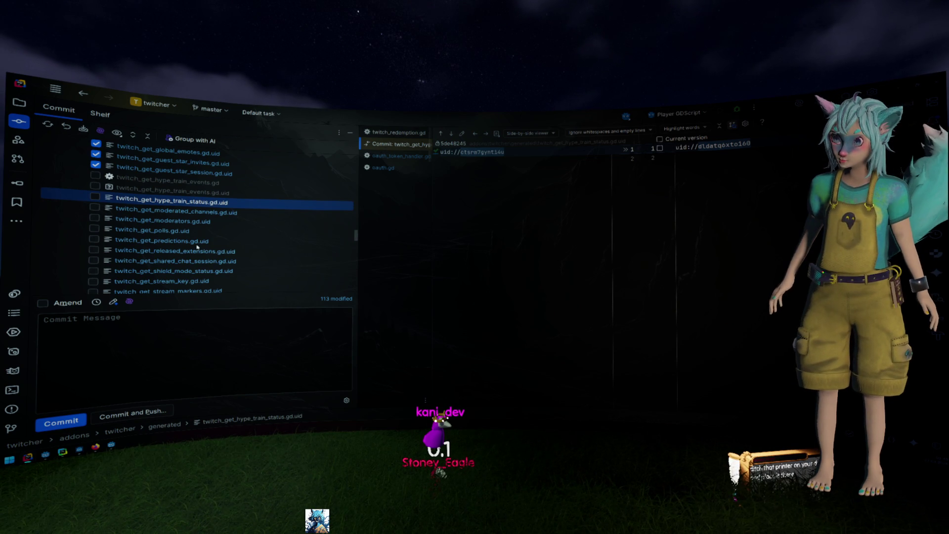
{"action": "scroll", "coordinate": [197, 248], "scroll_direction": "down", "scroll_amount": 1}
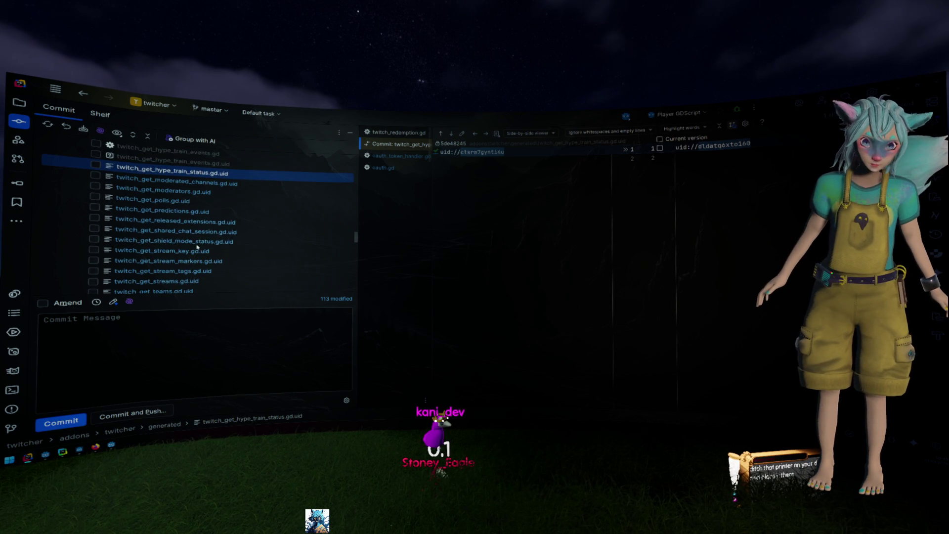
{"action": "scroll", "coordinate": [198, 247], "scroll_direction": "down", "scroll_amount": 5}
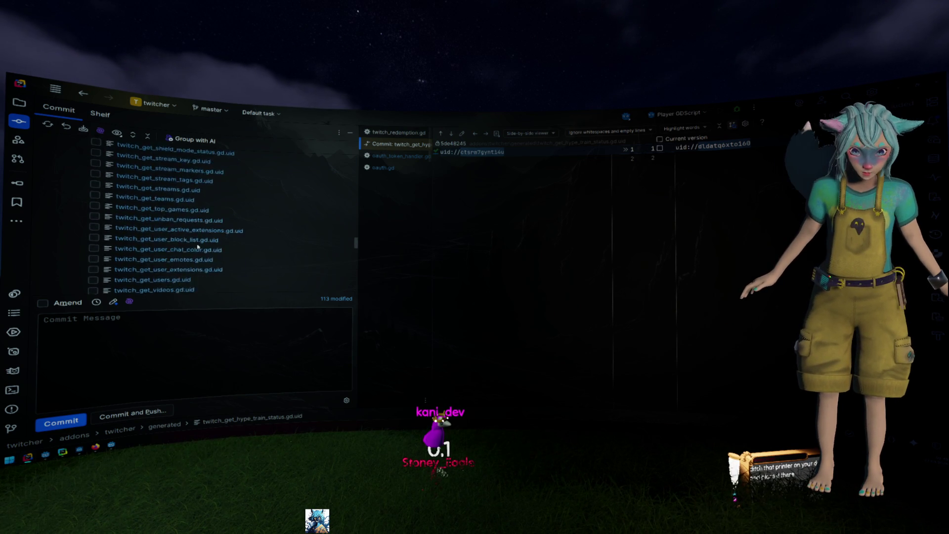
{"action": "scroll", "coordinate": [197, 247], "scroll_direction": "down", "scroll_amount": 2}
{"action": "left_click", "coordinate": [215, 252], "text": "shift"}
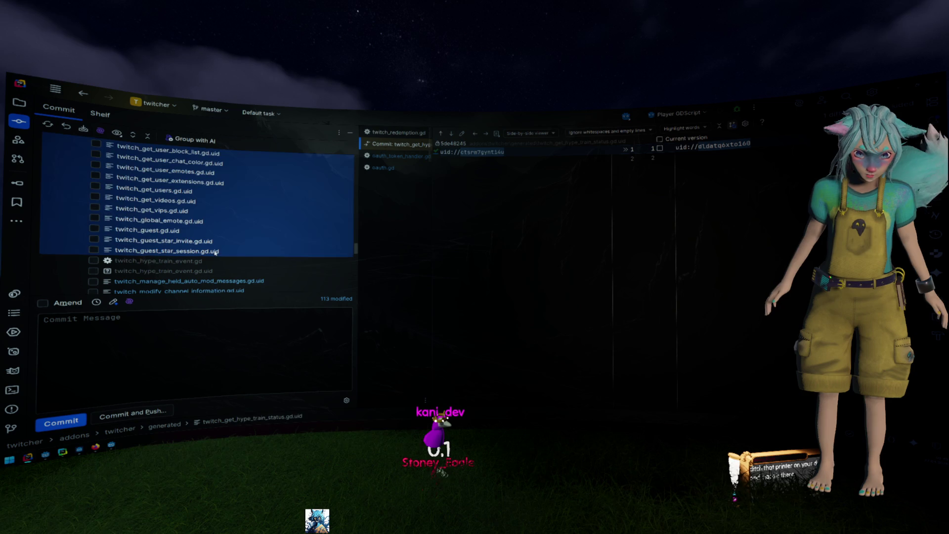
- Select the .uid rows from twitch_manage_held_auto_mod_messages through twitch_warn_chat_user.gd.uid
{"action": "scroll", "coordinate": [244, 255], "scroll_direction": "down", "scroll_amount": 1}
{"action": "left_click", "coordinate": [244, 252]}
{"action": "scroll", "coordinate": [244, 252], "scroll_direction": "down", "scroll_amount": 4}
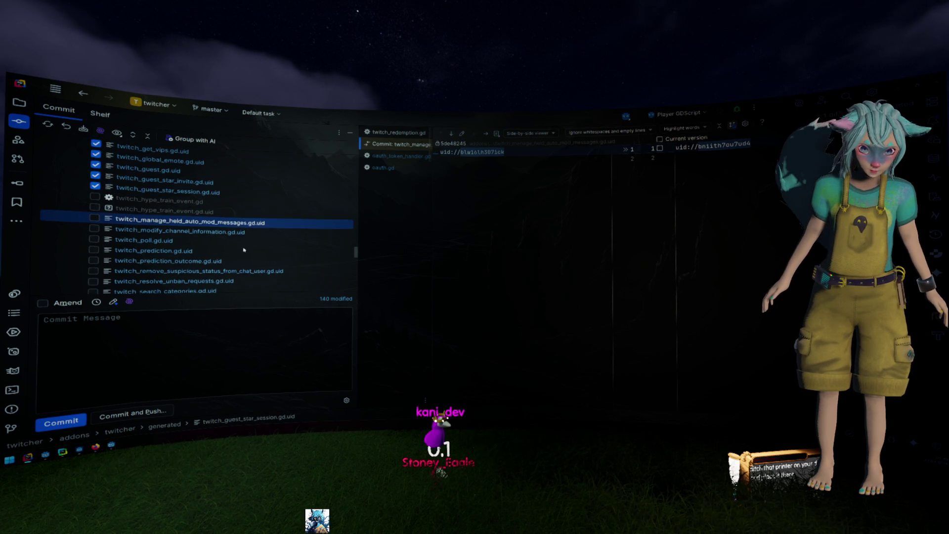
{"action": "scroll", "coordinate": [244, 251], "scroll_direction": "up", "scroll_amount": 1}
{"action": "scroll", "coordinate": [243, 249], "scroll_direction": "down", "scroll_amount": 2}
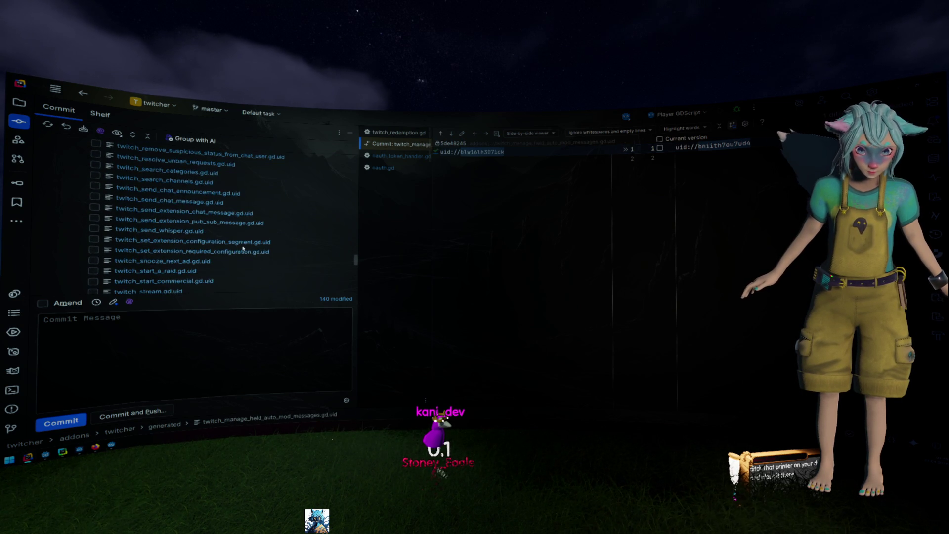
{"action": "scroll", "coordinate": [243, 249], "scroll_direction": "down", "scroll_amount": 10}
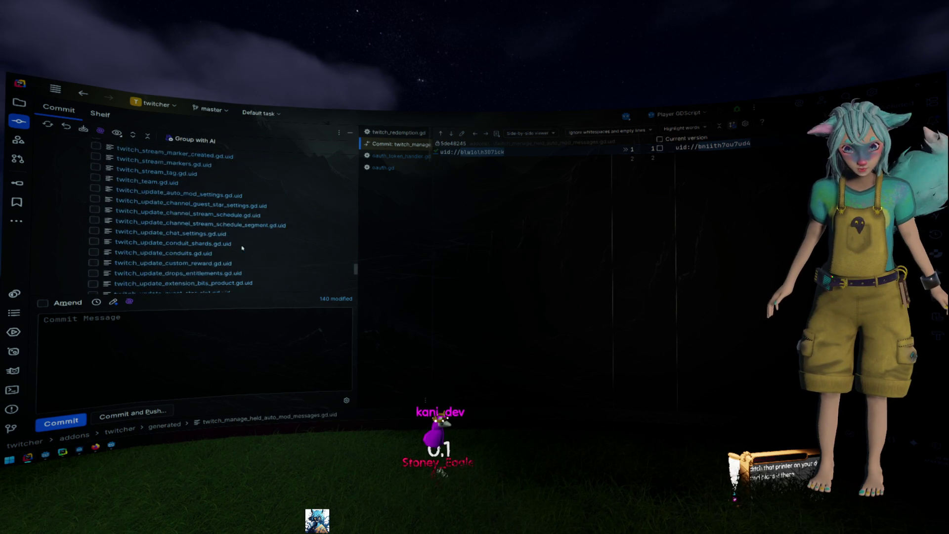
{"action": "scroll", "coordinate": [242, 245], "scroll_direction": "down", "scroll_amount": 6}
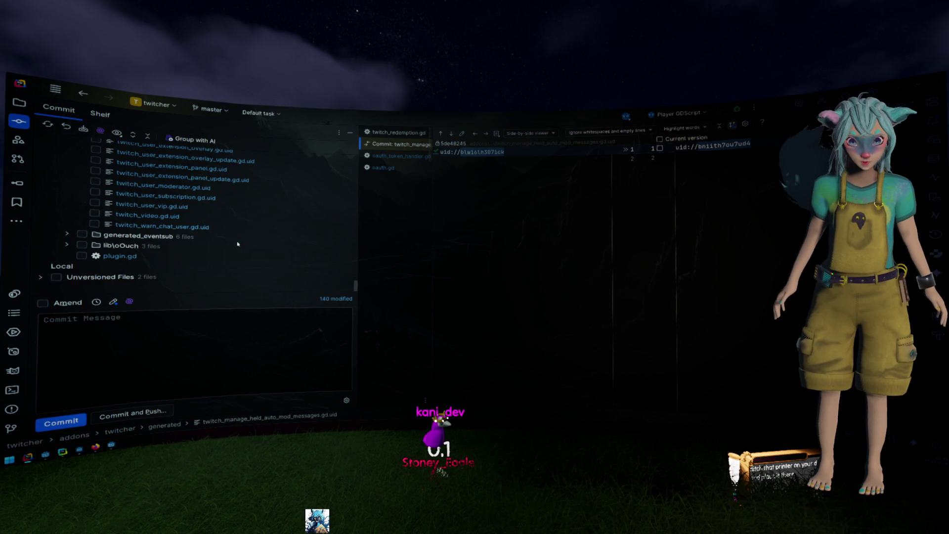
{"action": "left_click", "coordinate": [186, 227], "text": "shift"}
- Bring up Rollback Changes for the 195 ticked .uid files with Ctrl+Alt+Z
{"action": "scroll", "coordinate": [222, 240], "scroll_direction": "up", "scroll_amount": 6}
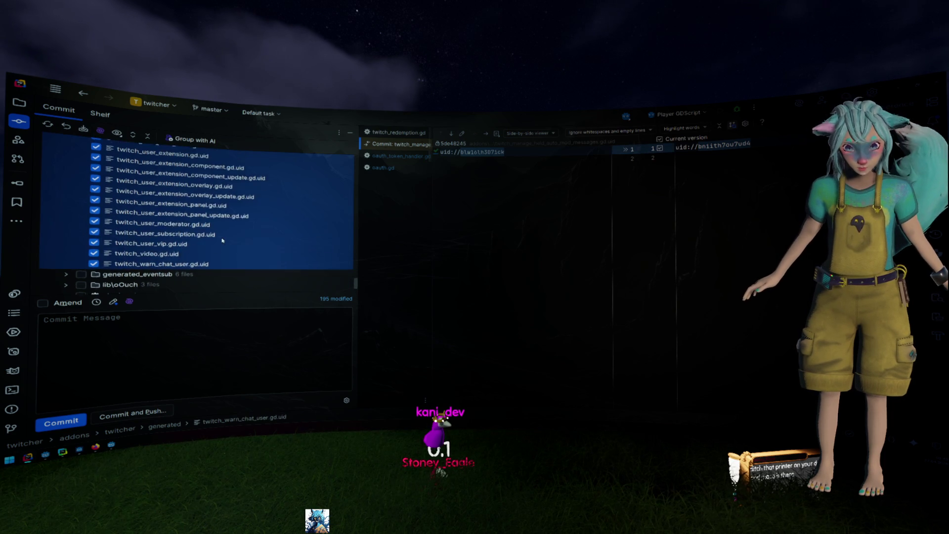
{"action": "scroll", "coordinate": [222, 241], "scroll_direction": "up", "scroll_amount": 3}
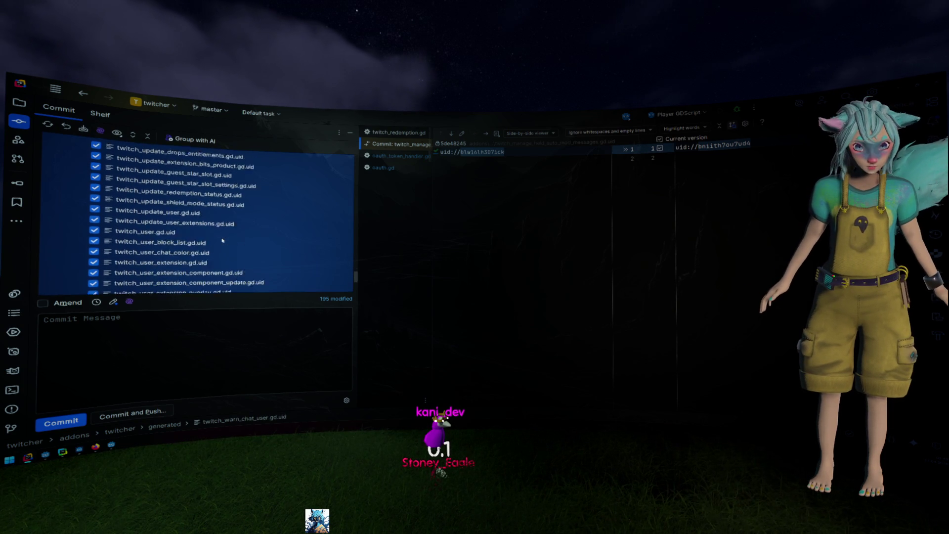
{"action": "scroll", "coordinate": [222, 241], "scroll_direction": "up", "scroll_amount": 5}
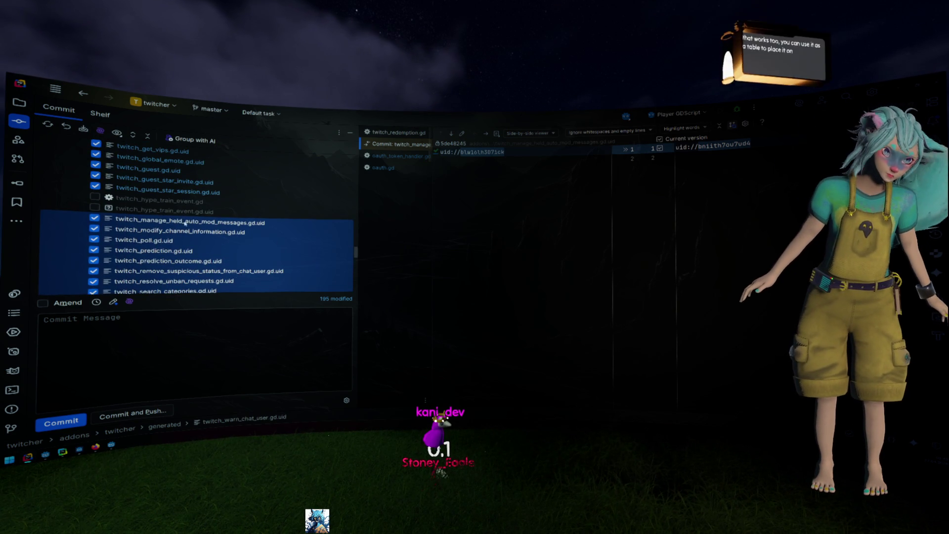
{"action": "key", "text": "ctrl+alt+z"}
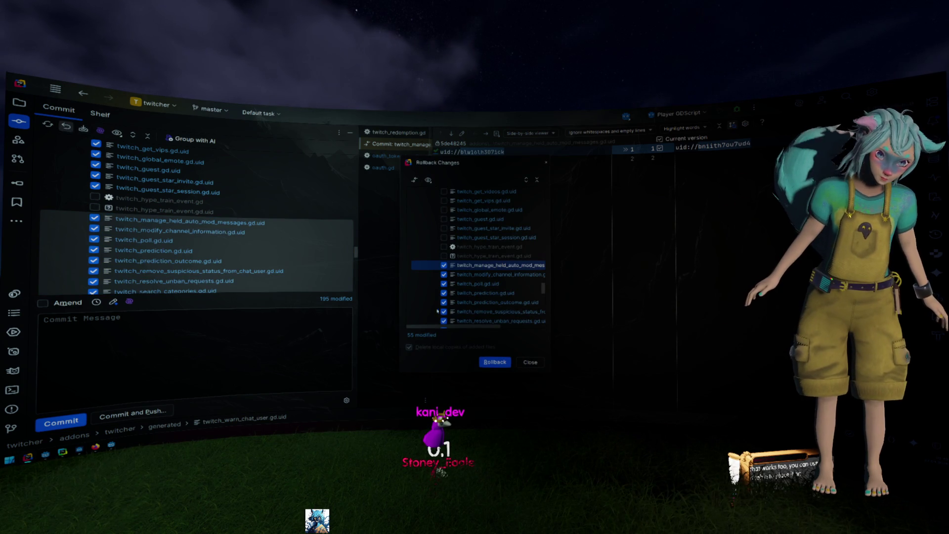
- Retry the rollback from the context menu, then start it for twitch_manage_held_auto_mod_messages.gd.uid alone
{"action": "left_click", "coordinate": [534, 361]}
{"action": "right_click", "coordinate": [153, 234]}
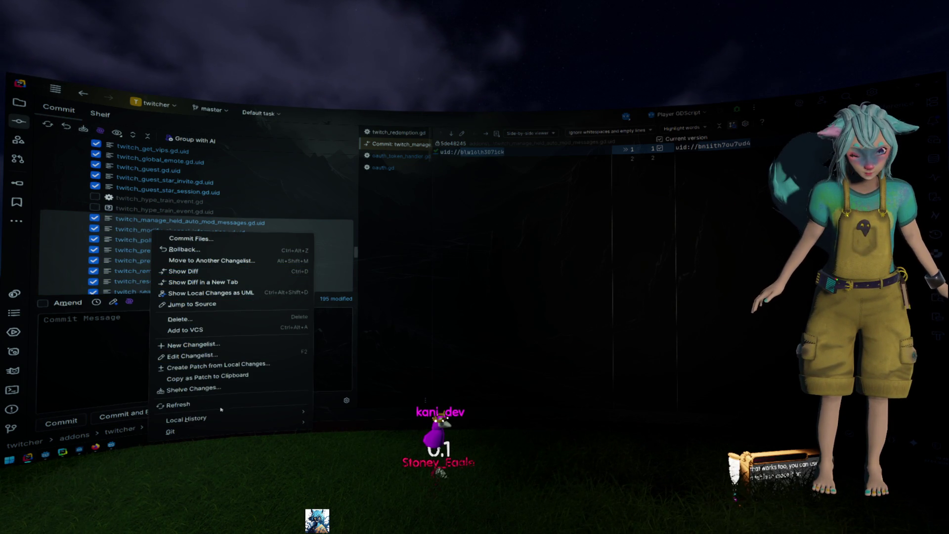
{"action": "left_click", "coordinate": [224, 249]}
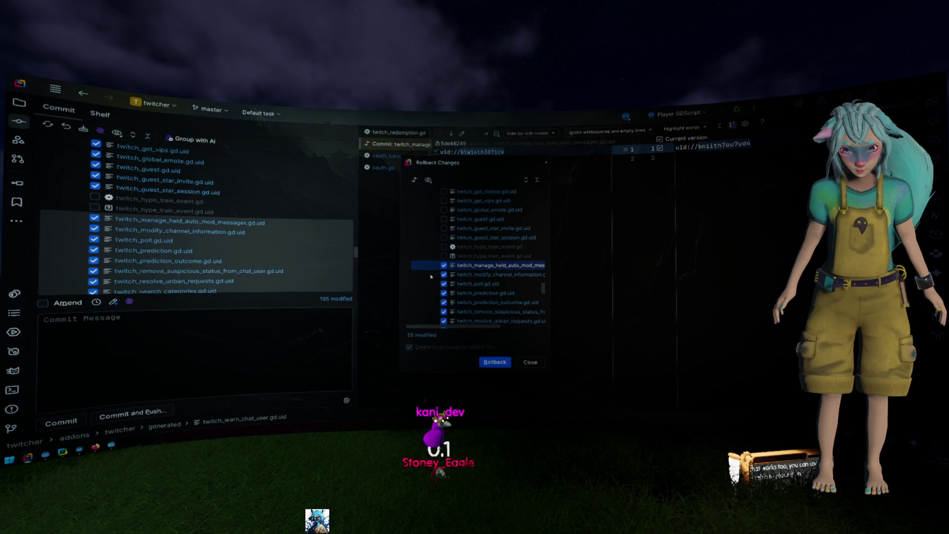
{"action": "scroll", "coordinate": [431, 276], "scroll_direction": "down", "scroll_amount": 10}
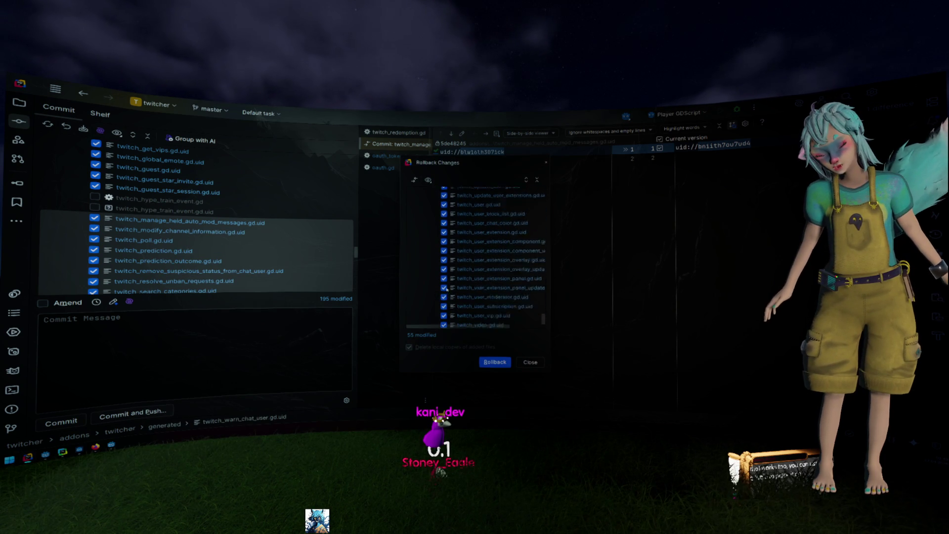
{"action": "key", "text": "Escape"}
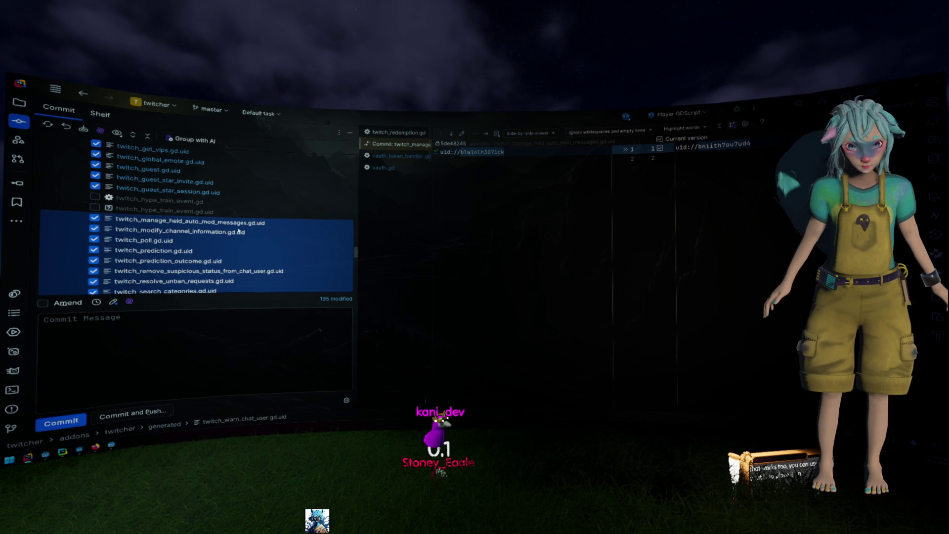
{"action": "left_click", "coordinate": [217, 222]}
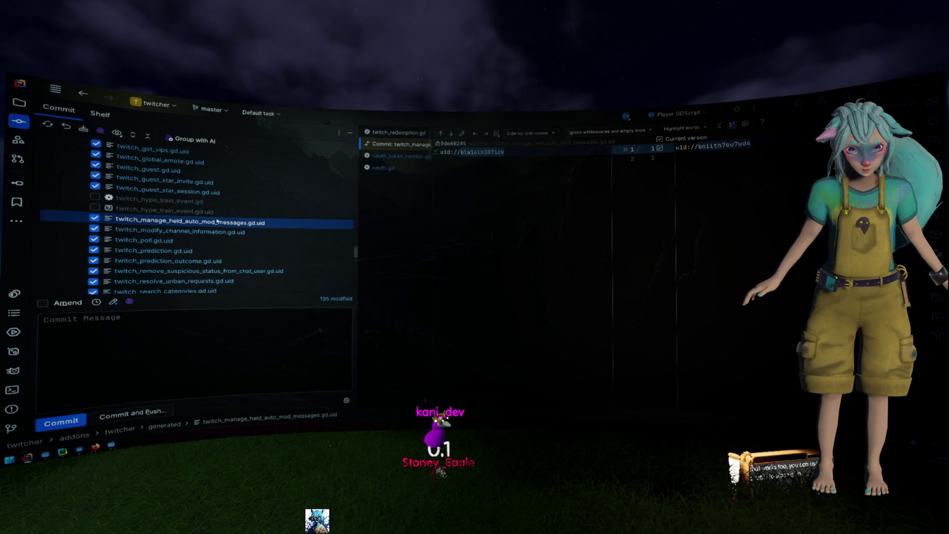
{"action": "left_click", "coordinate": [67, 126]}
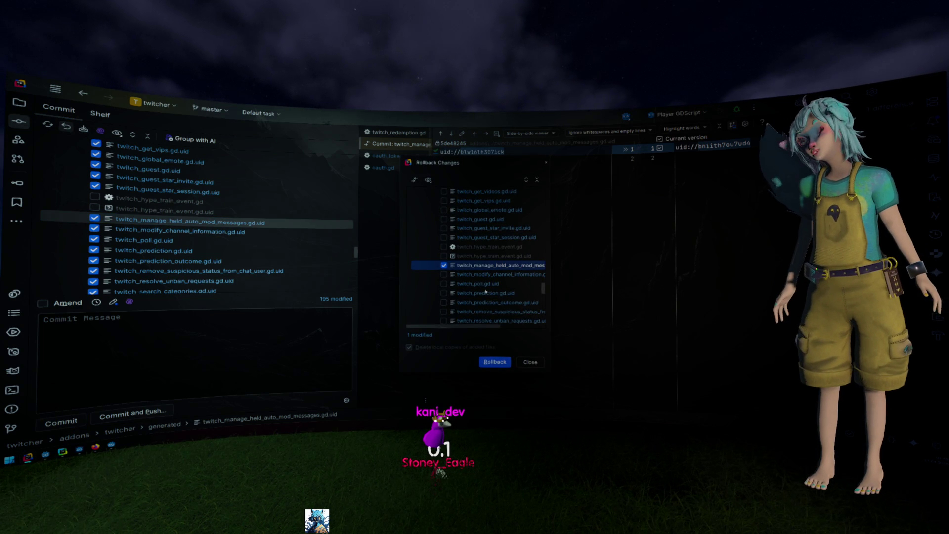
- Check two more generated files in the Rollback Changes list
{"action": "scroll", "coordinate": [487, 293], "scroll_direction": "up", "scroll_amount": 8}
{"action": "scroll", "coordinate": [487, 291], "scroll_direction": "up", "scroll_amount": 6}
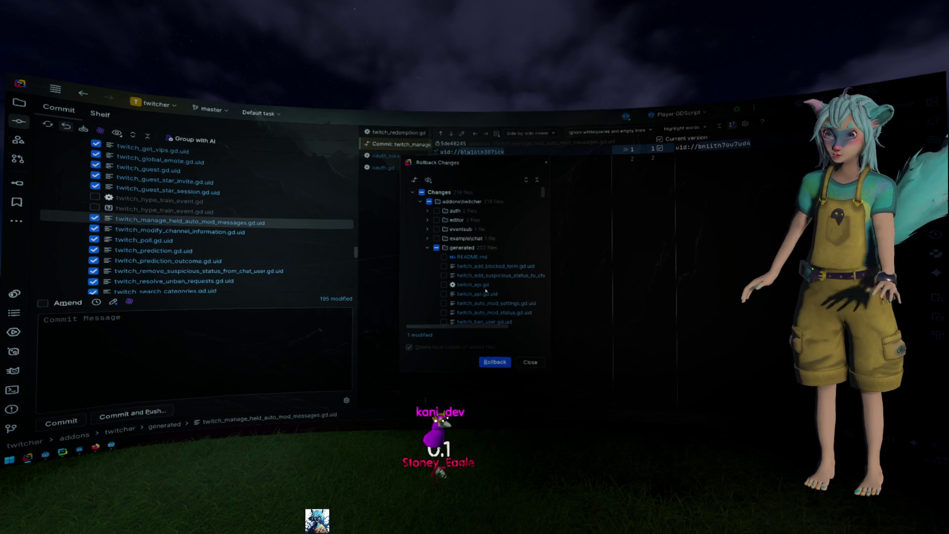
{"action": "left_click", "coordinate": [443, 266]}
{"action": "left_click", "coordinate": [443, 275]}
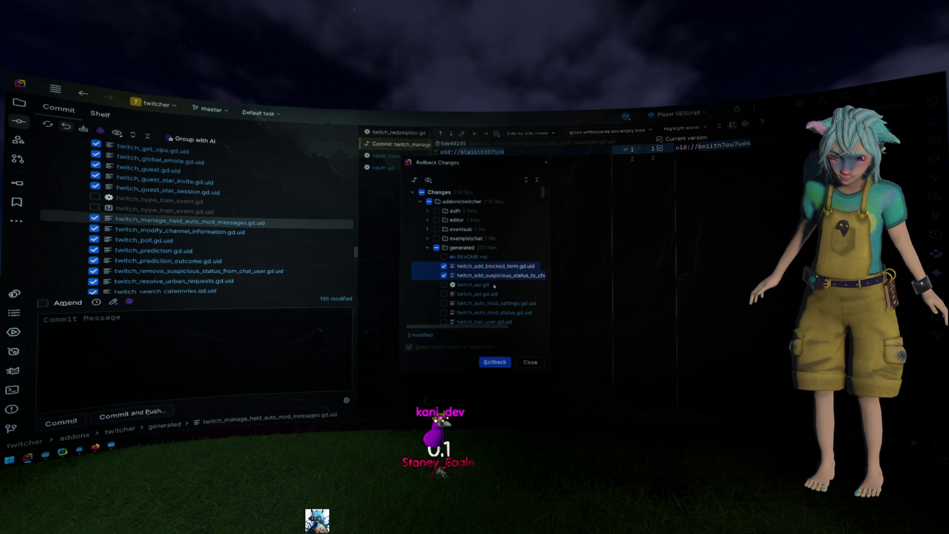
{"action": "scroll", "coordinate": [507, 293], "scroll_direction": "down", "scroll_amount": 5}
{"action": "scroll", "coordinate": [506, 292], "scroll_direction": "down", "scroll_amount": 8}
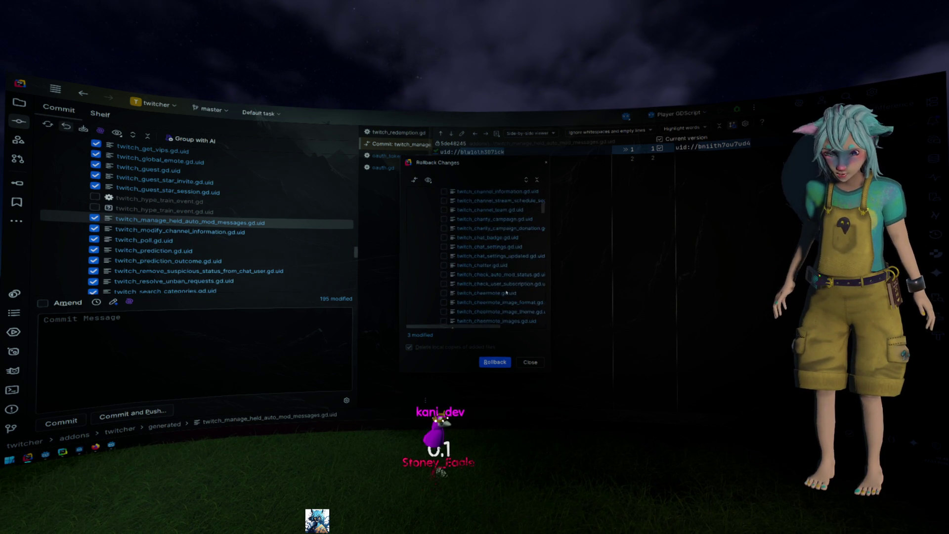
{"action": "scroll", "coordinate": [507, 288], "scroll_direction": "down", "scroll_amount": 10}
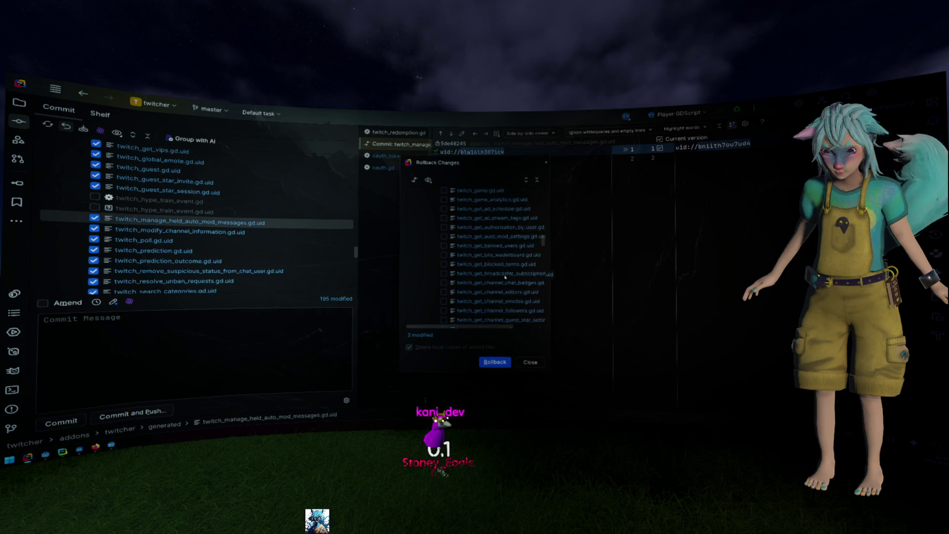
{"action": "scroll", "coordinate": [501, 274], "scroll_direction": "down", "scroll_amount": 10}
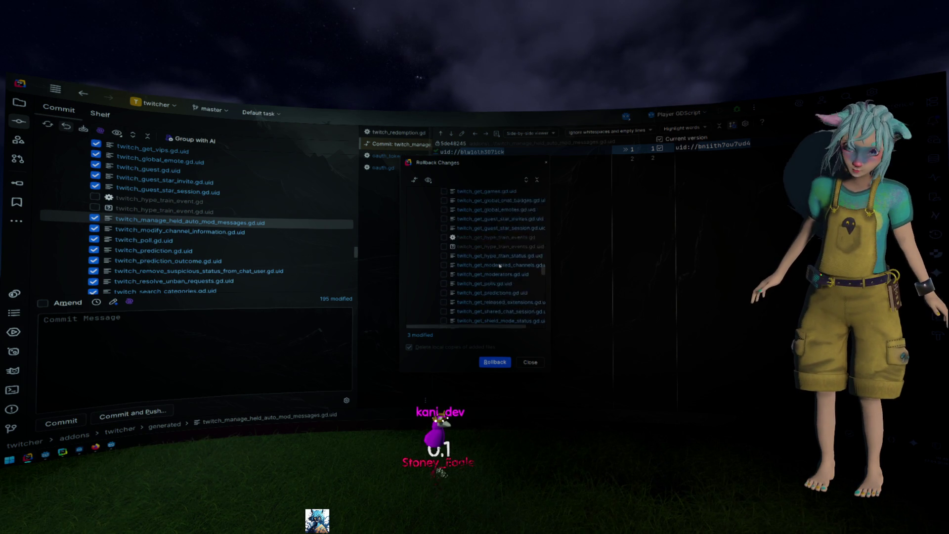
{"action": "scroll", "coordinate": [479, 268], "scroll_direction": "down", "scroll_amount": 10}
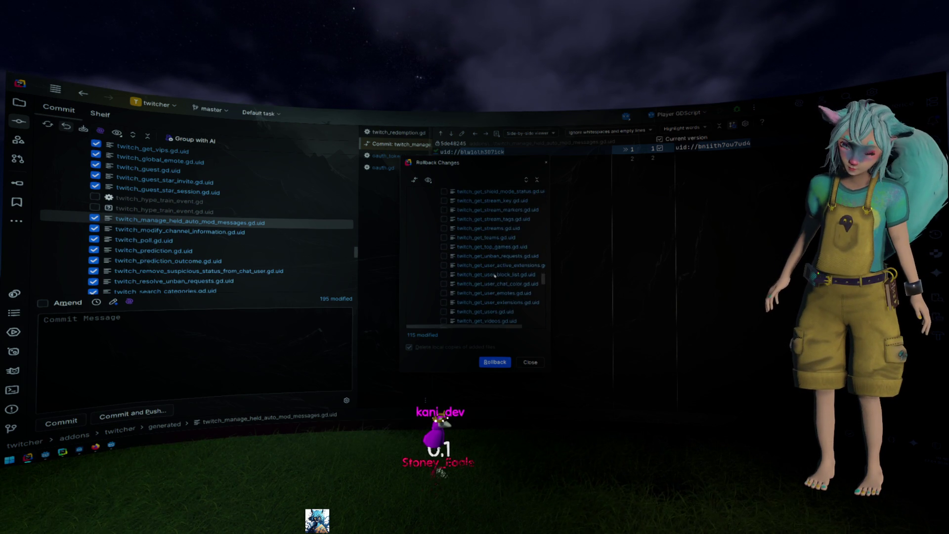
- Check the remaining range of .uid files and confirm the rollback
{"action": "left_click", "coordinate": [488, 265], "text": "shift"}
{"action": "key", "text": "space"}
{"action": "scroll", "coordinate": [482, 265], "scroll_direction": "down", "scroll_amount": 5}
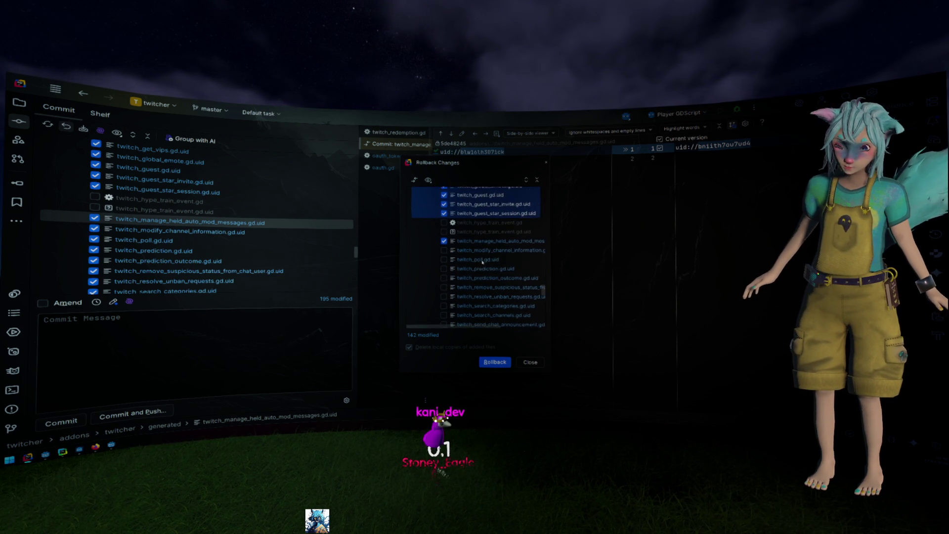
{"action": "scroll", "coordinate": [480, 264], "scroll_direction": "down", "scroll_amount": 15}
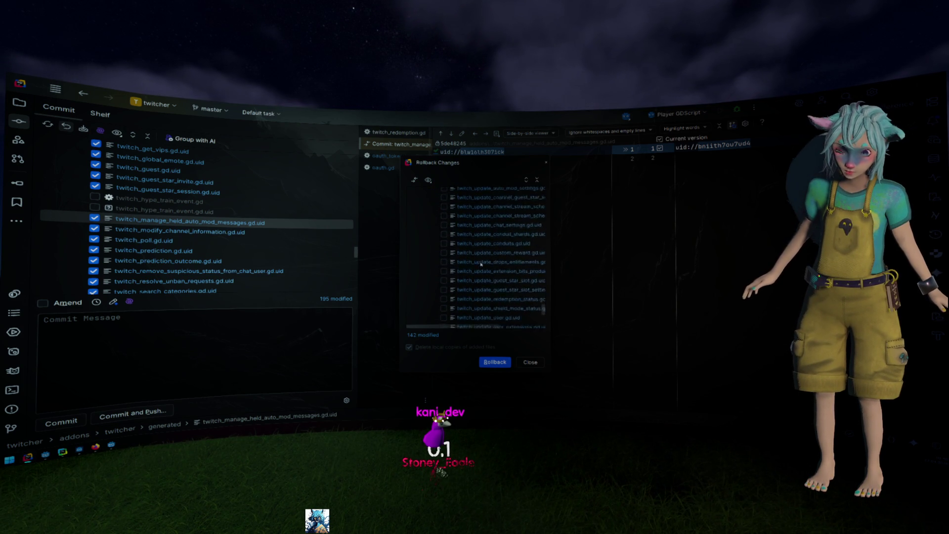
{"action": "left_click", "coordinate": [487, 280], "text": "shift"}
{"action": "key", "text": "space"}
{"action": "key", "text": "Return"}
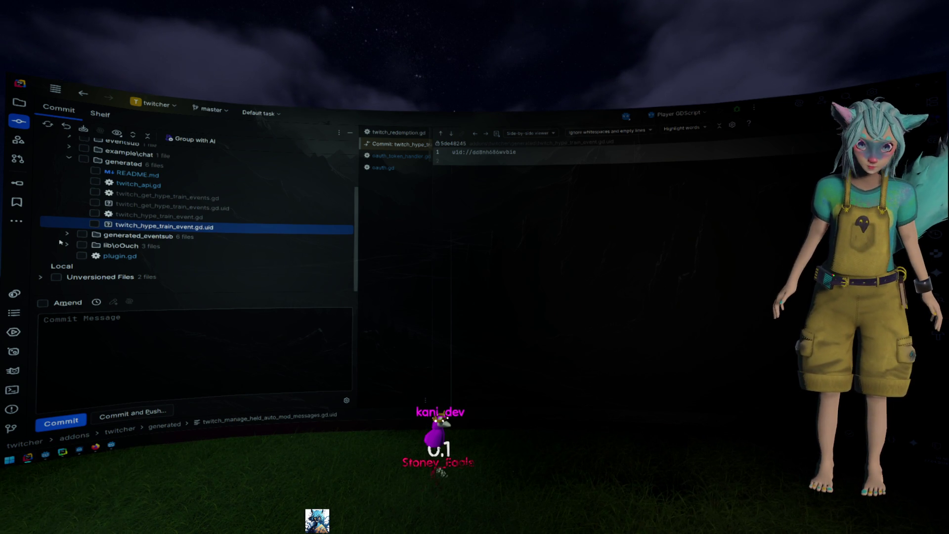
- Confirm 22 changed files remain, view the twitch_hype_train_event.gd.uid diff, then go to the GitHub issue
{"action": "scroll", "coordinate": [205, 233], "scroll_direction": "up", "scroll_amount": 3}
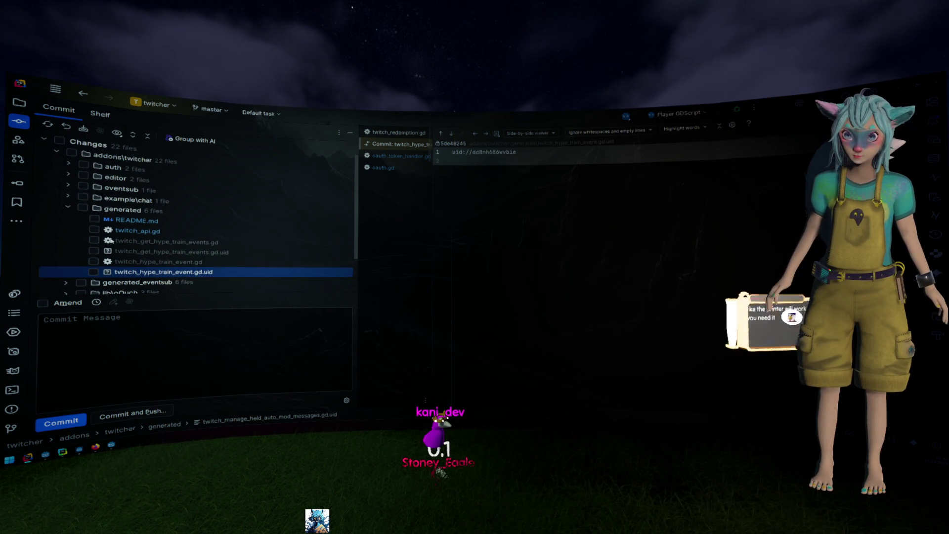
{"action": "left_click", "coordinate": [505, 216]}
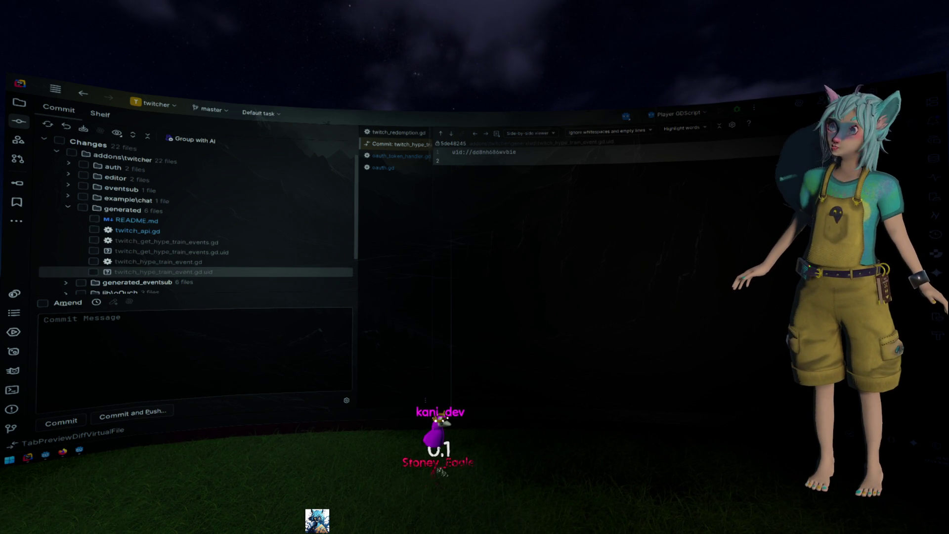
{"action": "key", "text": "alt+Tab"}
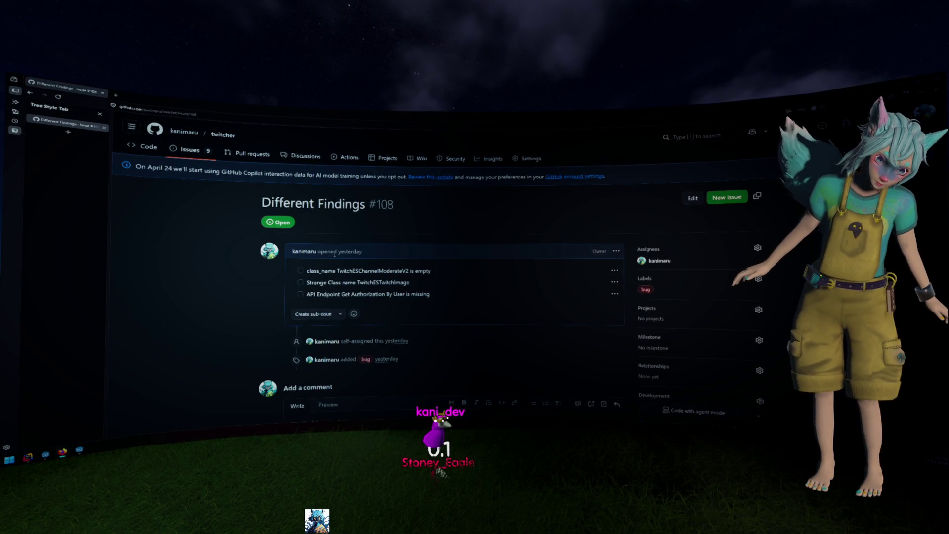
- Check off the TwitchESChannelModerateV2 item on issue #108, then return to IntelliJ IDEA
{"action": "left_click", "coordinate": [301, 271]}
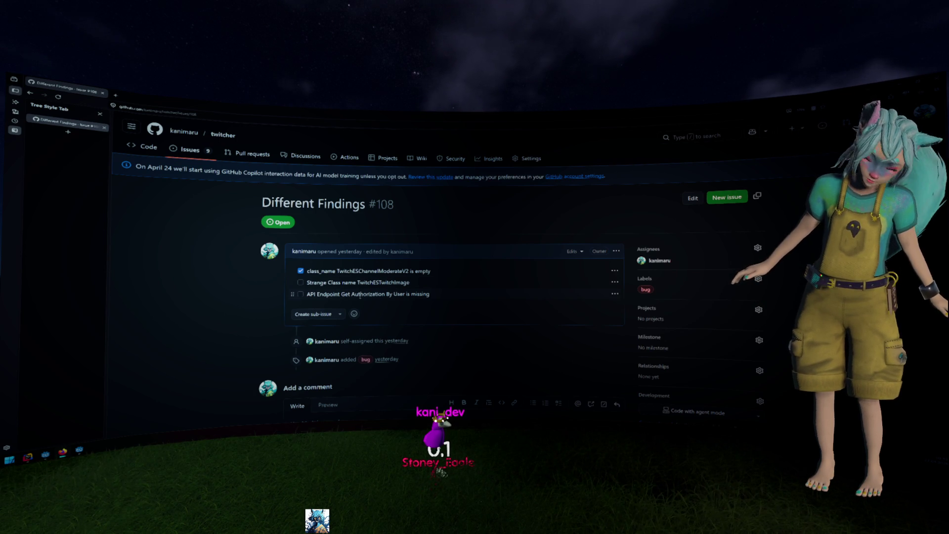
{"action": "left_click_drag", "start_coordinate": [405, 293], "coordinate": [319, 294]}
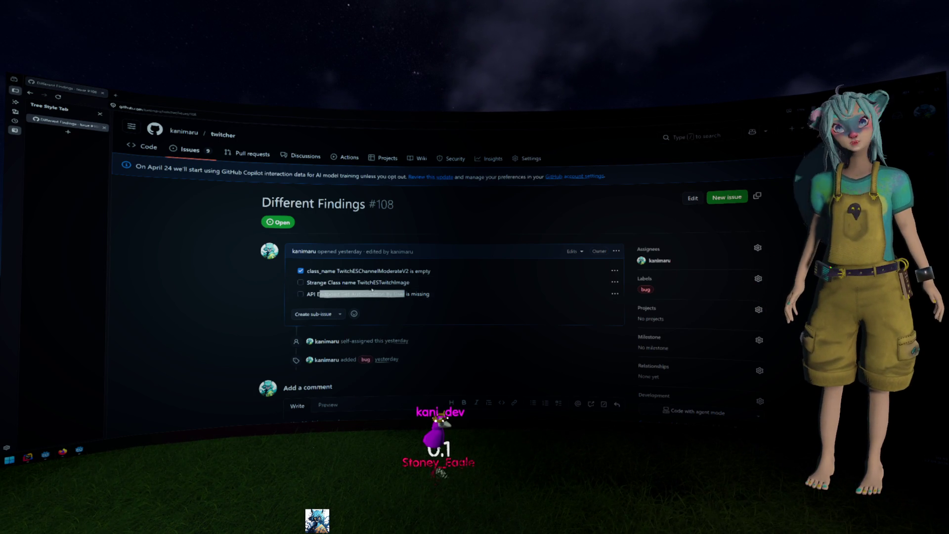
{"action": "key", "text": "alt+Tab"}
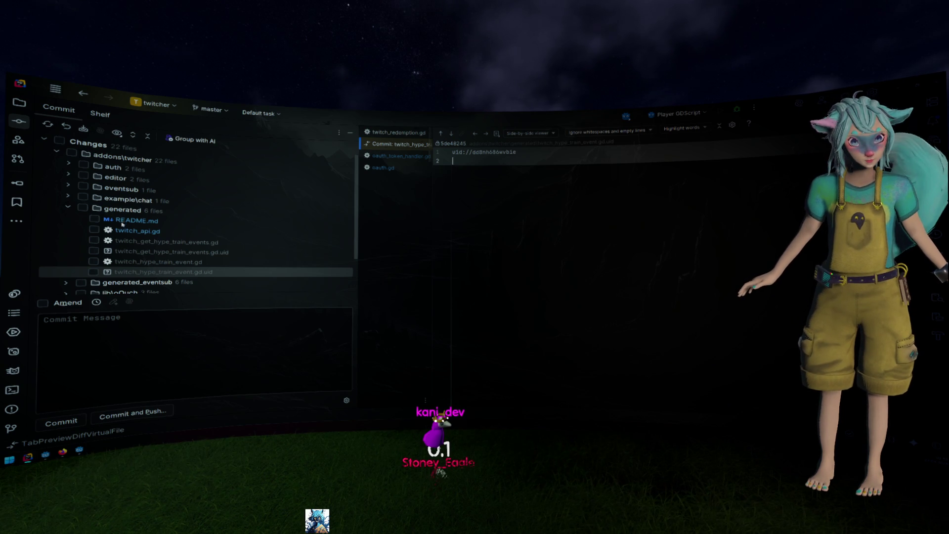
- Compare the twitch_api.gd and twitch_get_hype_train_events.gd diffs in a widened diff view
{"action": "left_click", "coordinate": [123, 230]}
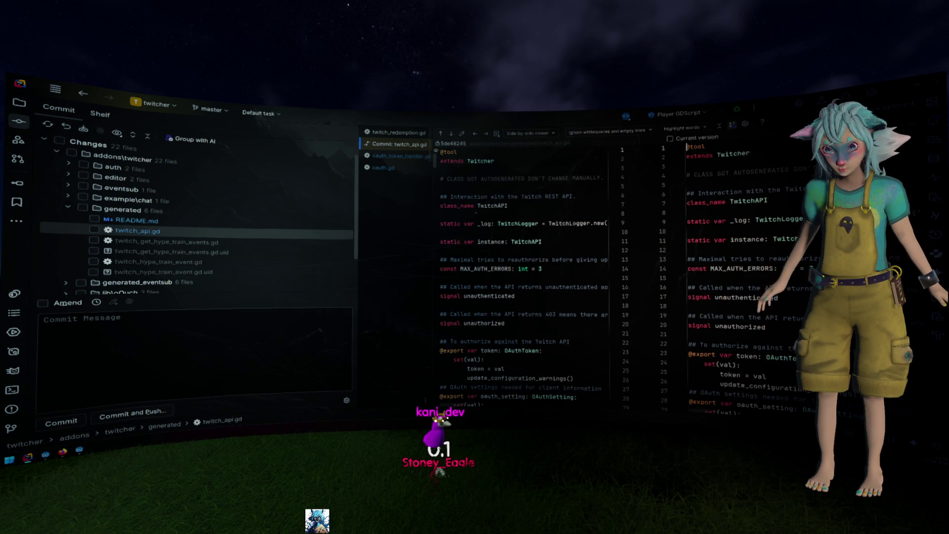
{"action": "left_click", "coordinate": [451, 134]}
{"action": "left_click", "coordinate": [451, 133]}
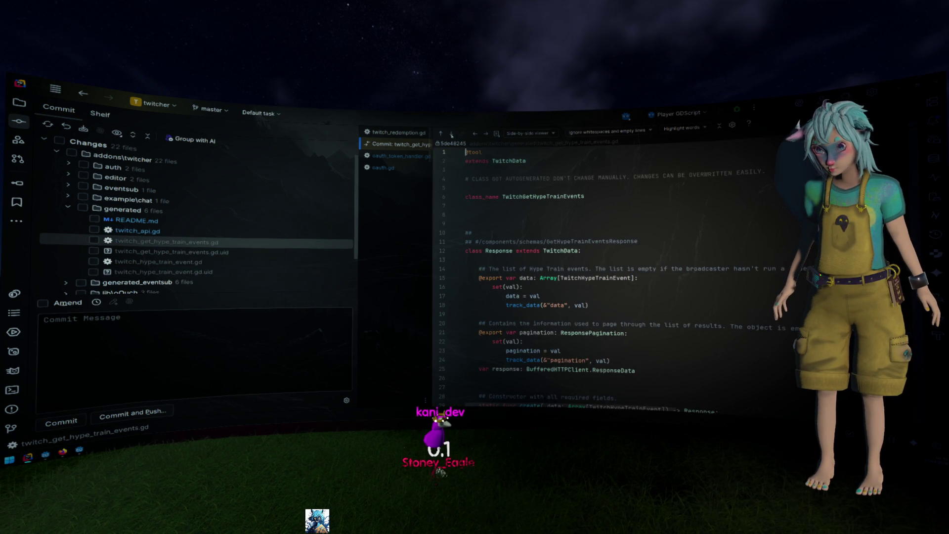
{"action": "left_click", "coordinate": [441, 134]}
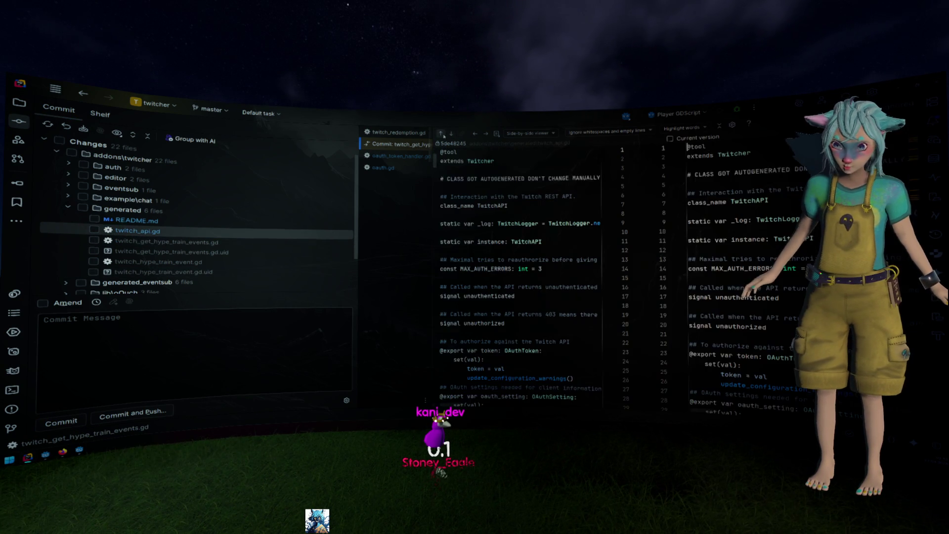
{"action": "scroll", "coordinate": [519, 277], "scroll_direction": "down", "scroll_amount": 5}
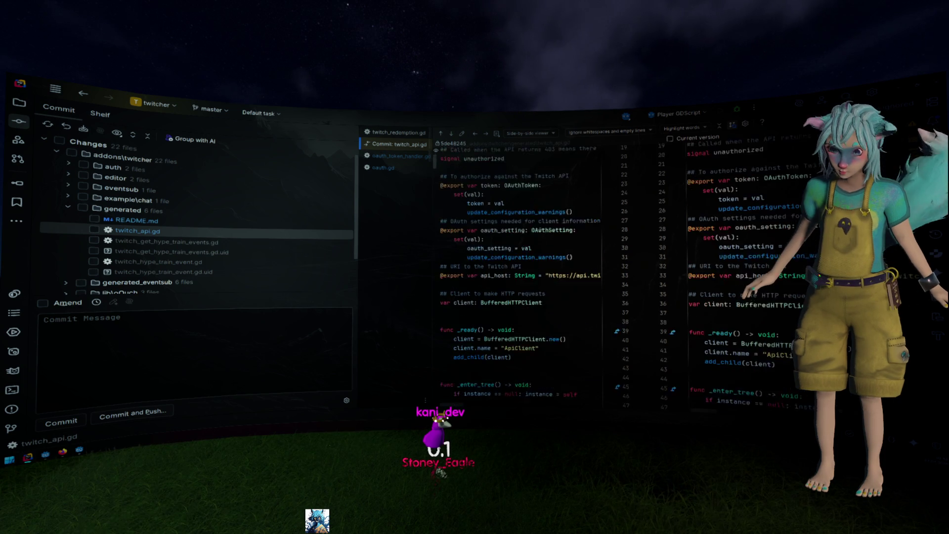
{"action": "left_click_drag", "start_coordinate": [358, 219], "coordinate": [234, 224]}
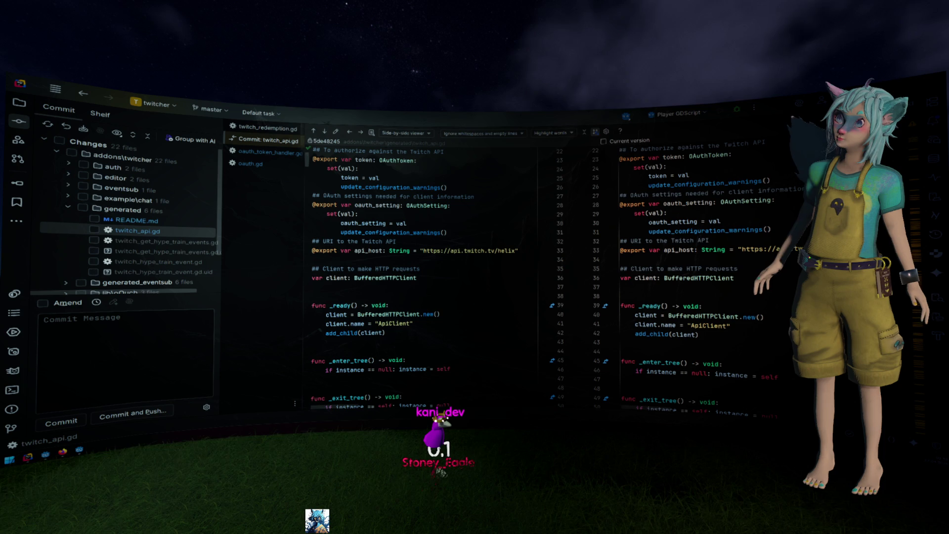
{"action": "key", "text": "alt+Tab"}
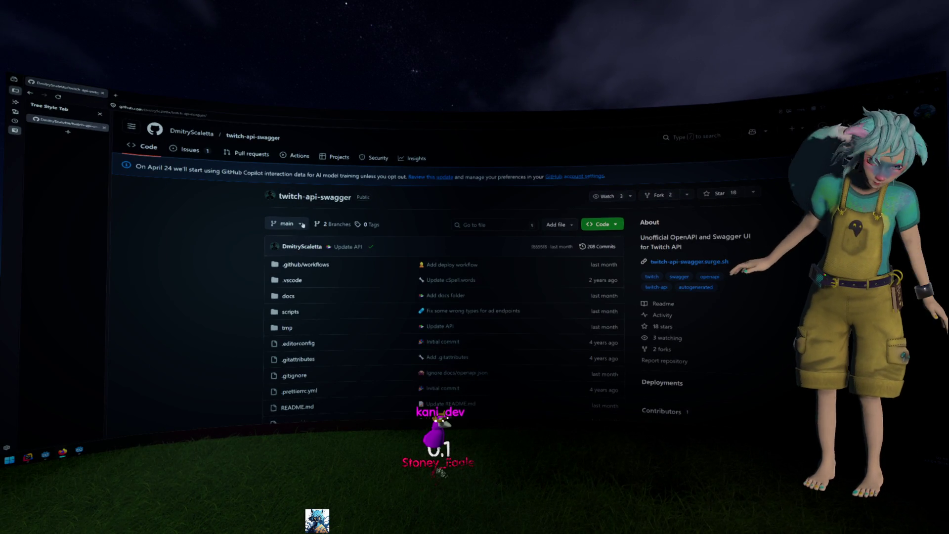
- Open the Classic Swagger UI from the README, then merge the Different Findings tab into the main window
{"action": "scroll", "coordinate": [180, 206], "scroll_direction": "down", "scroll_amount": 6}
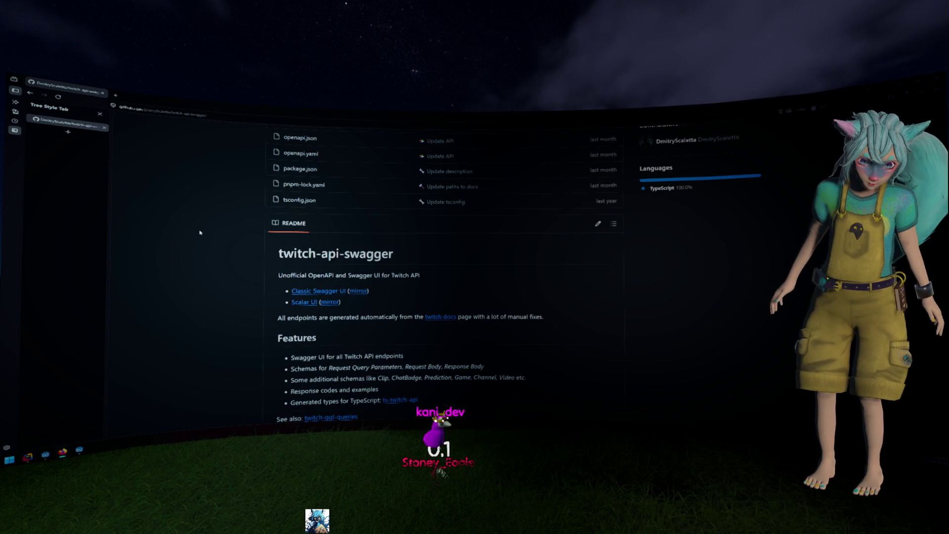
{"action": "left_click", "coordinate": [317, 293]}
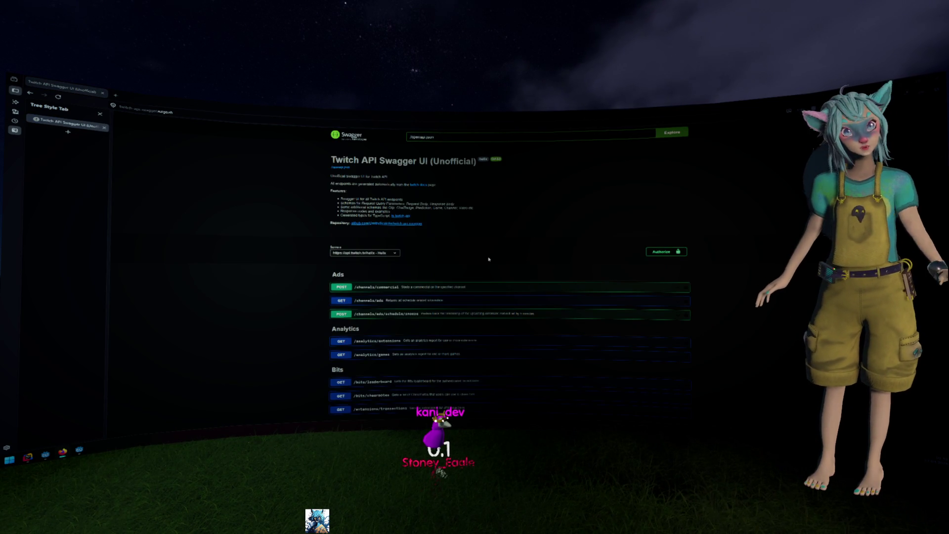
{"action": "key", "text": "alt+Tab"}
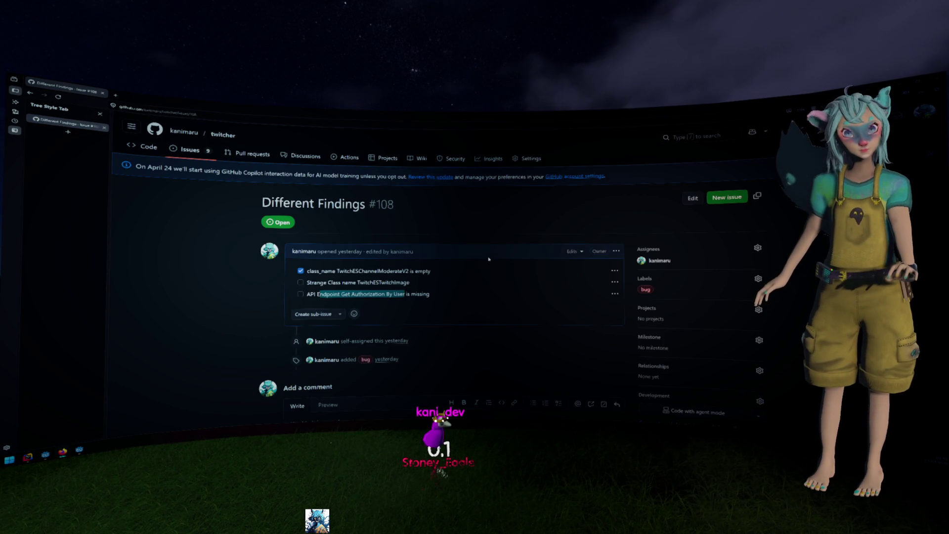
{"action": "right_click", "coordinate": [185, 143]}
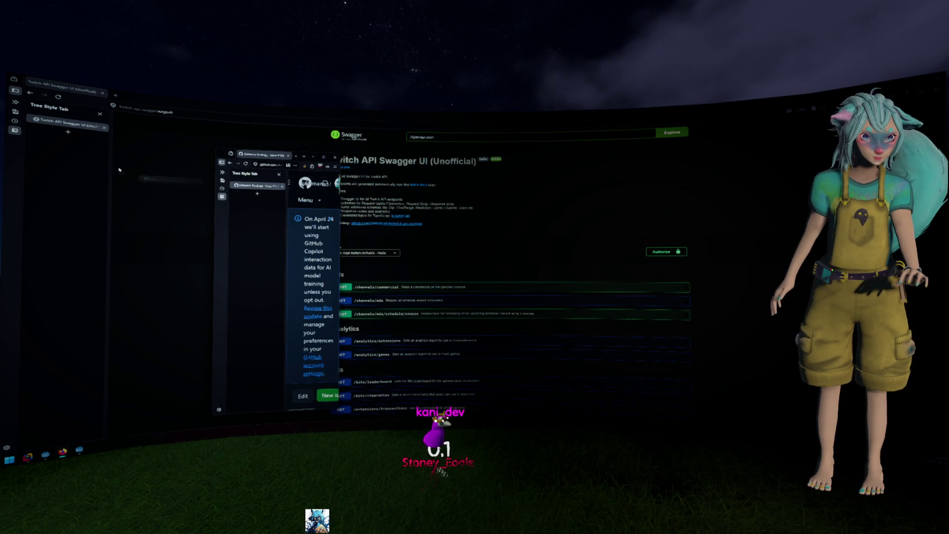
{"action": "left_click", "coordinate": [192, 180]}
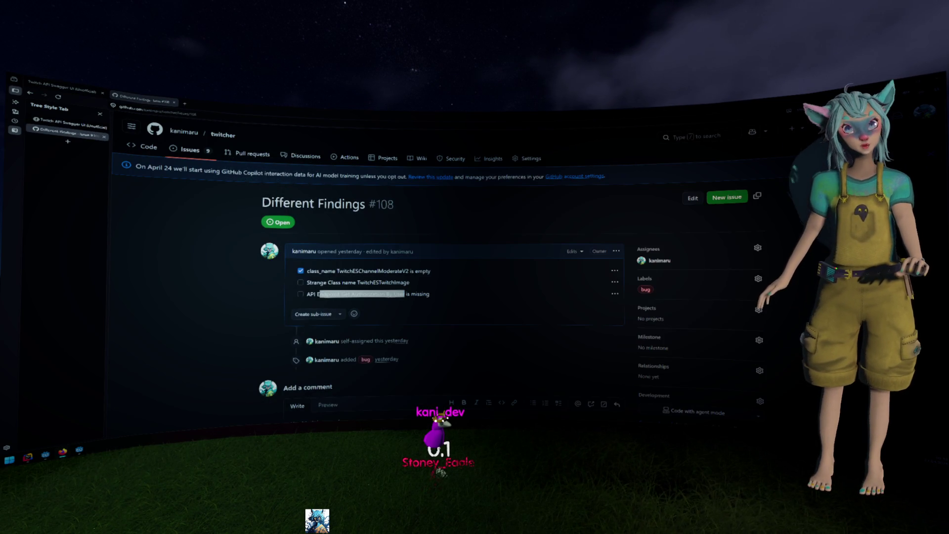